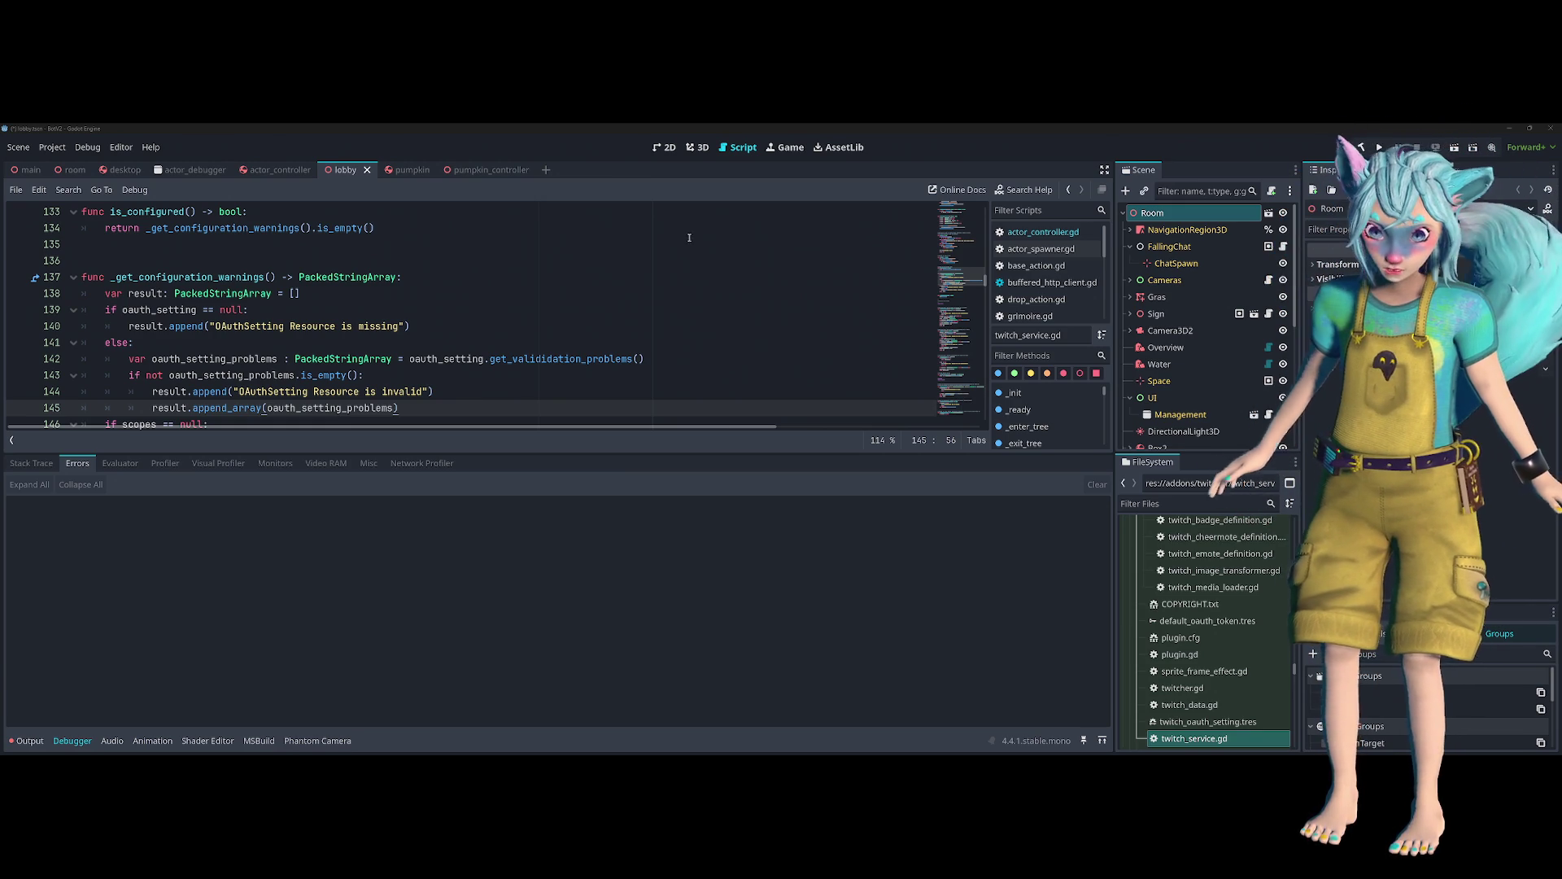
- Place the caret on line 136 of twitch_service.gd and collapse the Debugger panel
{"action": "left_click", "coordinate": [636, 267]}
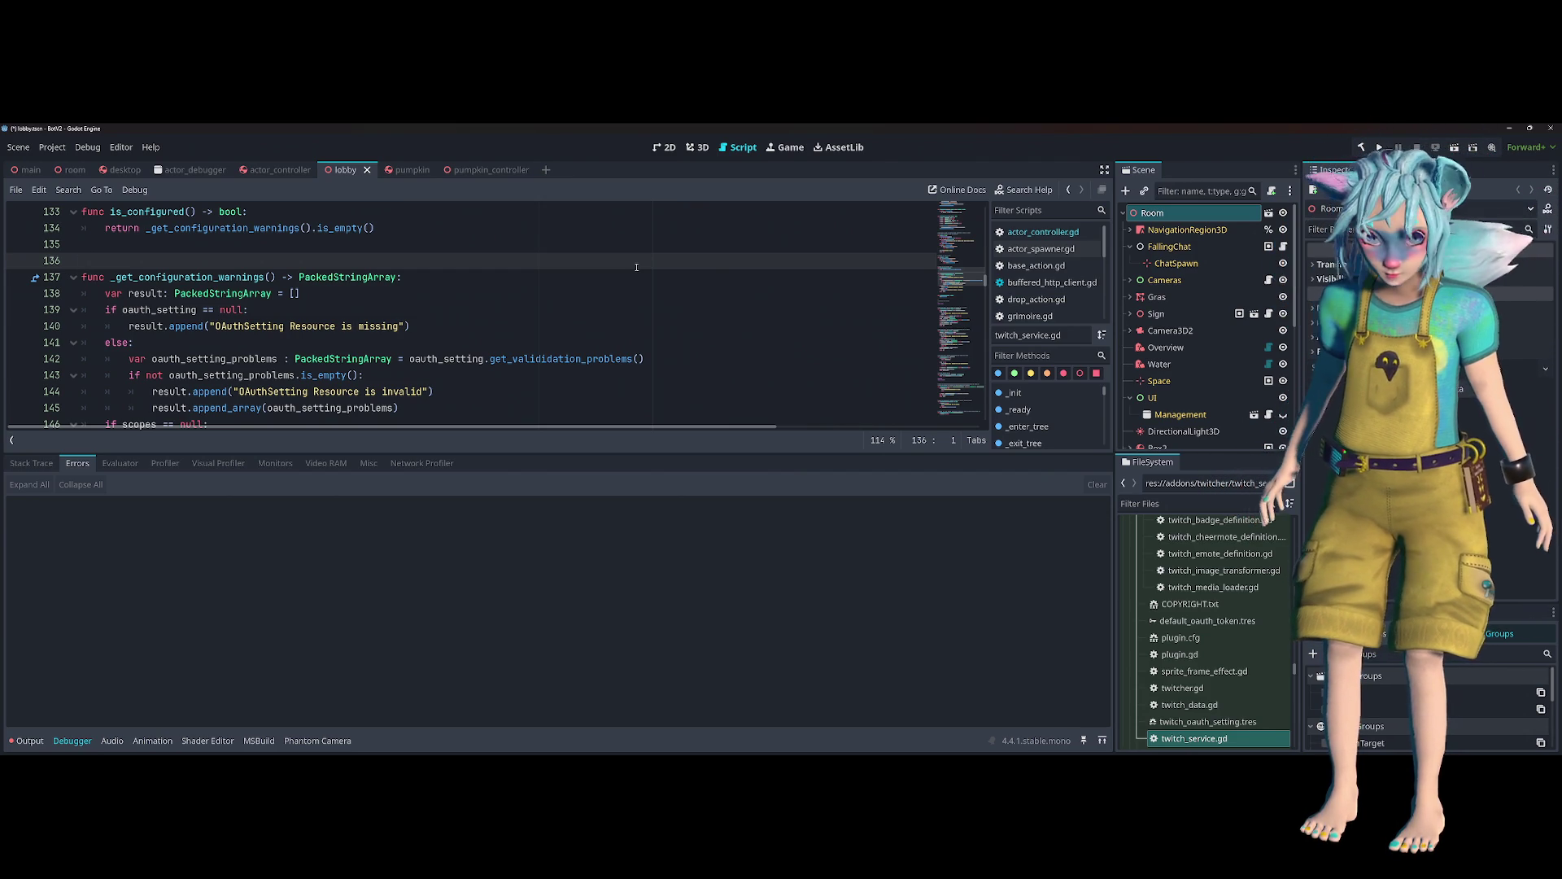
{"action": "left_click", "coordinate": [72, 741]}
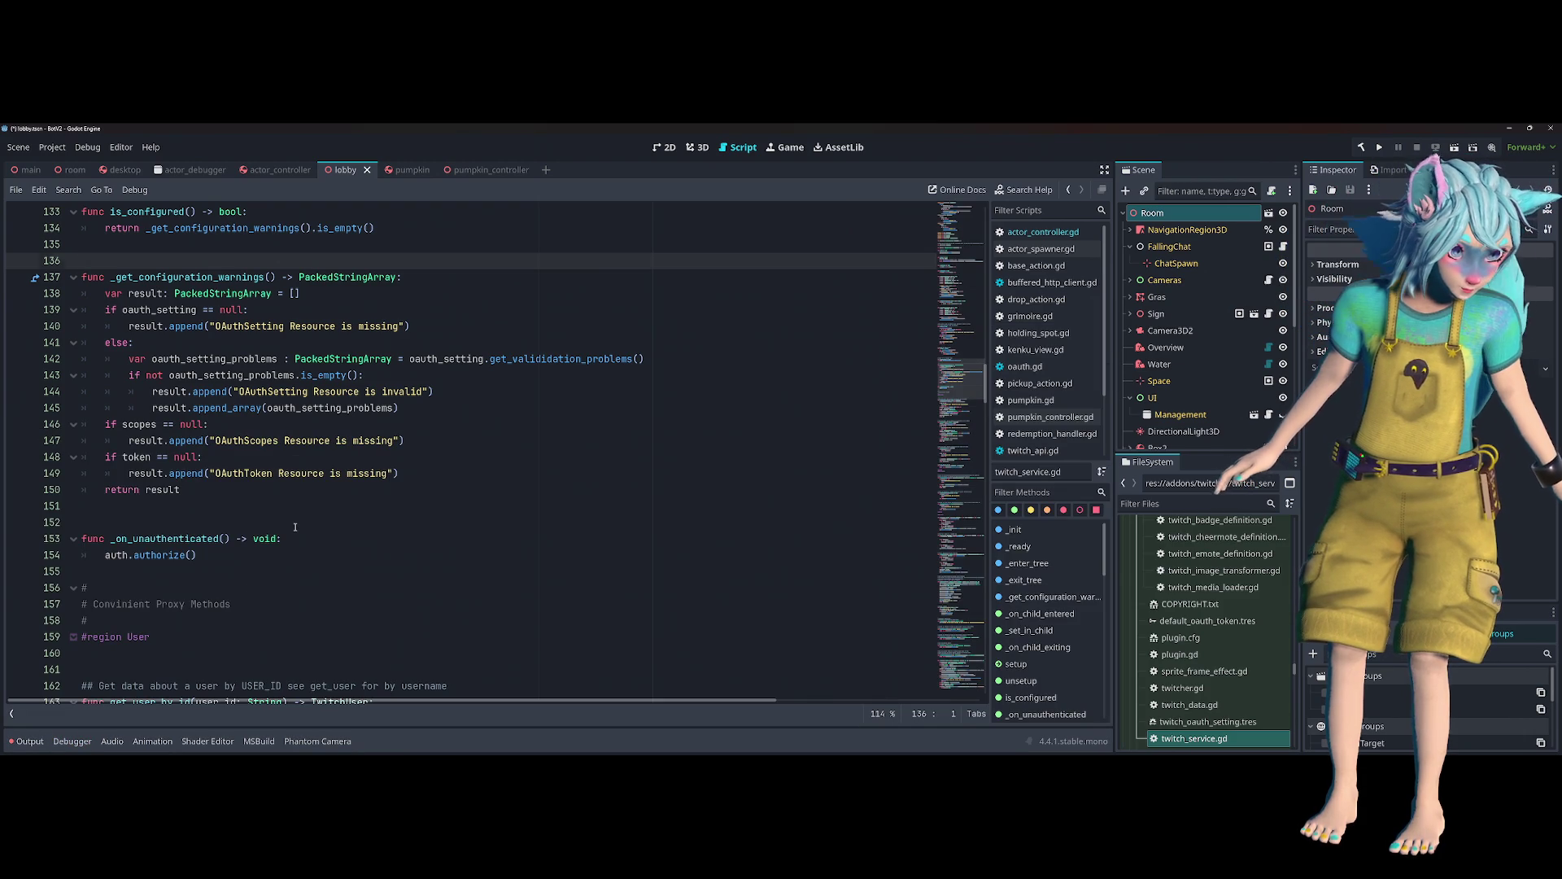
{"action": "left_click", "coordinate": [285, 522]}
{"action": "scroll", "coordinate": [294, 525], "scroll_direction": "up", "scroll_amount": 1}
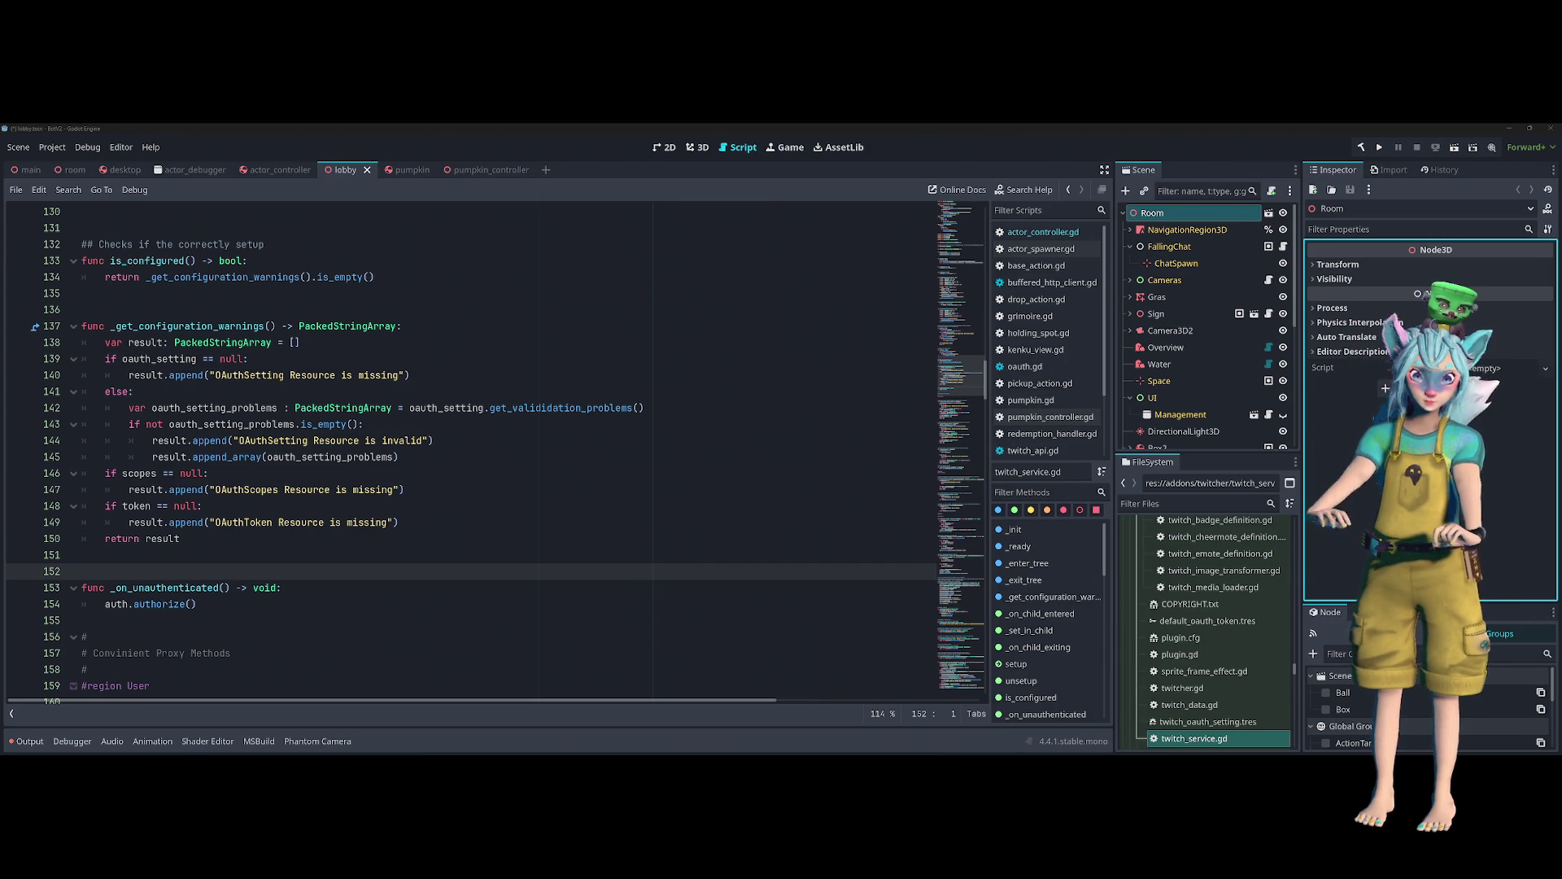
{"action": "left_click", "coordinate": [675, 406]}
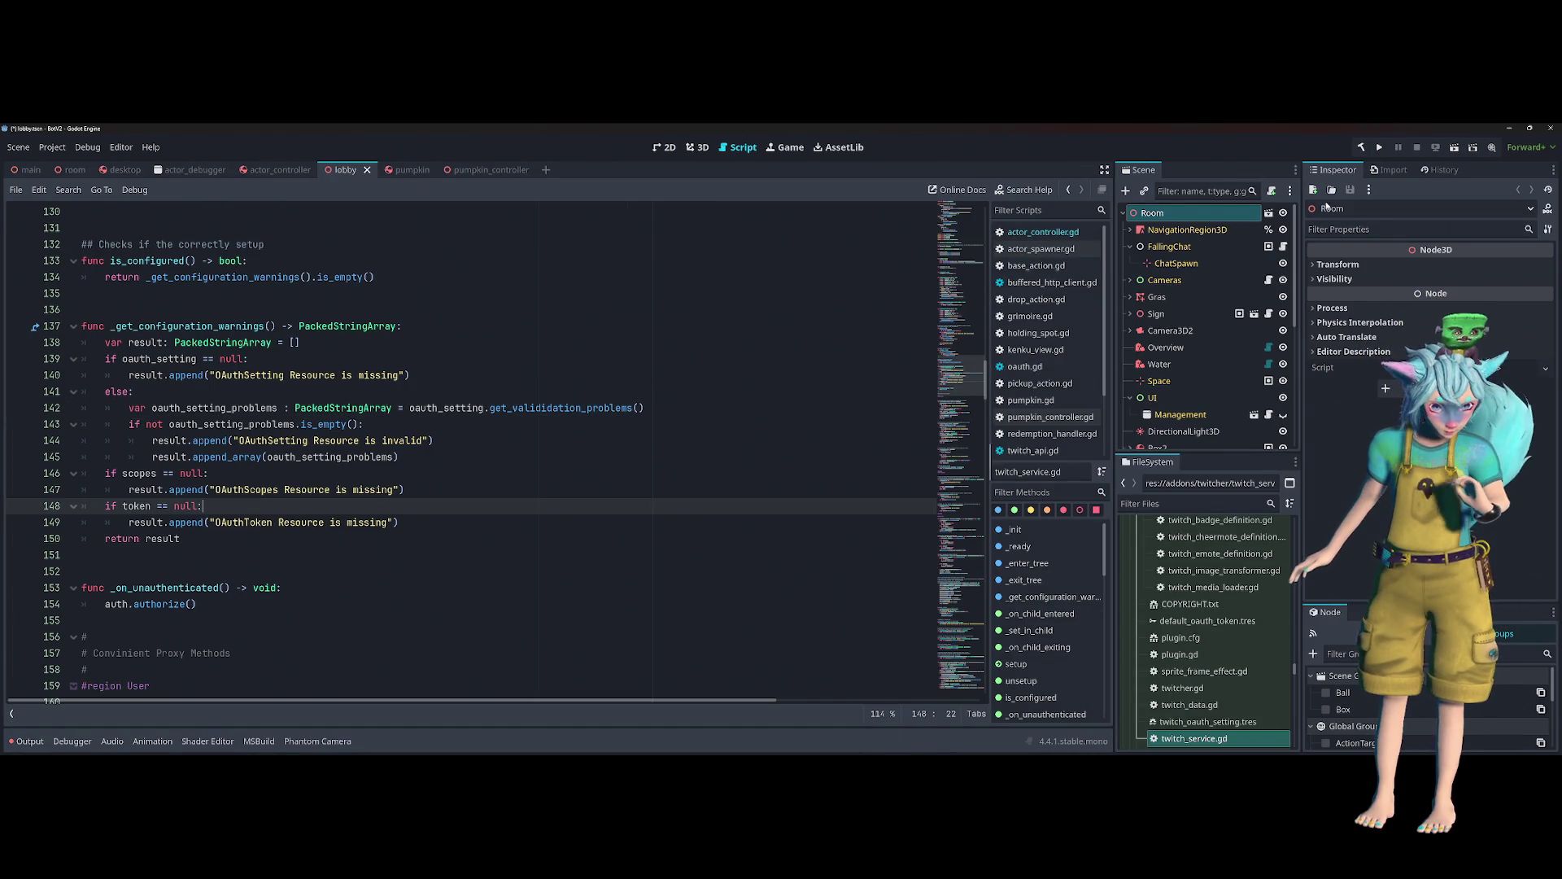
{"action": "key", "text": "F5"}
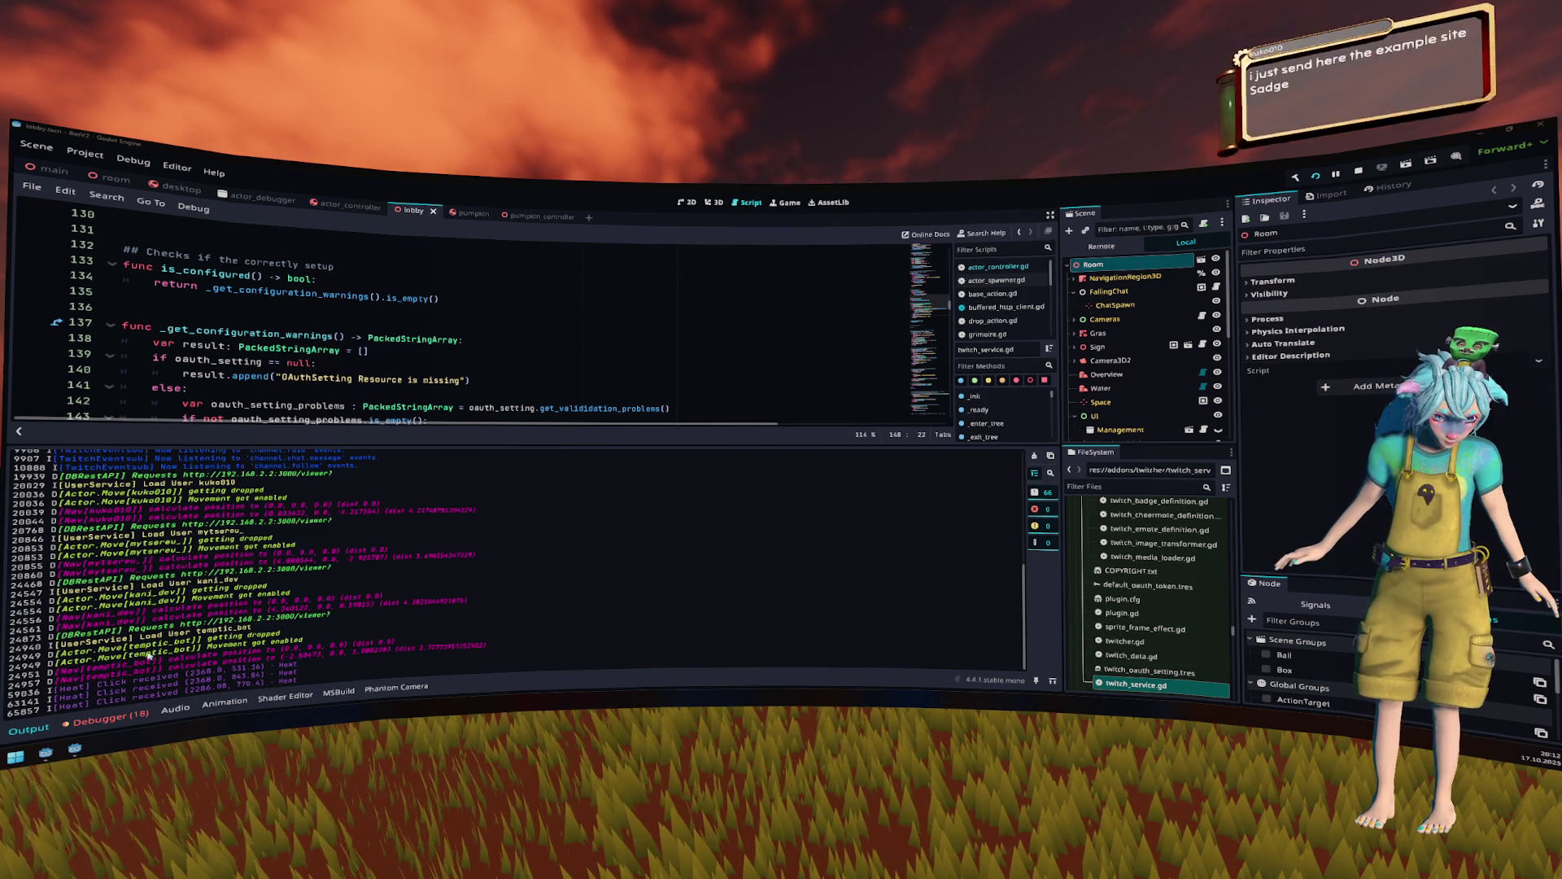
- Collapse the Output log panel once the game's log messages have come through
{"action": "left_click", "coordinate": [51, 723]}
- Move through lines 144–146 of twitch_service.gd and open the Debugger's Errors list
{"action": "left_click", "coordinate": [554, 437]}
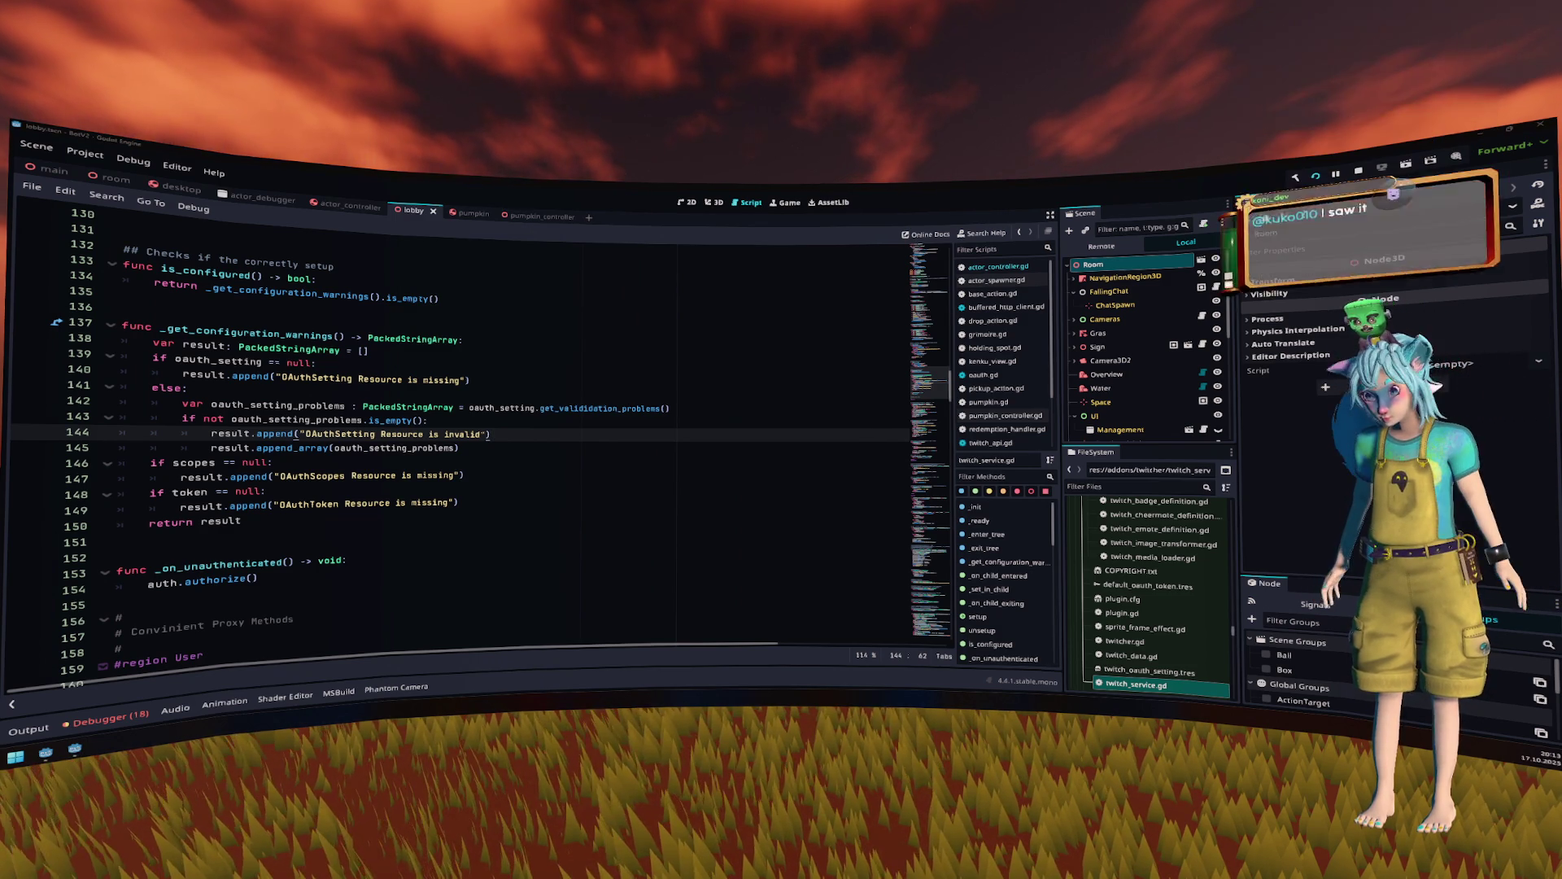
{"action": "key", "text": "Down"}
{"action": "key", "text": "Down"}
{"action": "left_click", "coordinate": [110, 716]}
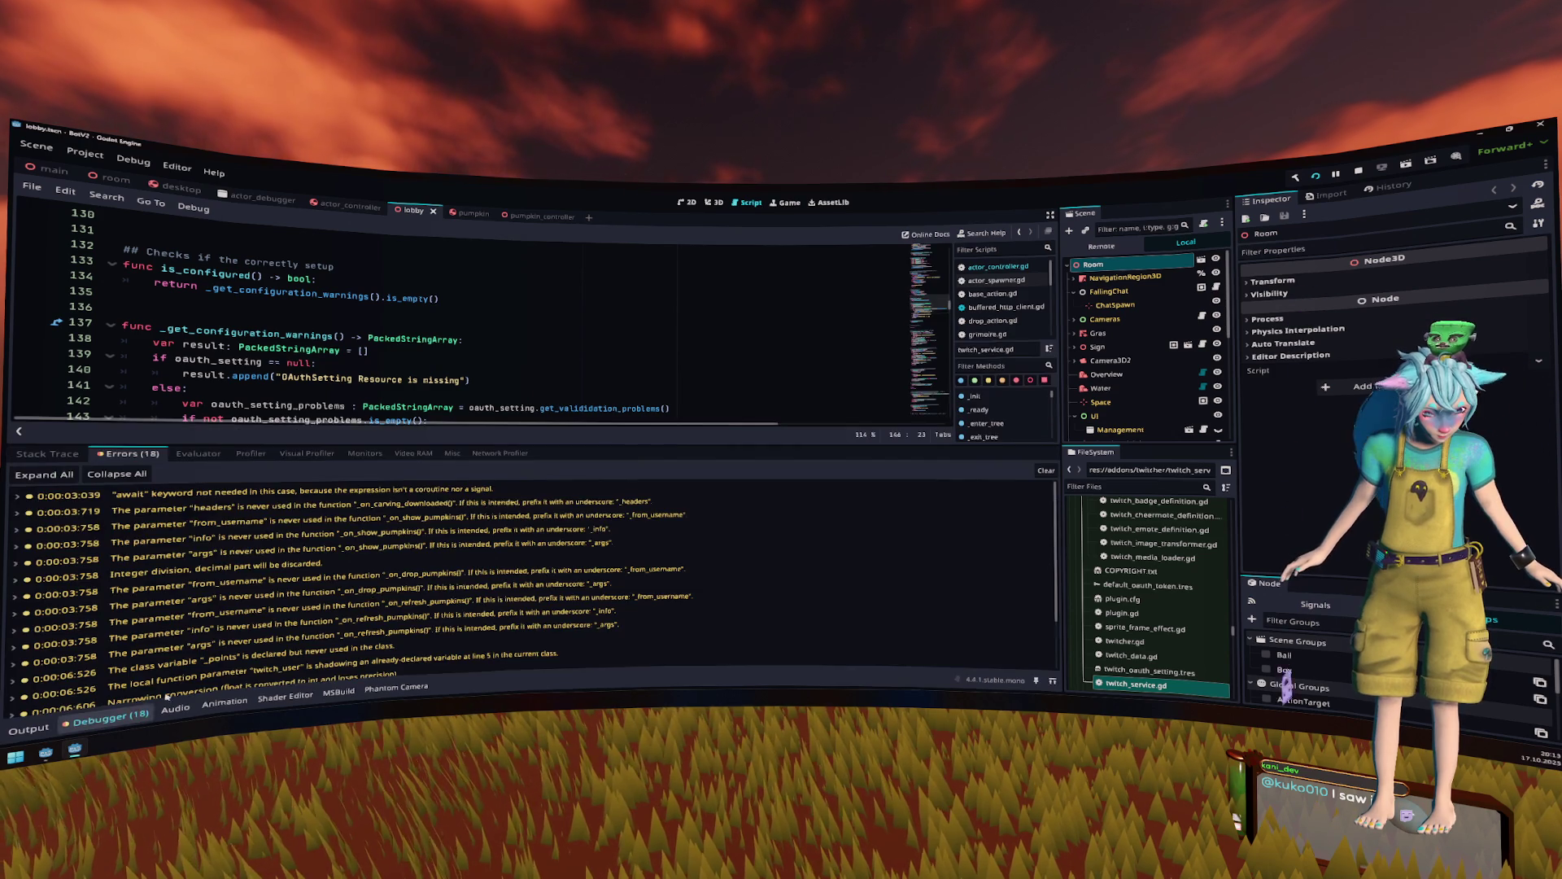
- Jump from an error row into pumpkin.gd, clear all listed errors and hide the bottom panel
{"action": "left_click", "coordinate": [656, 526]}
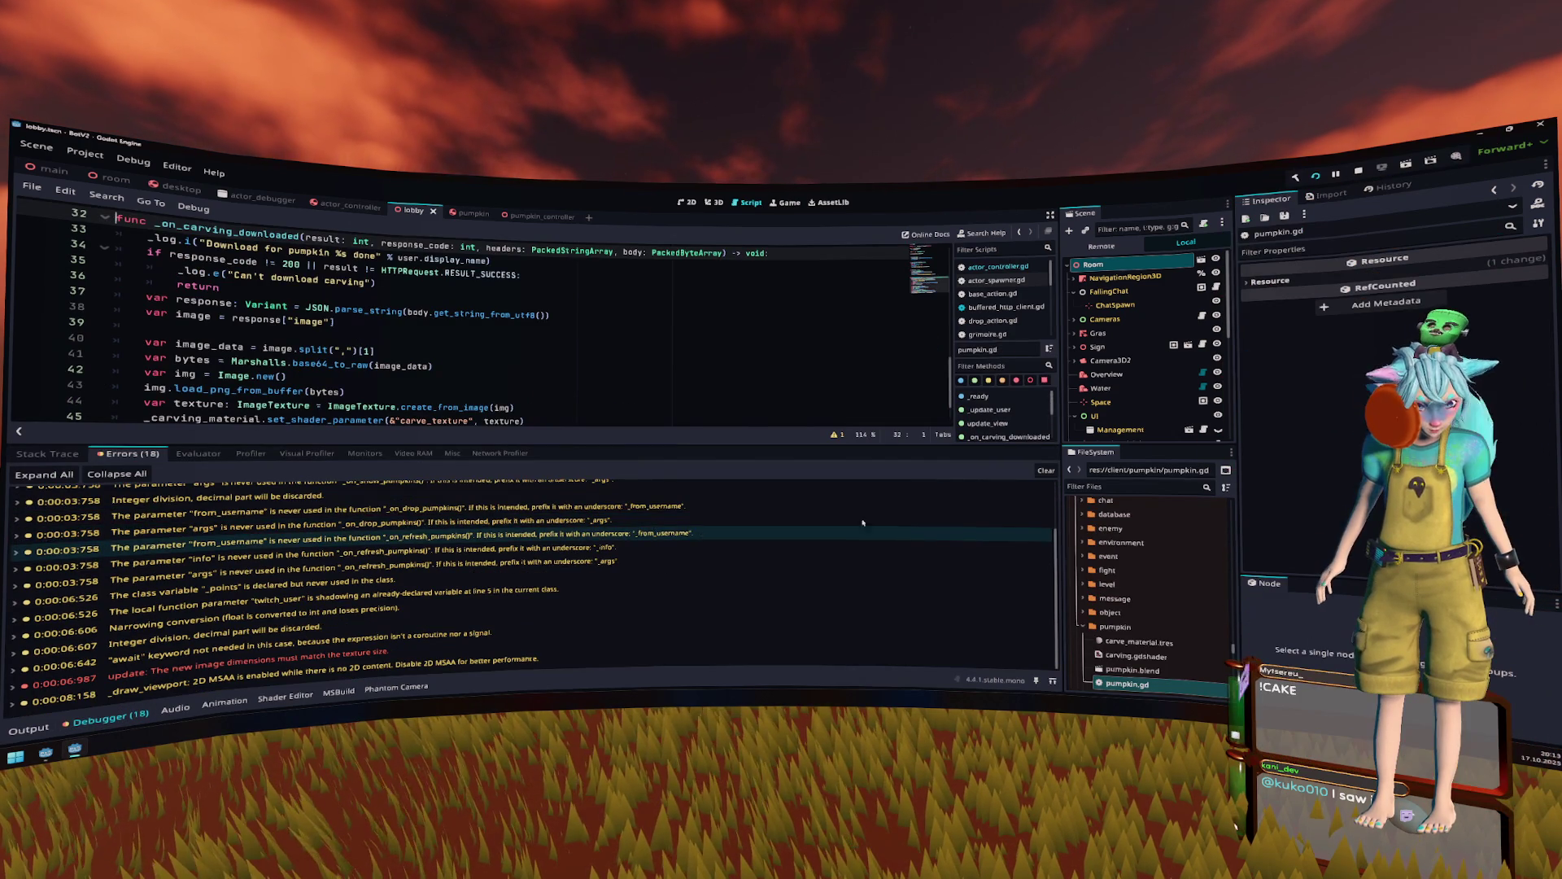
{"action": "left_click", "coordinate": [1046, 470]}
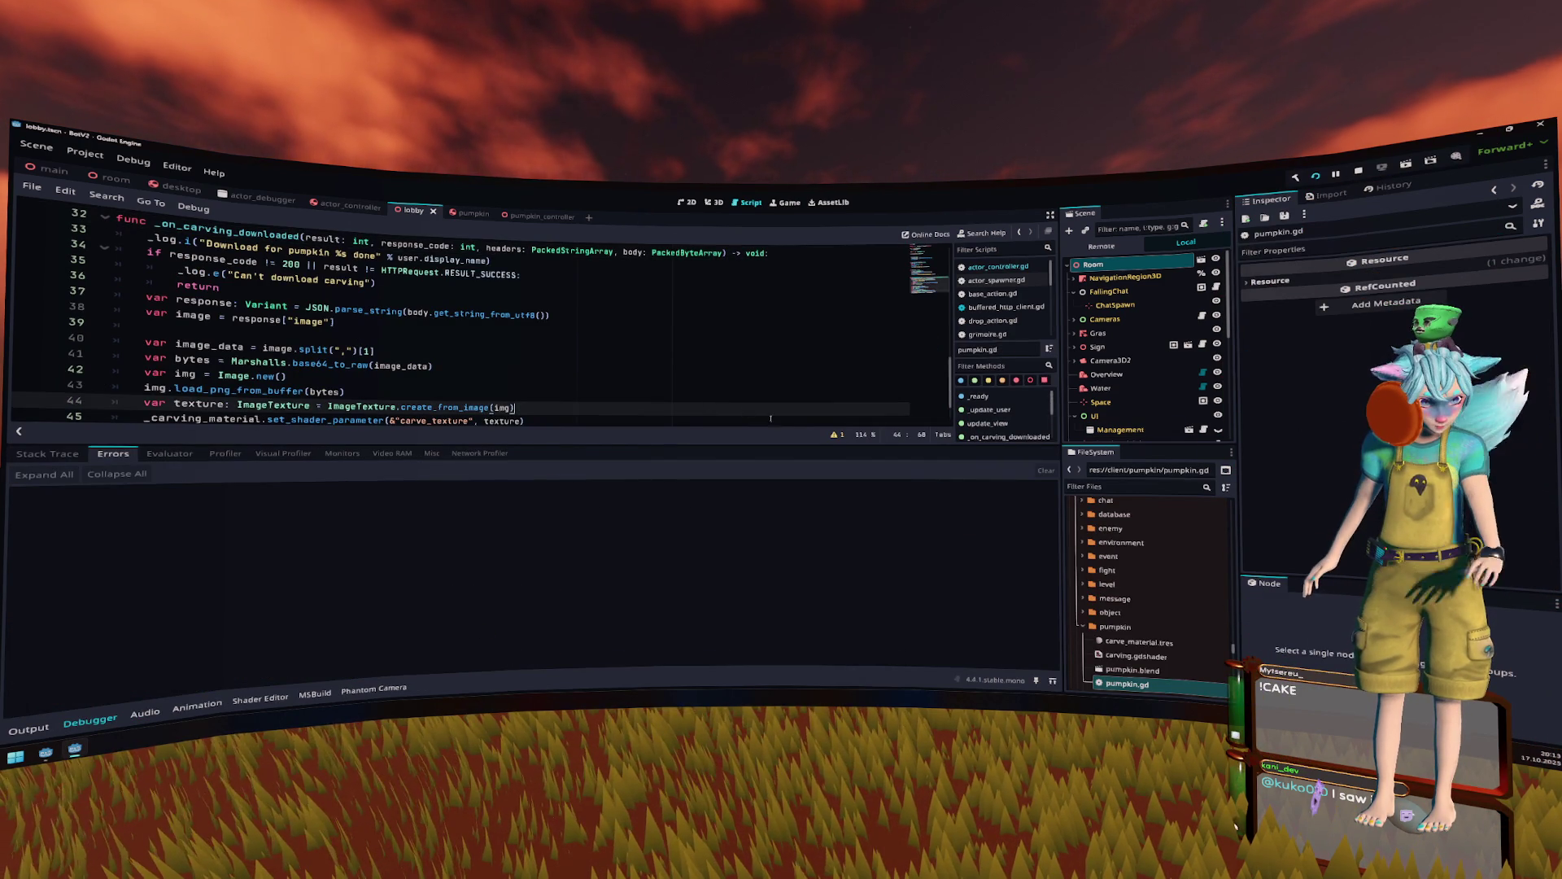
{"action": "key", "text": "ctrl+j"}
{"action": "key", "text": "Up"}
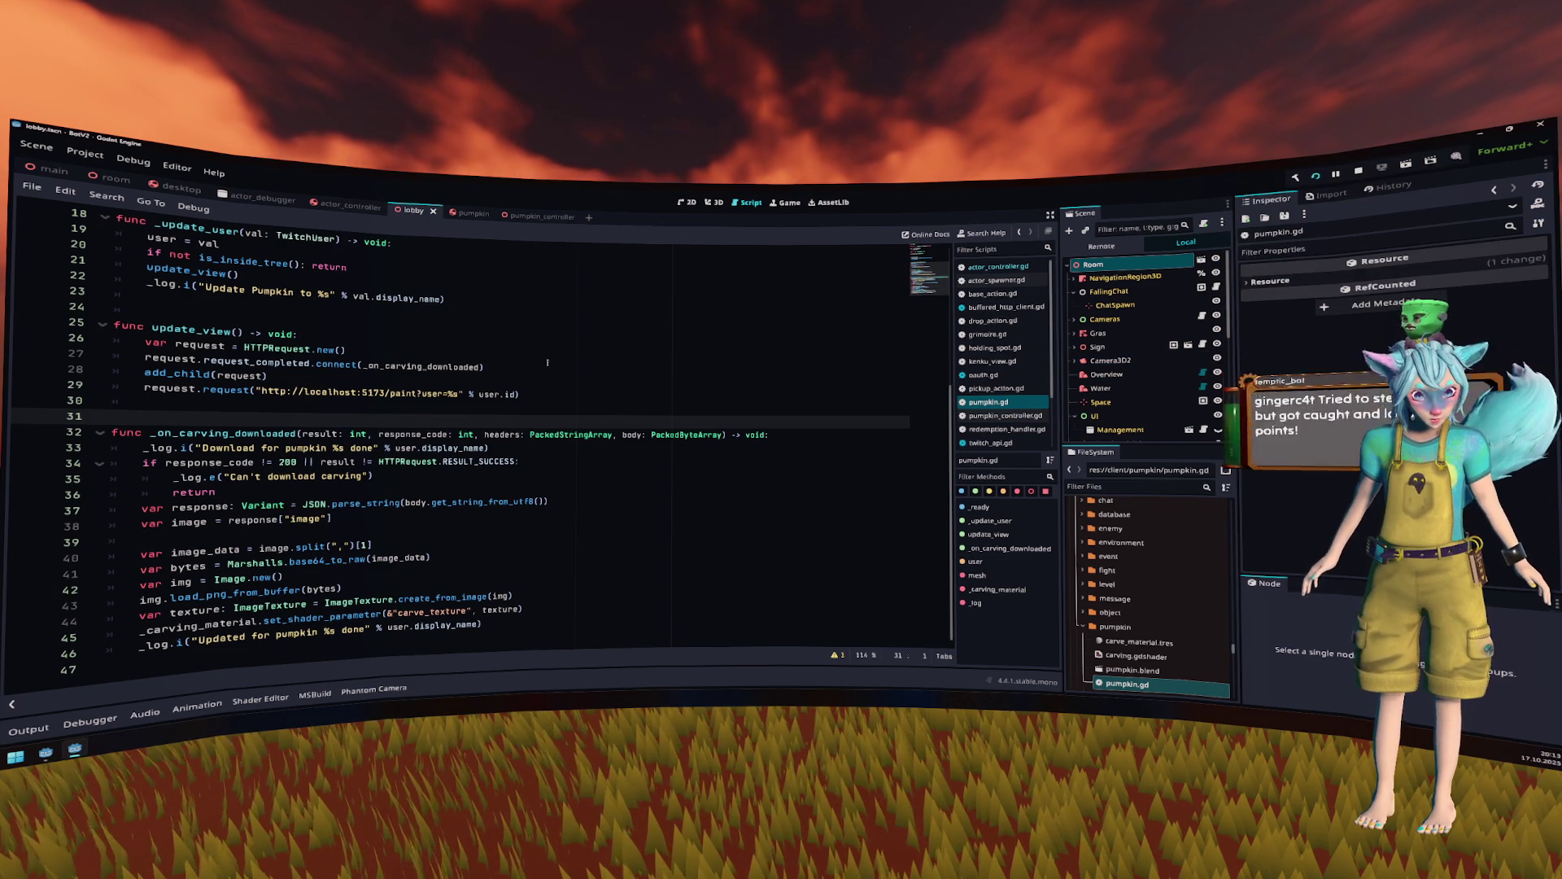
- Place the caret after the pumpkin paint request on line 26 of pumpkin.gd
{"action": "left_click", "coordinate": [691, 355]}
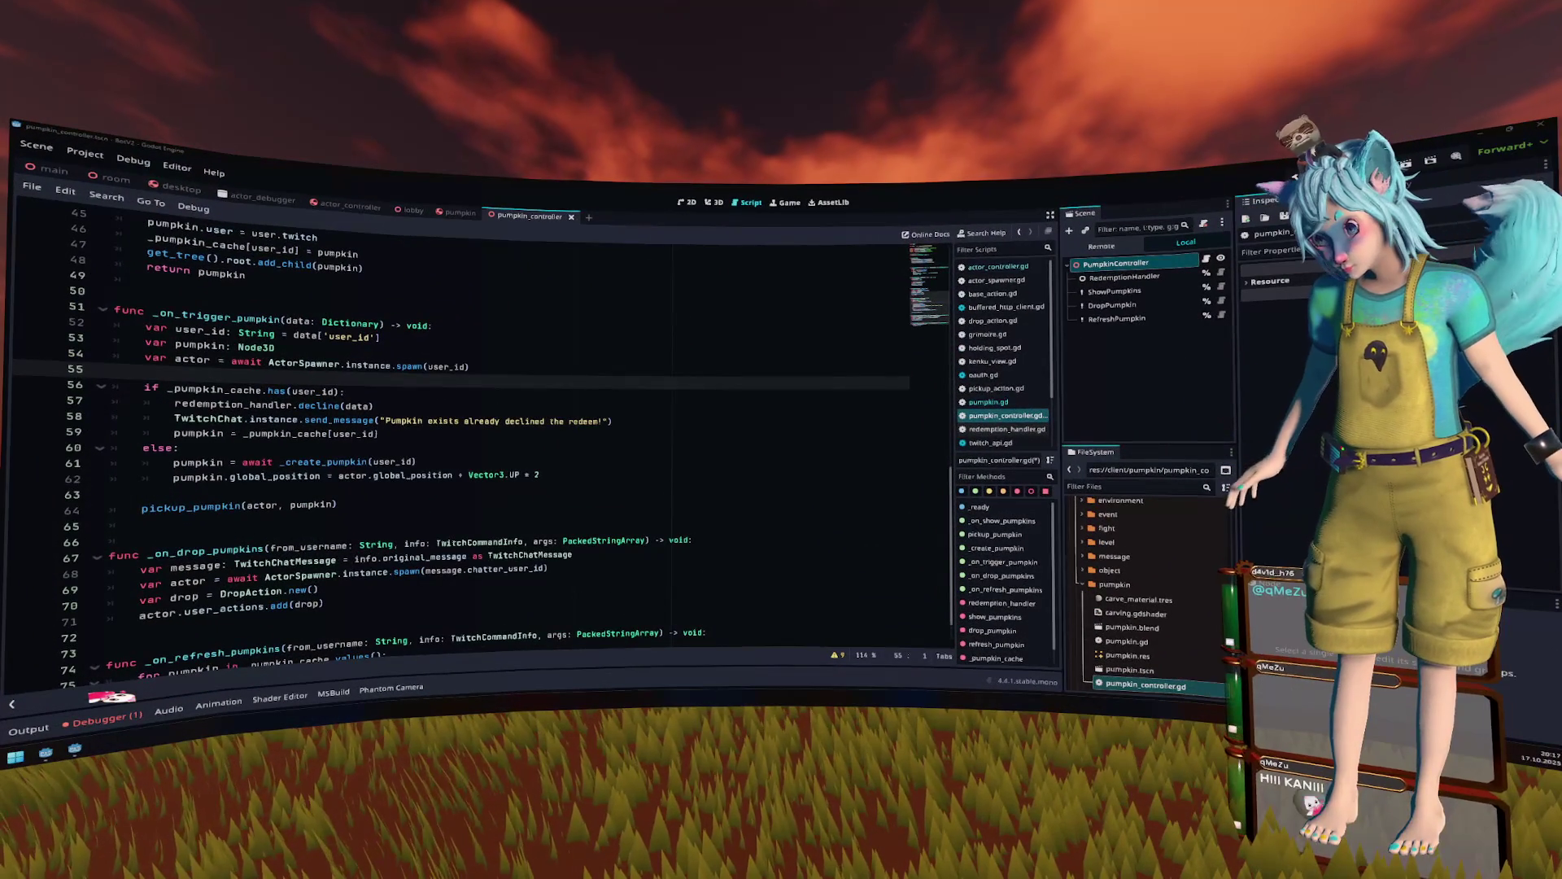
- Inspect the pumpkin_cache.has check on line 56 and the pumpkin position on line 61
{"action": "left_click", "coordinate": [447, 401]}
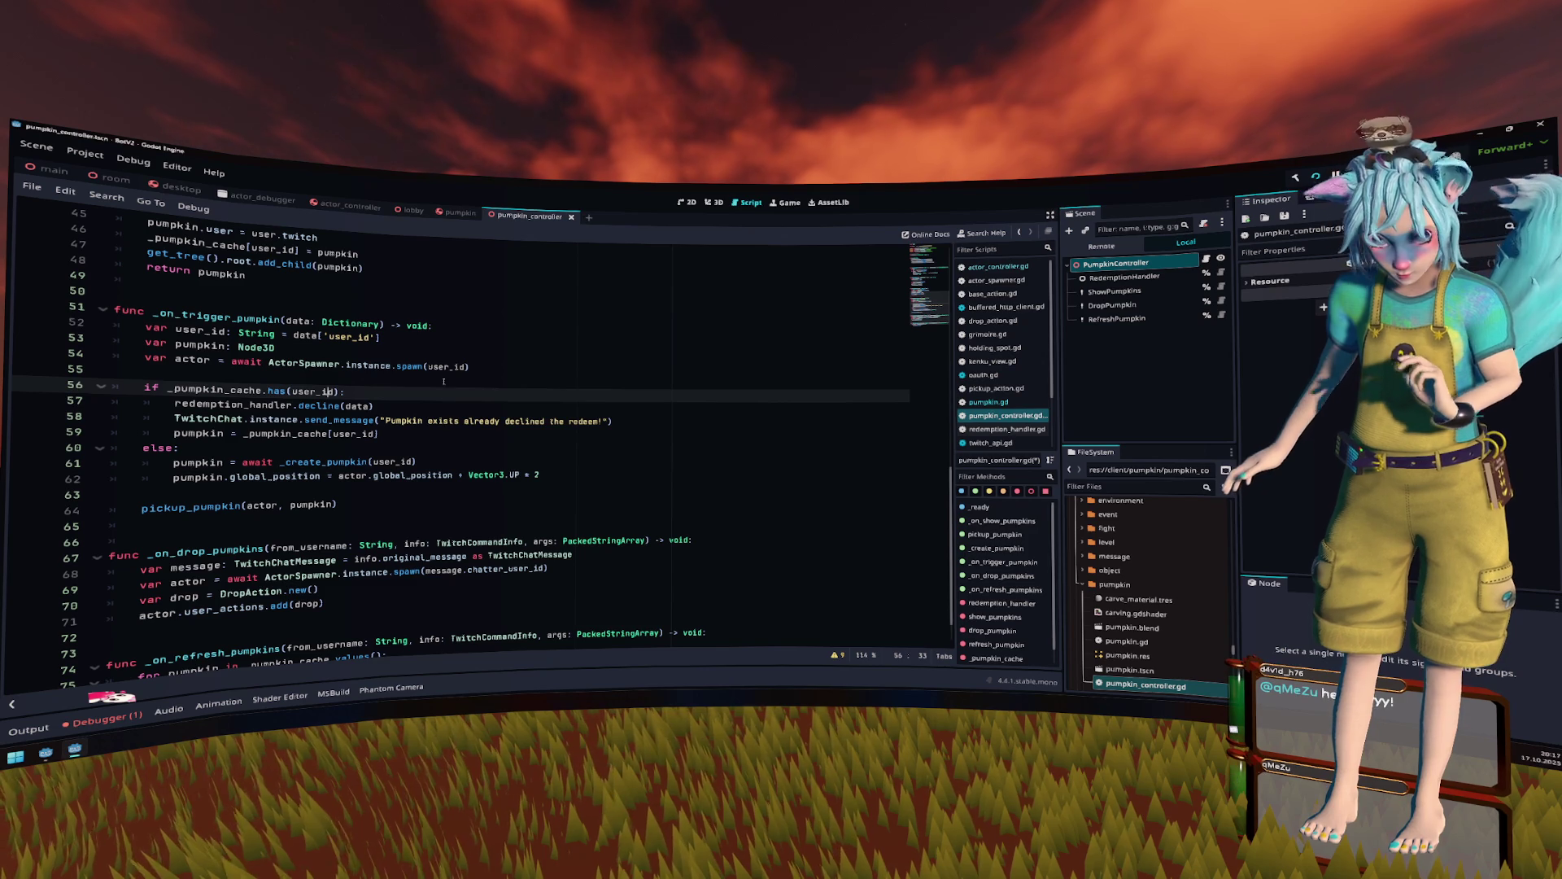
{"action": "left_click", "coordinate": [437, 461]}
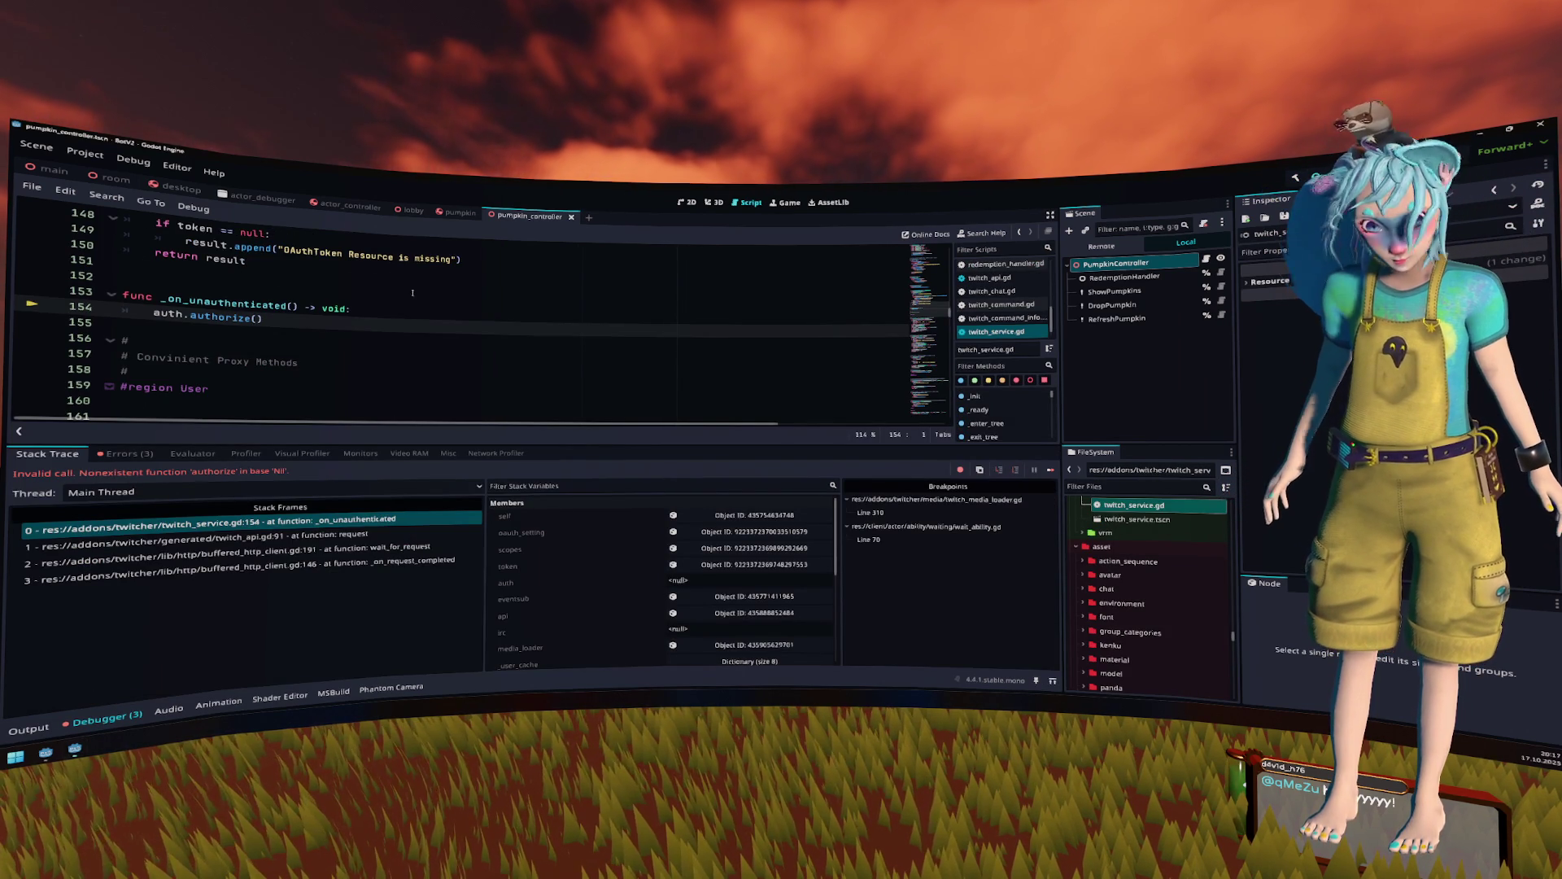
- Select auth on twitch_service.gd line 154 to confirm it is null
{"action": "key", "text": "Up"}
{"action": "key", "text": "Up"}
{"action": "key", "text": "Up"}
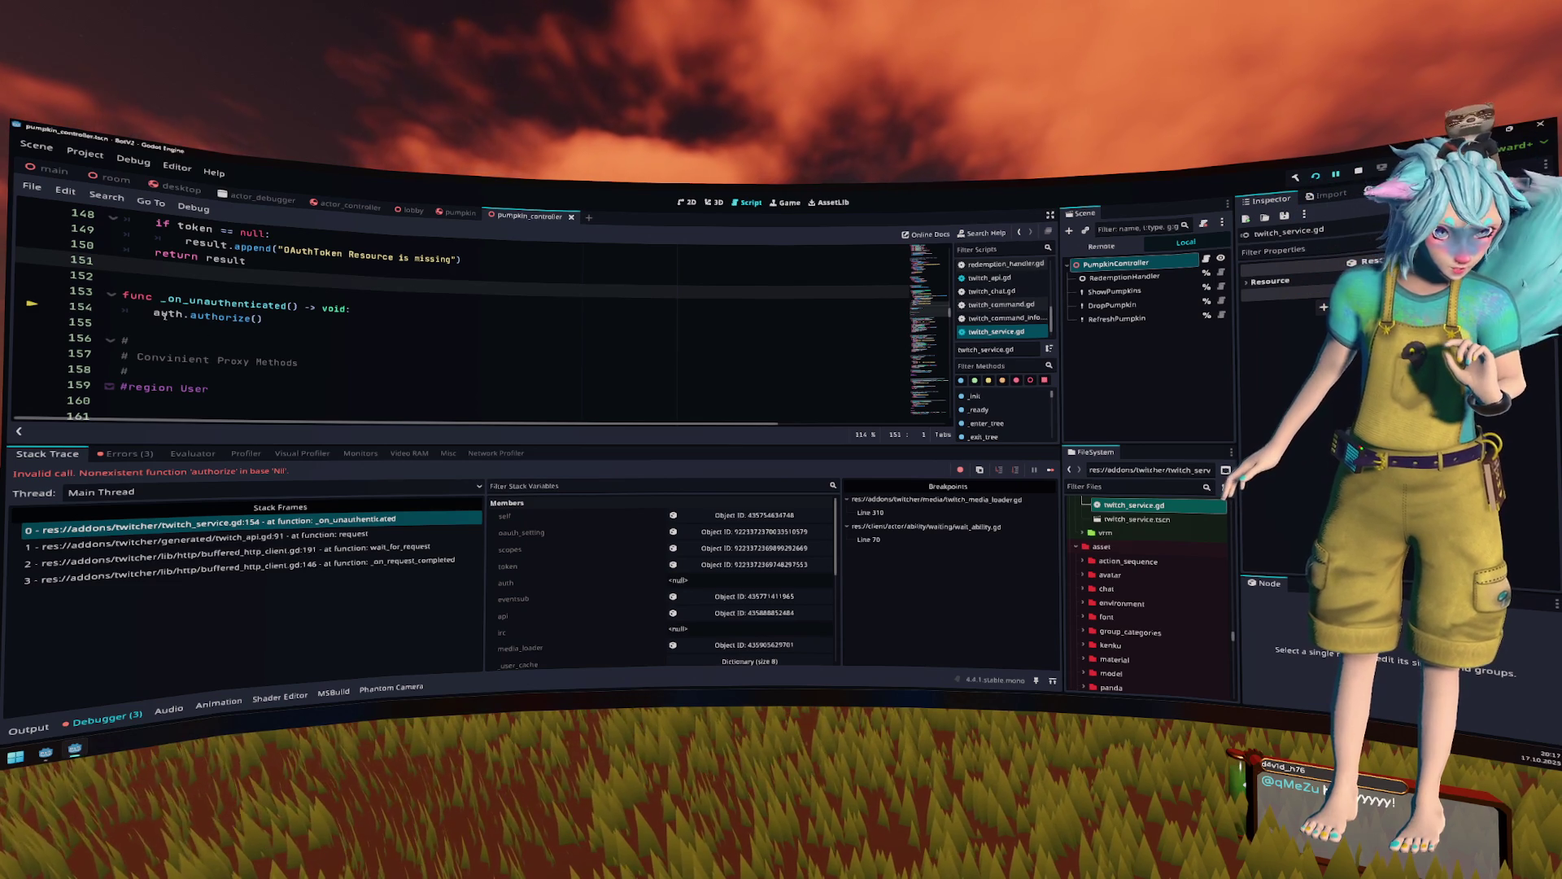
{"action": "mouse_move", "coordinate": [165, 313]}
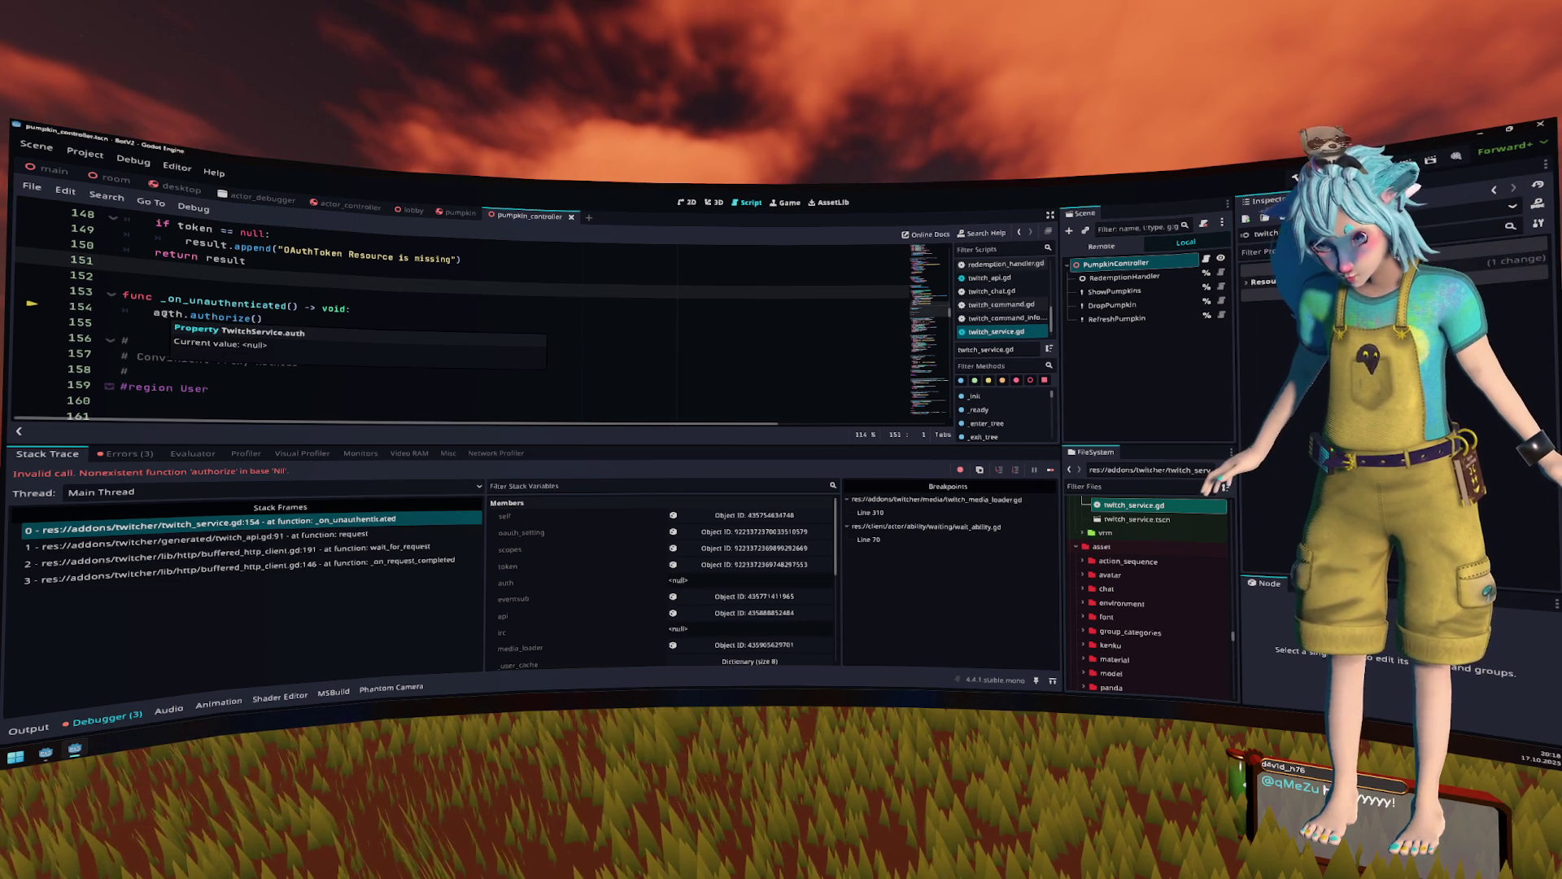
{"action": "double_click", "coordinate": [165, 313]}
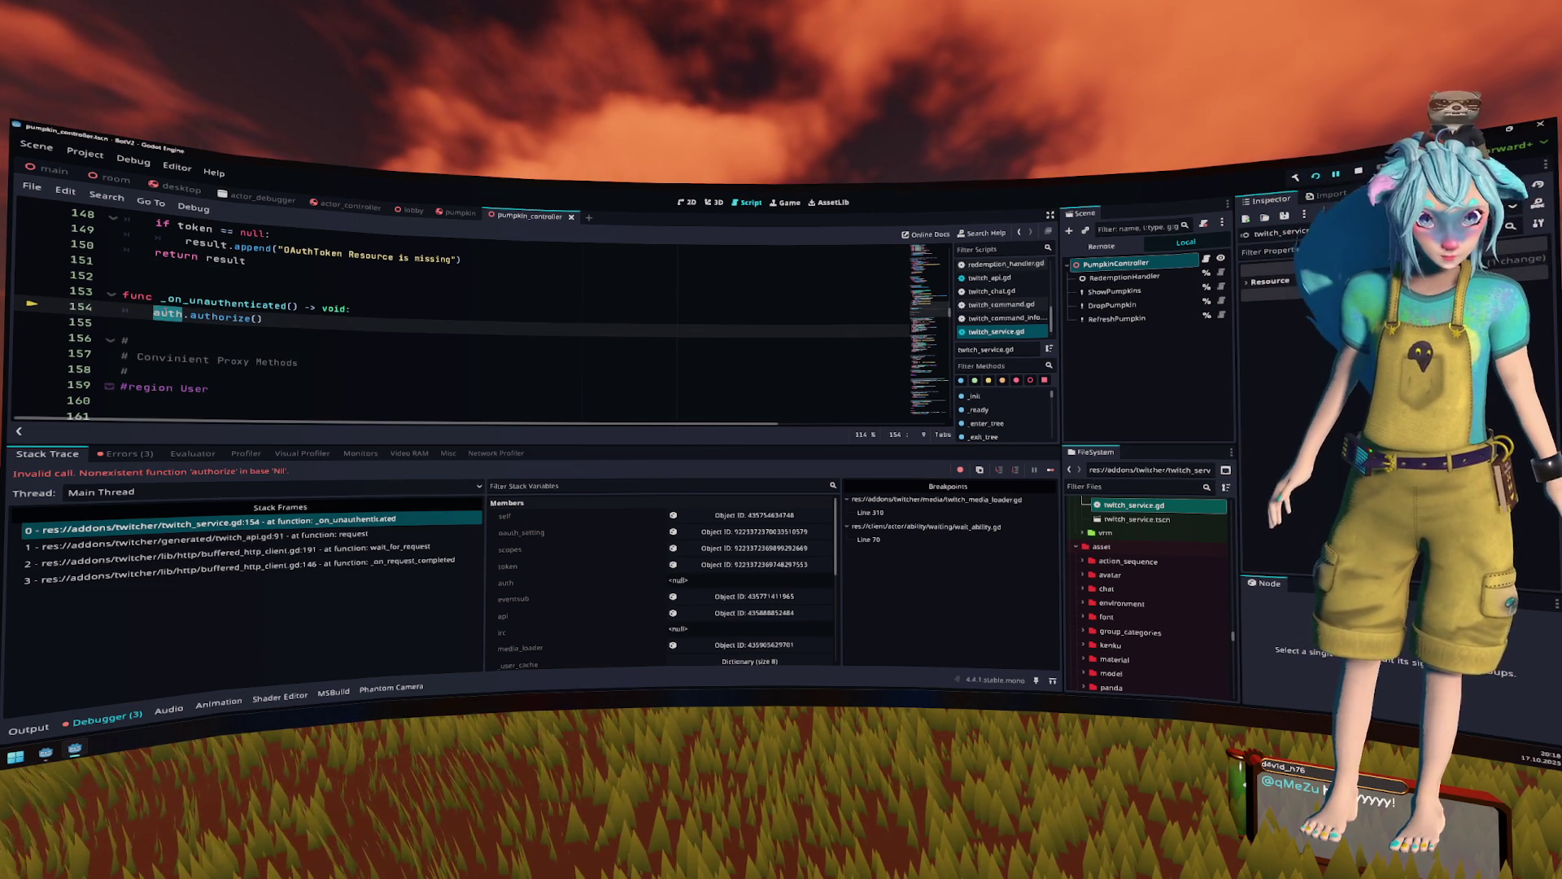
{"action": "scroll", "coordinate": [489, 317], "scroll_direction": "up", "scroll_amount": 4}
{"action": "scroll", "coordinate": [388, 351], "scroll_direction": "up", "scroll_amount": 20}
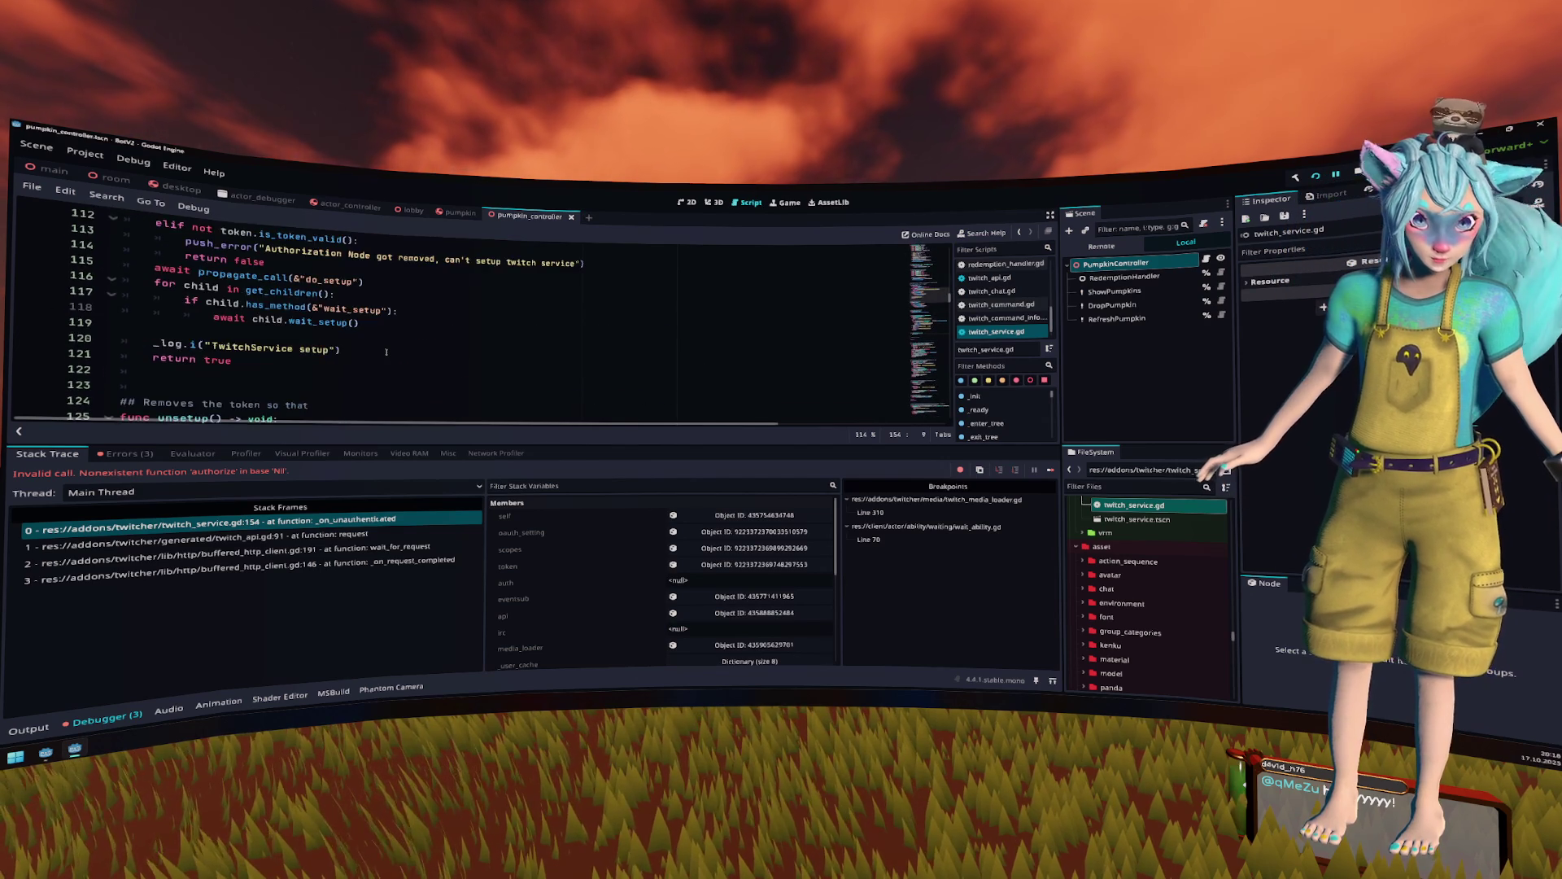
- Check the redemptions URL in the Output log, resume with F12, and list the 4 NULL Action errors
{"action": "left_click", "coordinate": [28, 730]}
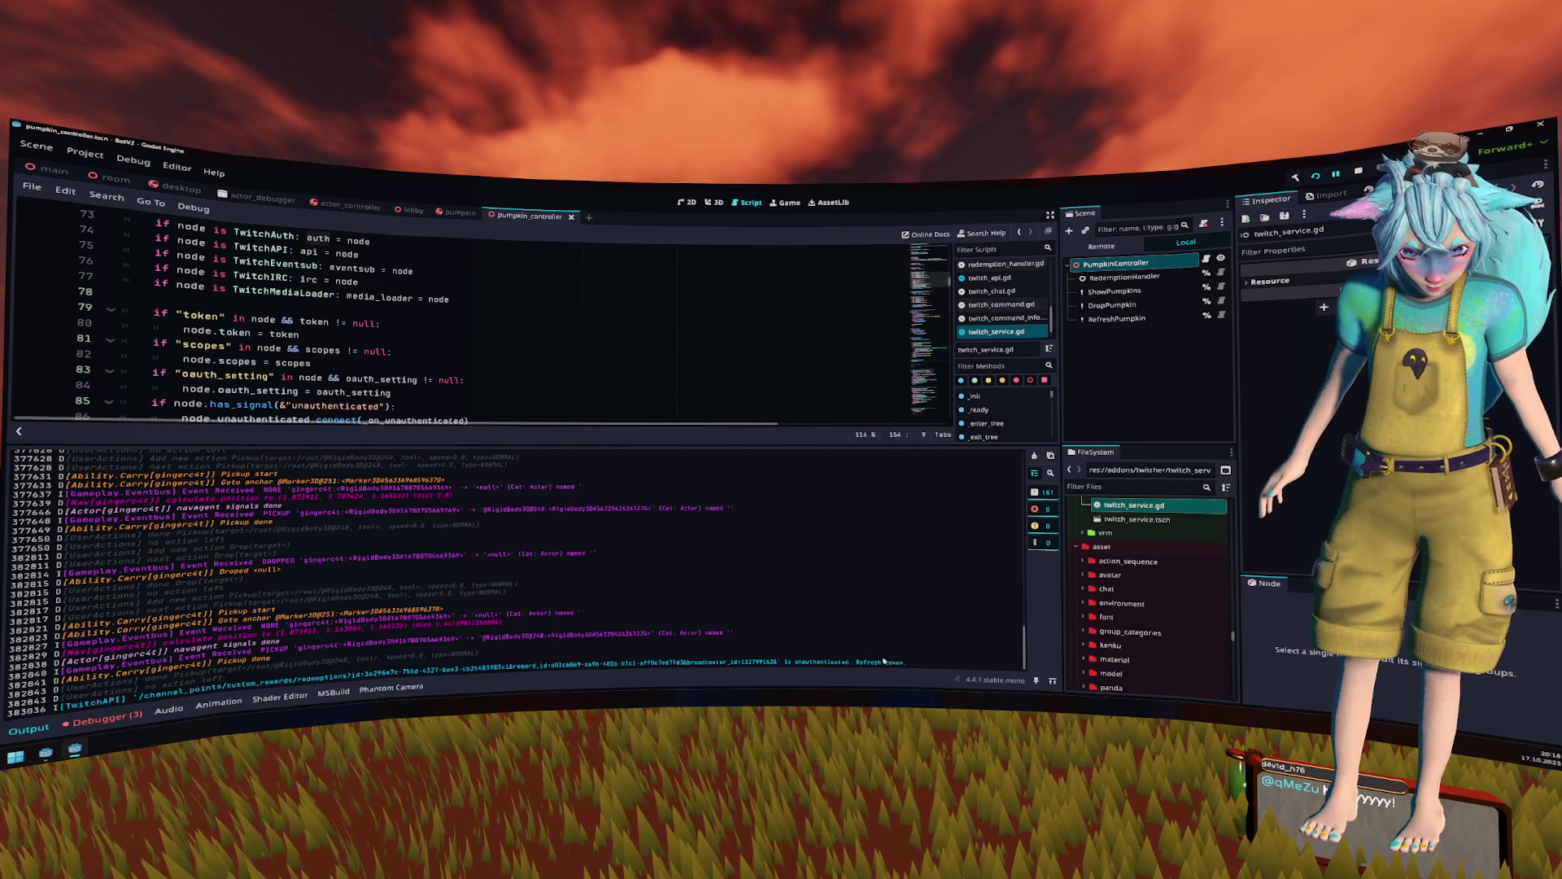
{"action": "left_click_drag", "start_coordinate": [907, 662], "coordinate": [260, 684]}
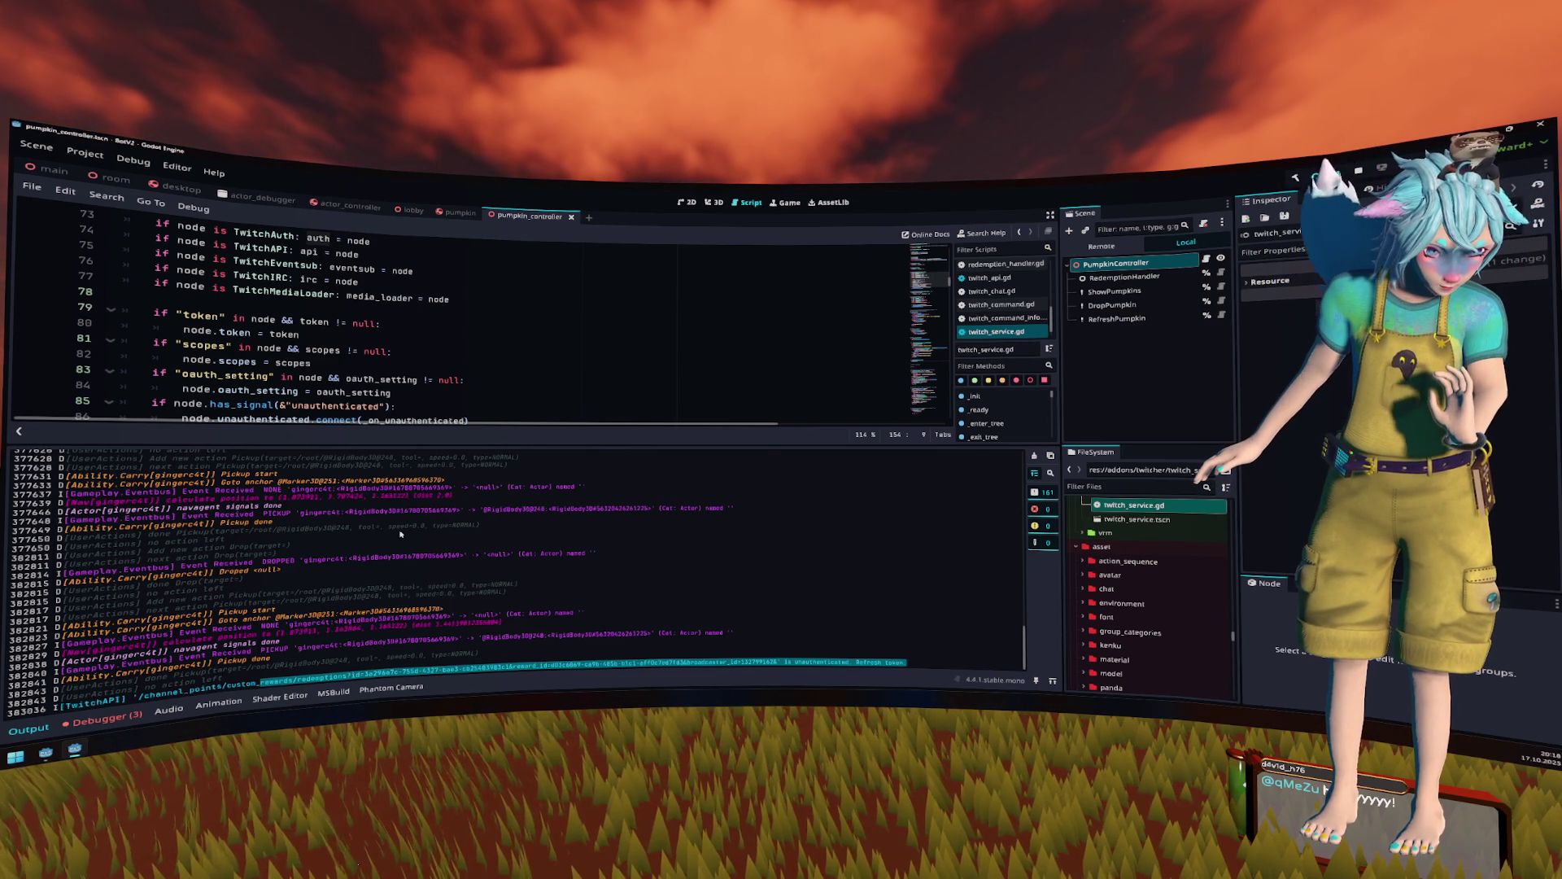
{"action": "left_click", "coordinate": [792, 663]}
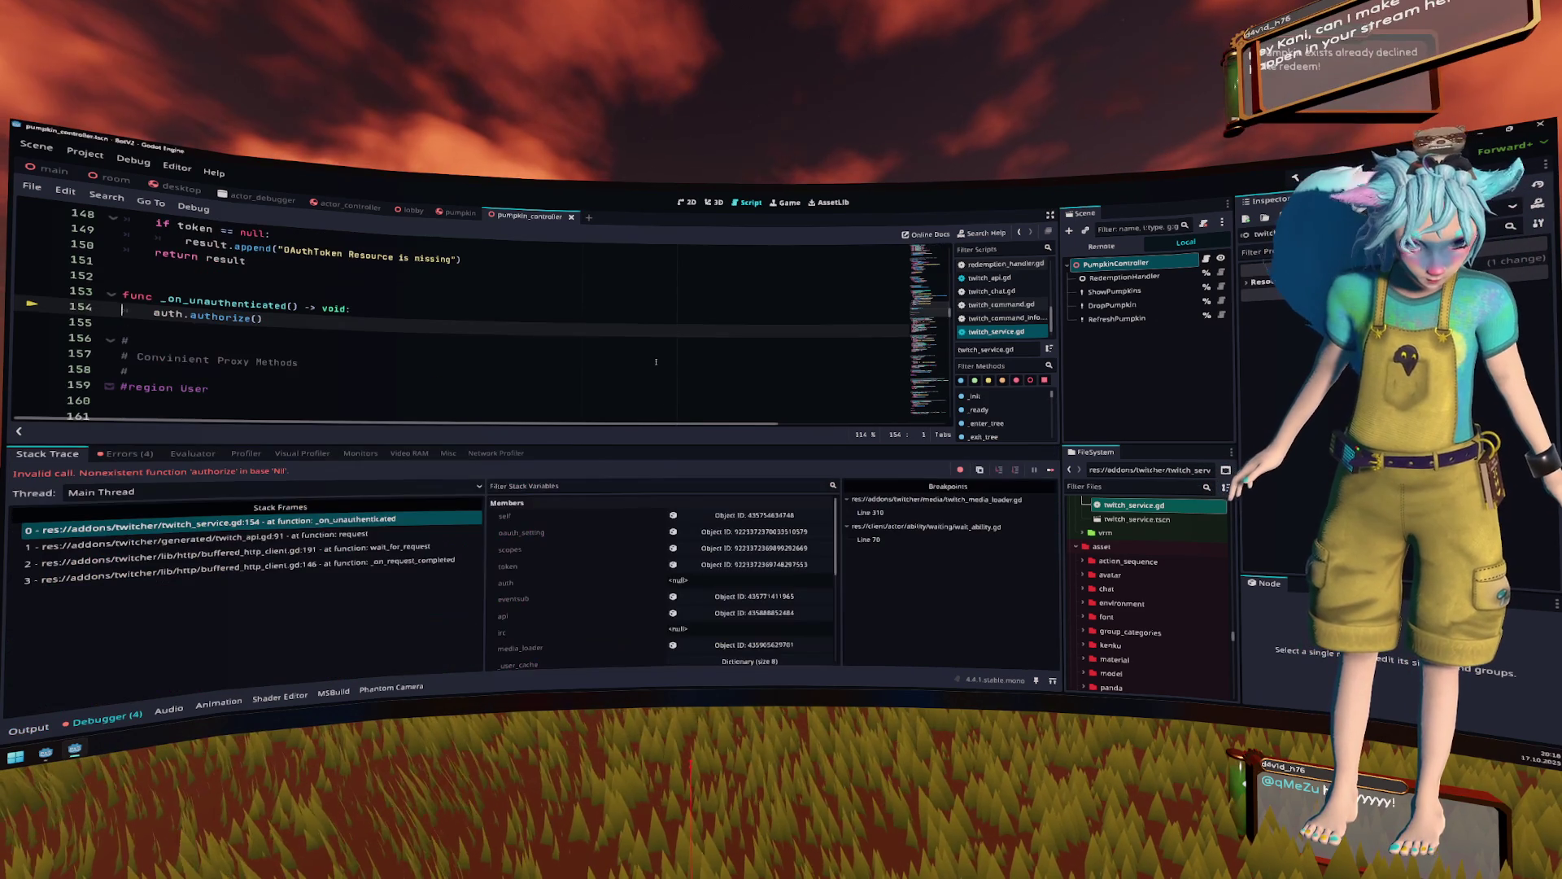
{"action": "key", "text": "F12"}
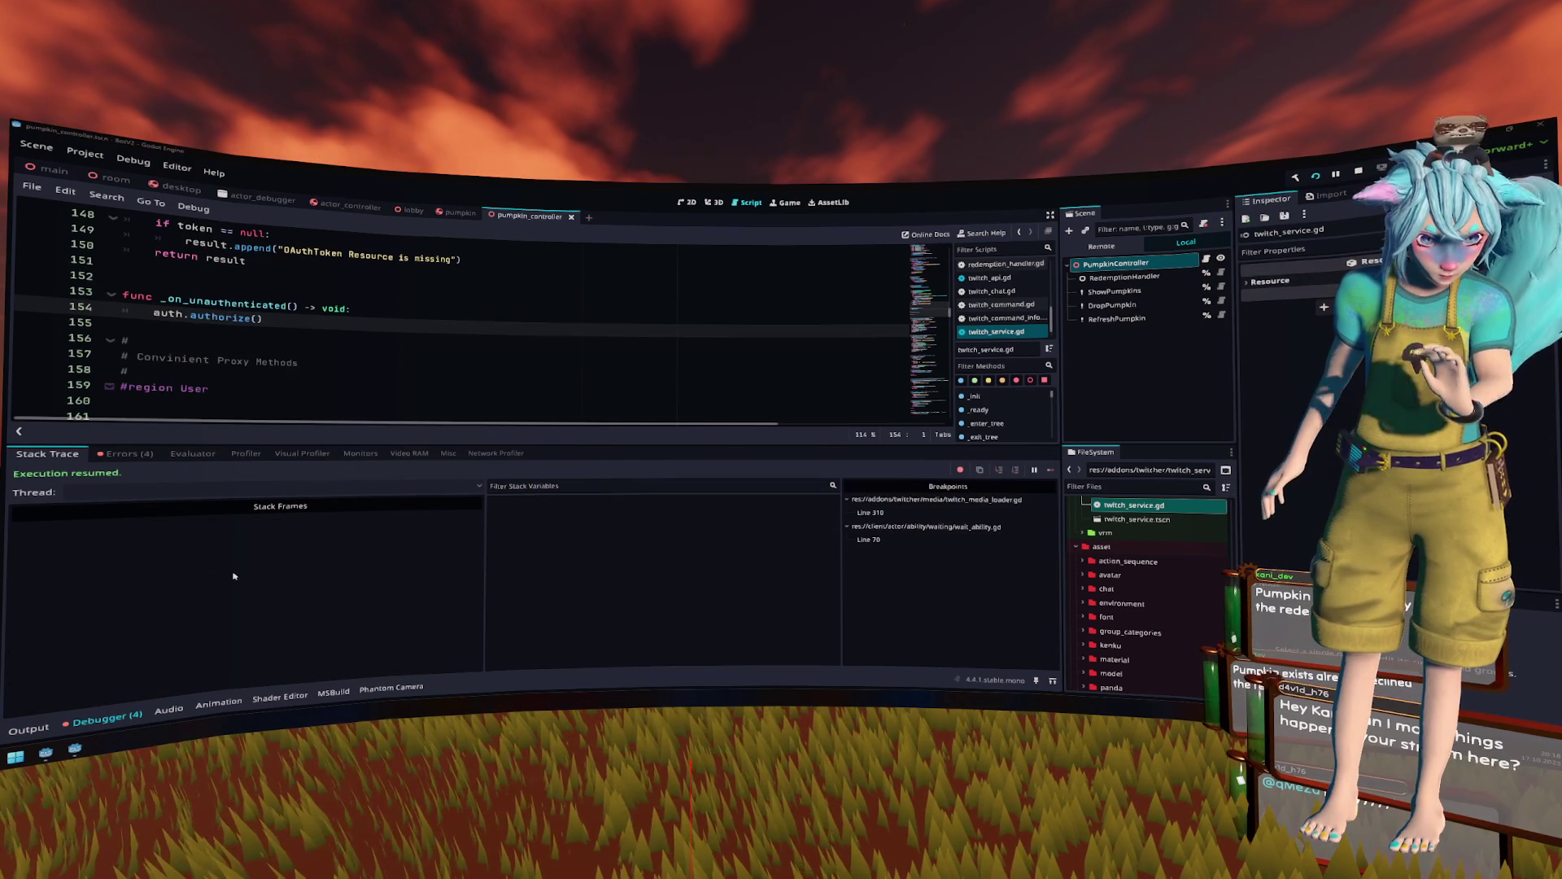
{"action": "left_click", "coordinate": [113, 458]}
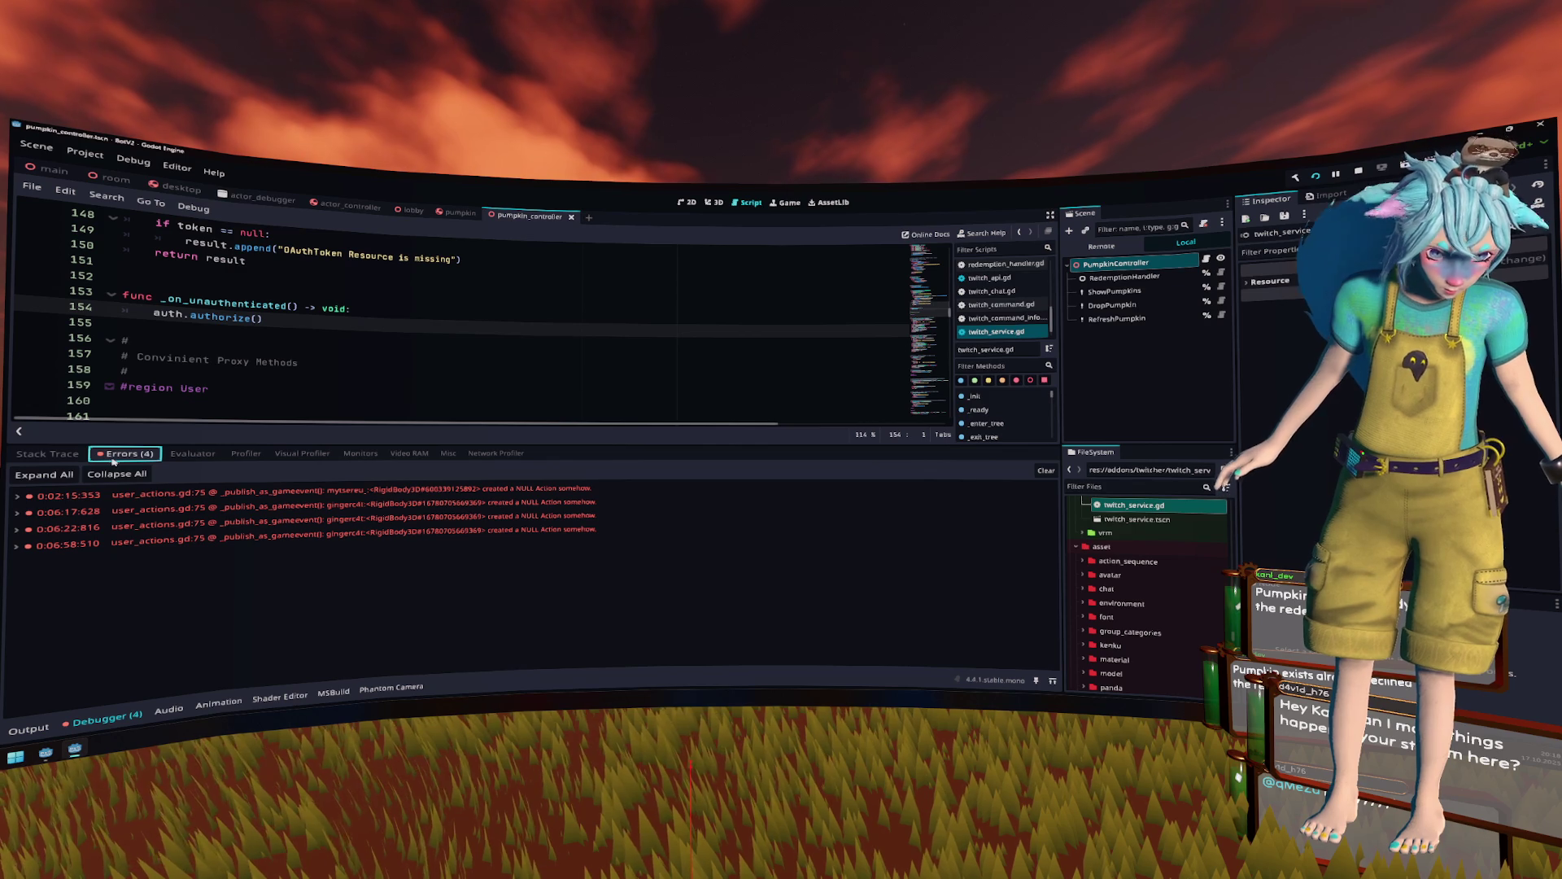
- Review the call stack and output log, continue past the authorize error, then stop the game with F8
{"action": "left_click", "coordinate": [48, 454]}
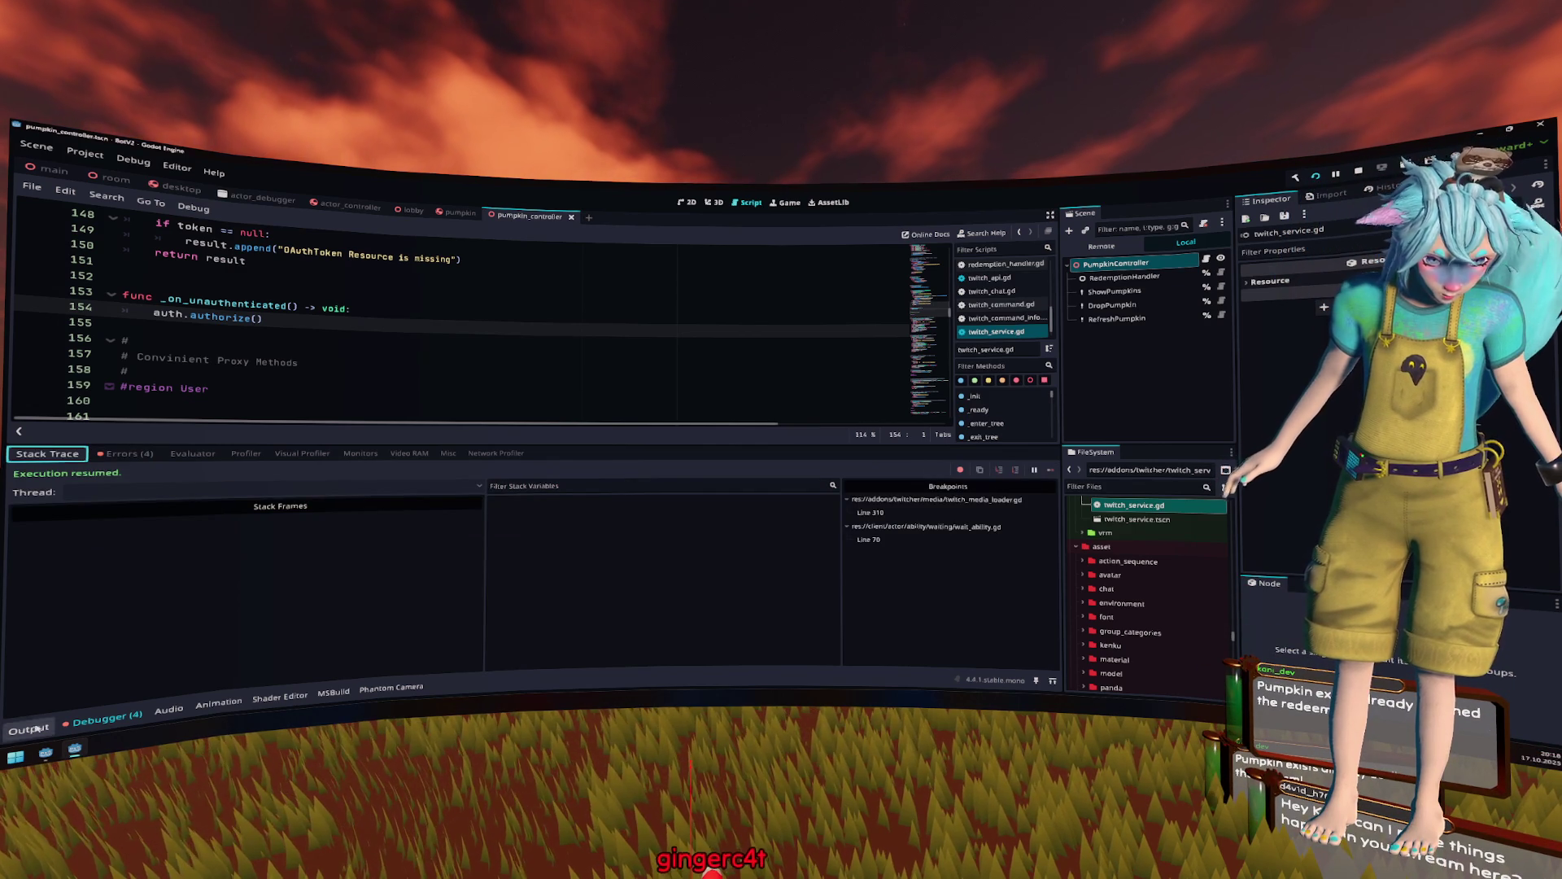
{"action": "left_click", "coordinate": [18, 729]}
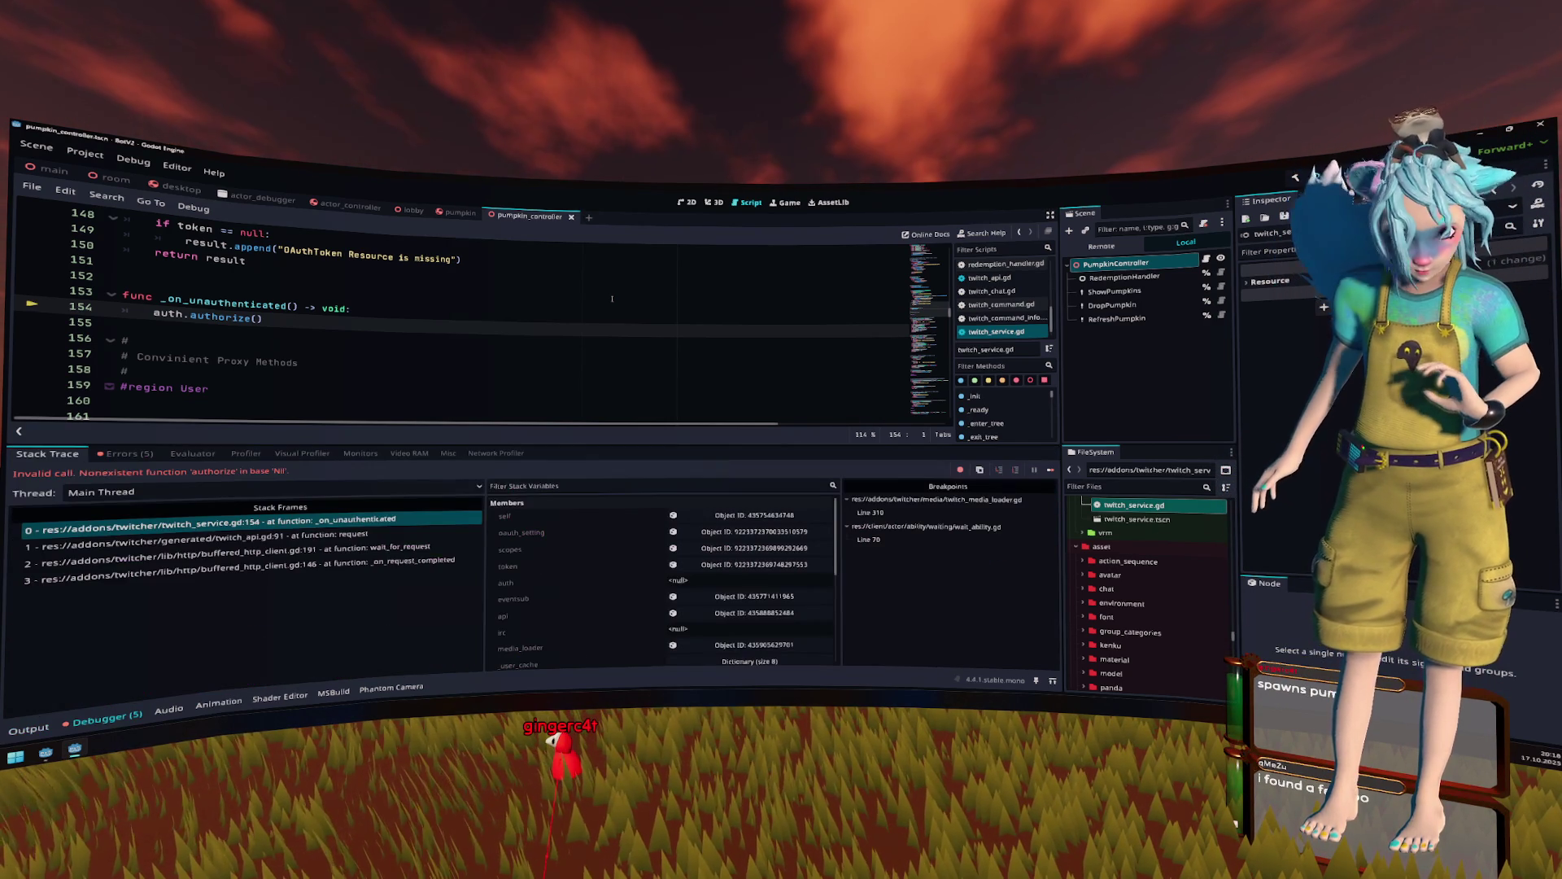
{"action": "left_click", "coordinate": [372, 343]}
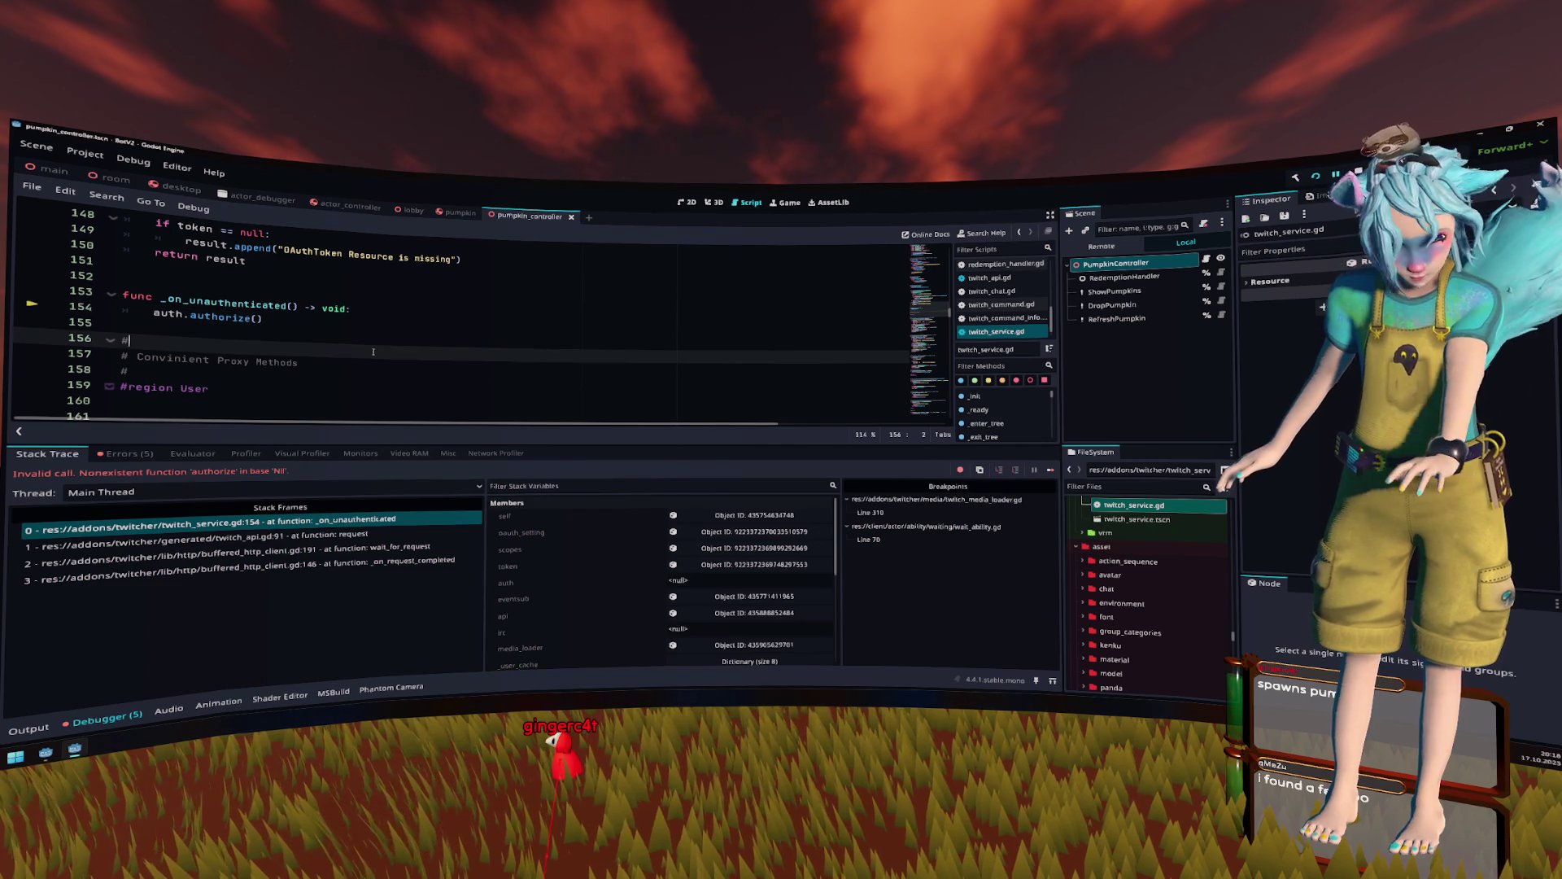
{"action": "key", "text": "F12"}
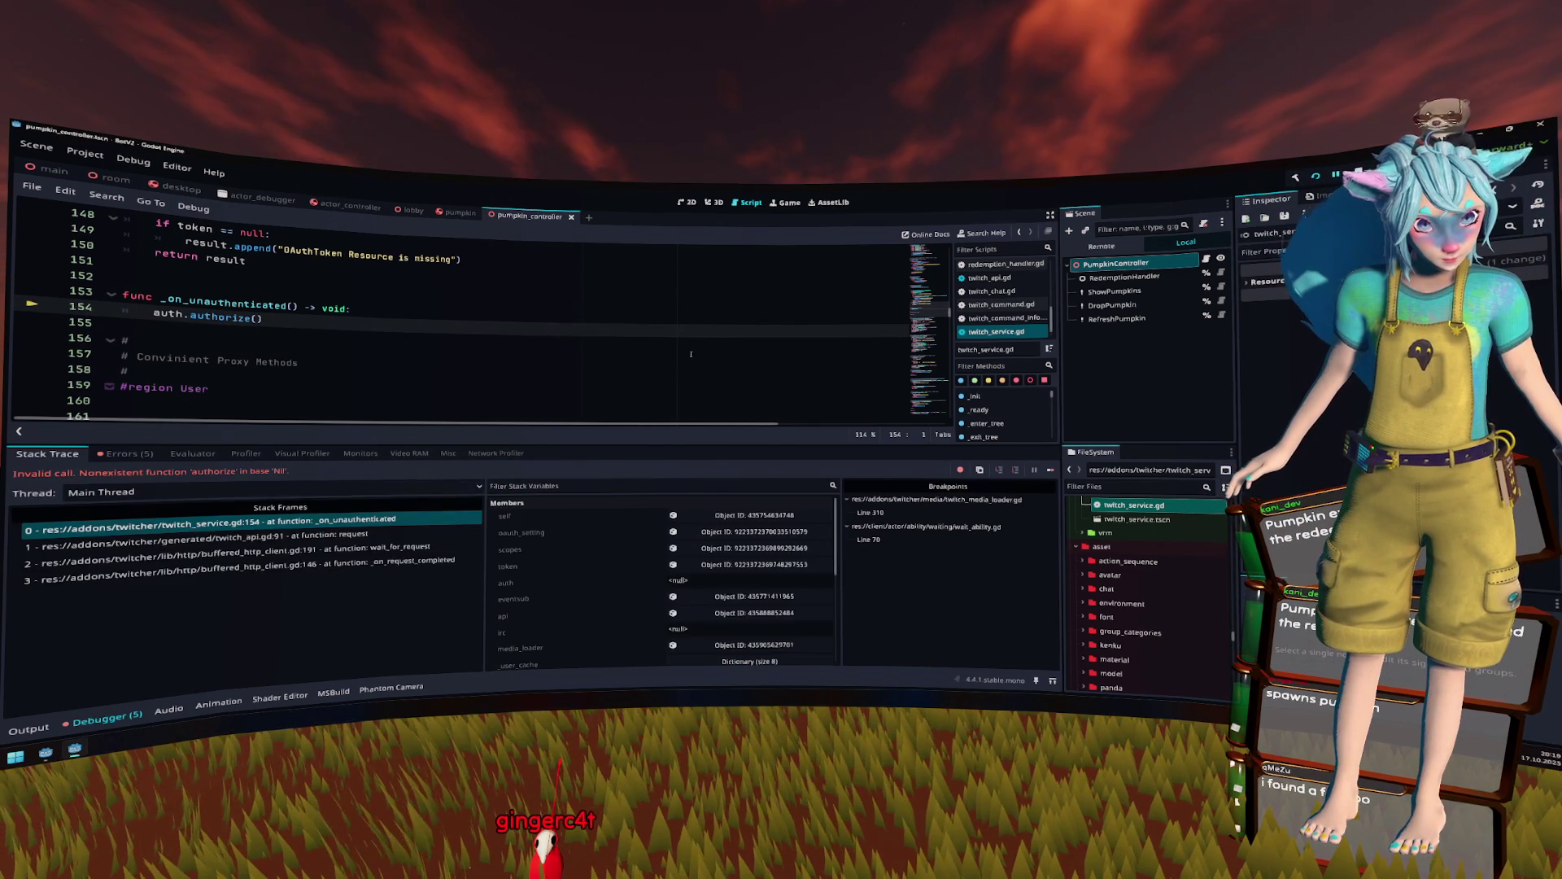
{"action": "key", "text": "F8"}
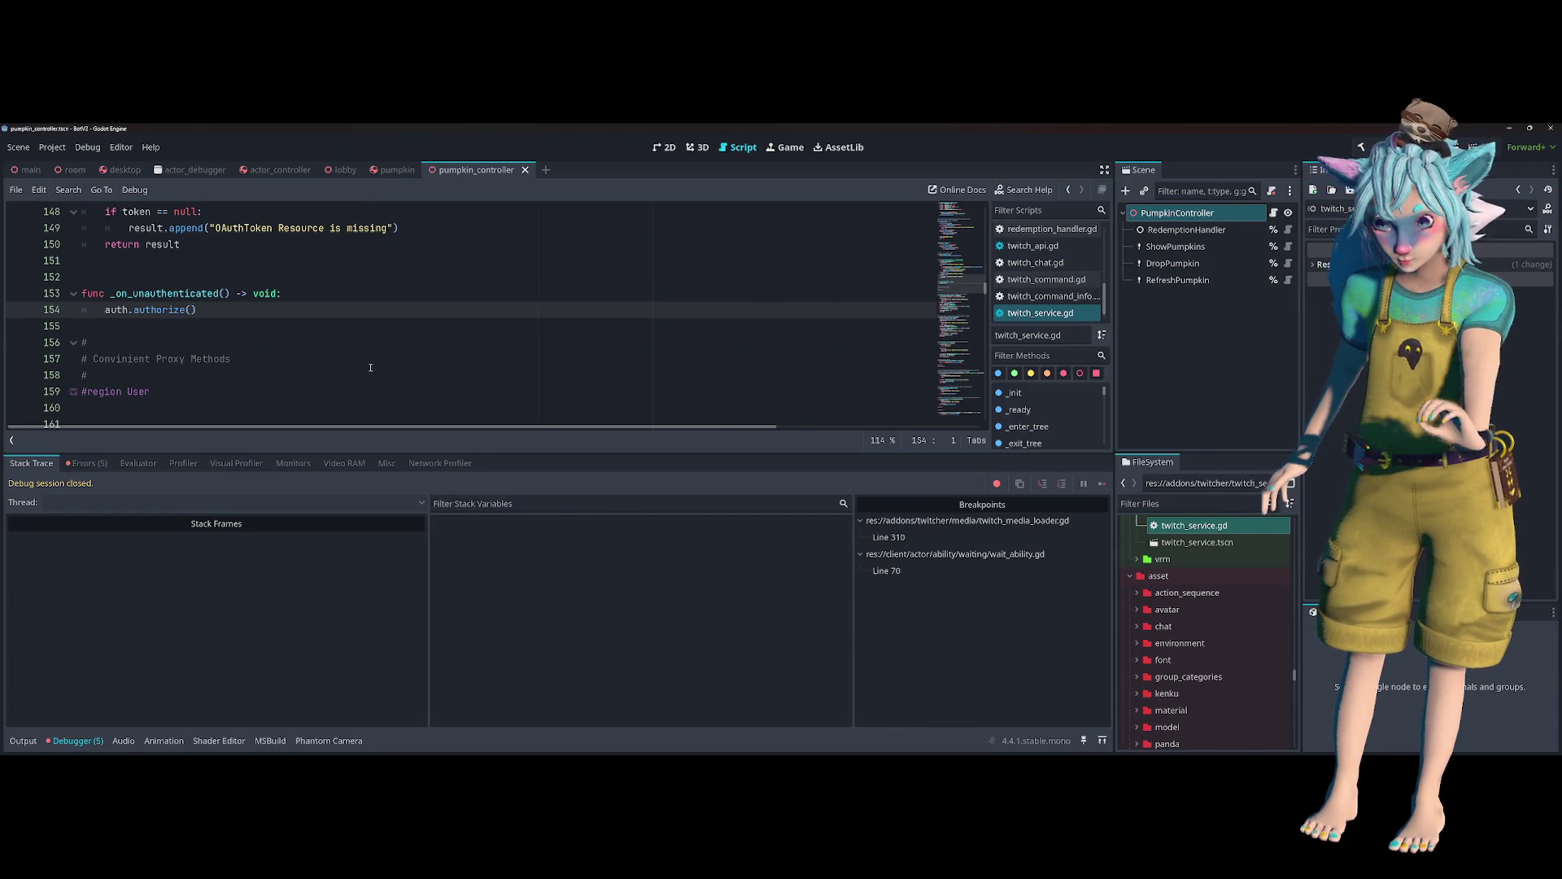
- Enlarge the code editor and move to the authorize call in twitch_service.gd
{"action": "left_click", "coordinate": [385, 339]}
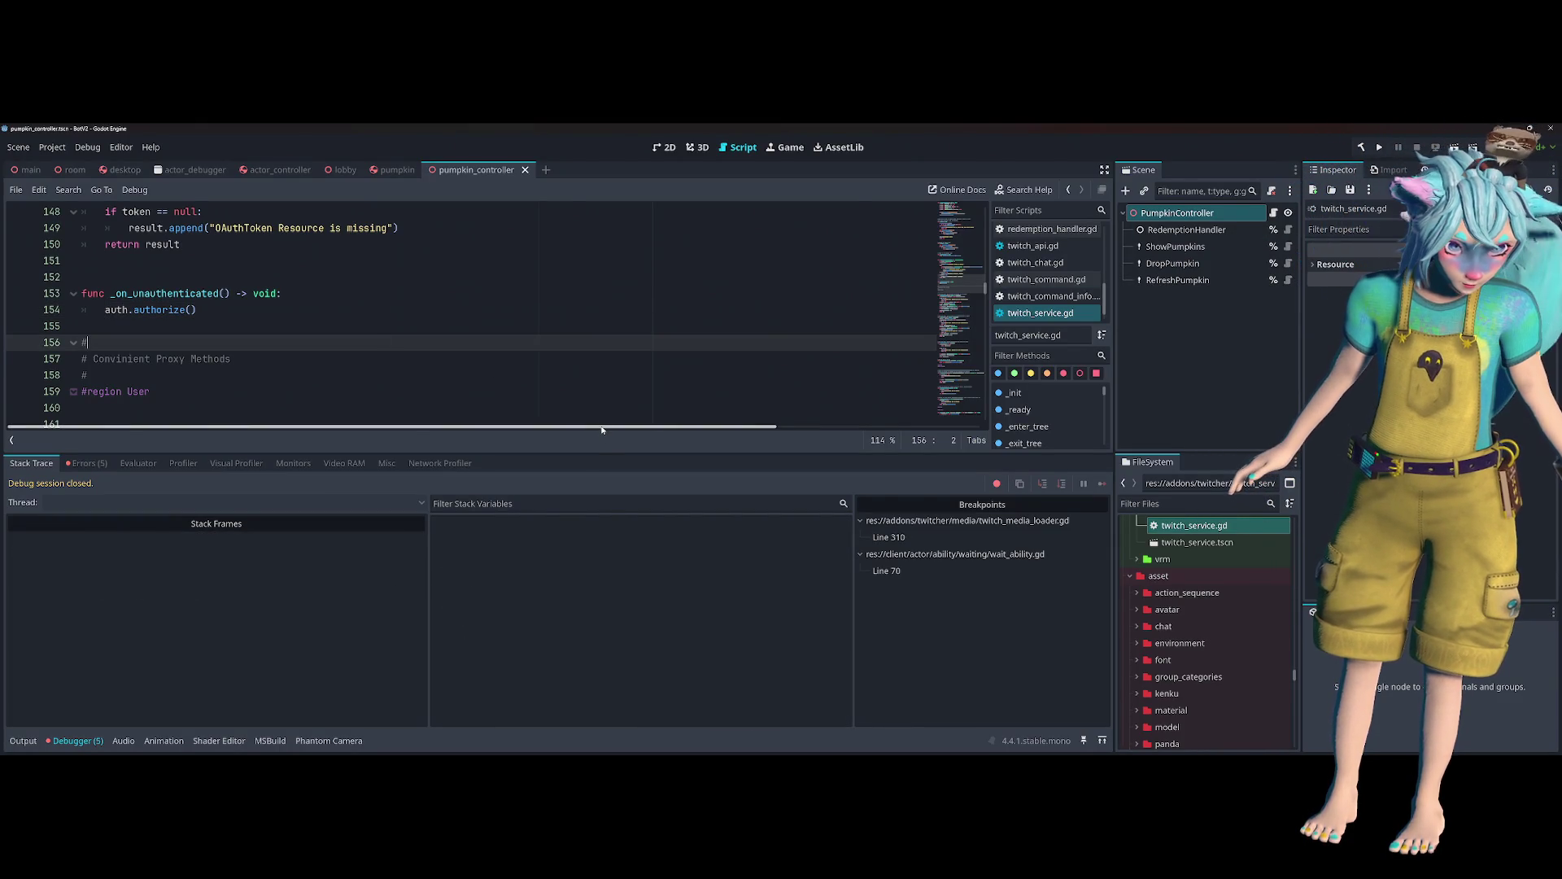
{"action": "left_click", "coordinate": [22, 742]}
{"action": "left_click", "coordinate": [326, 362]}
{"action": "scroll", "coordinate": [326, 365], "scroll_direction": "up", "scroll_amount": 2}
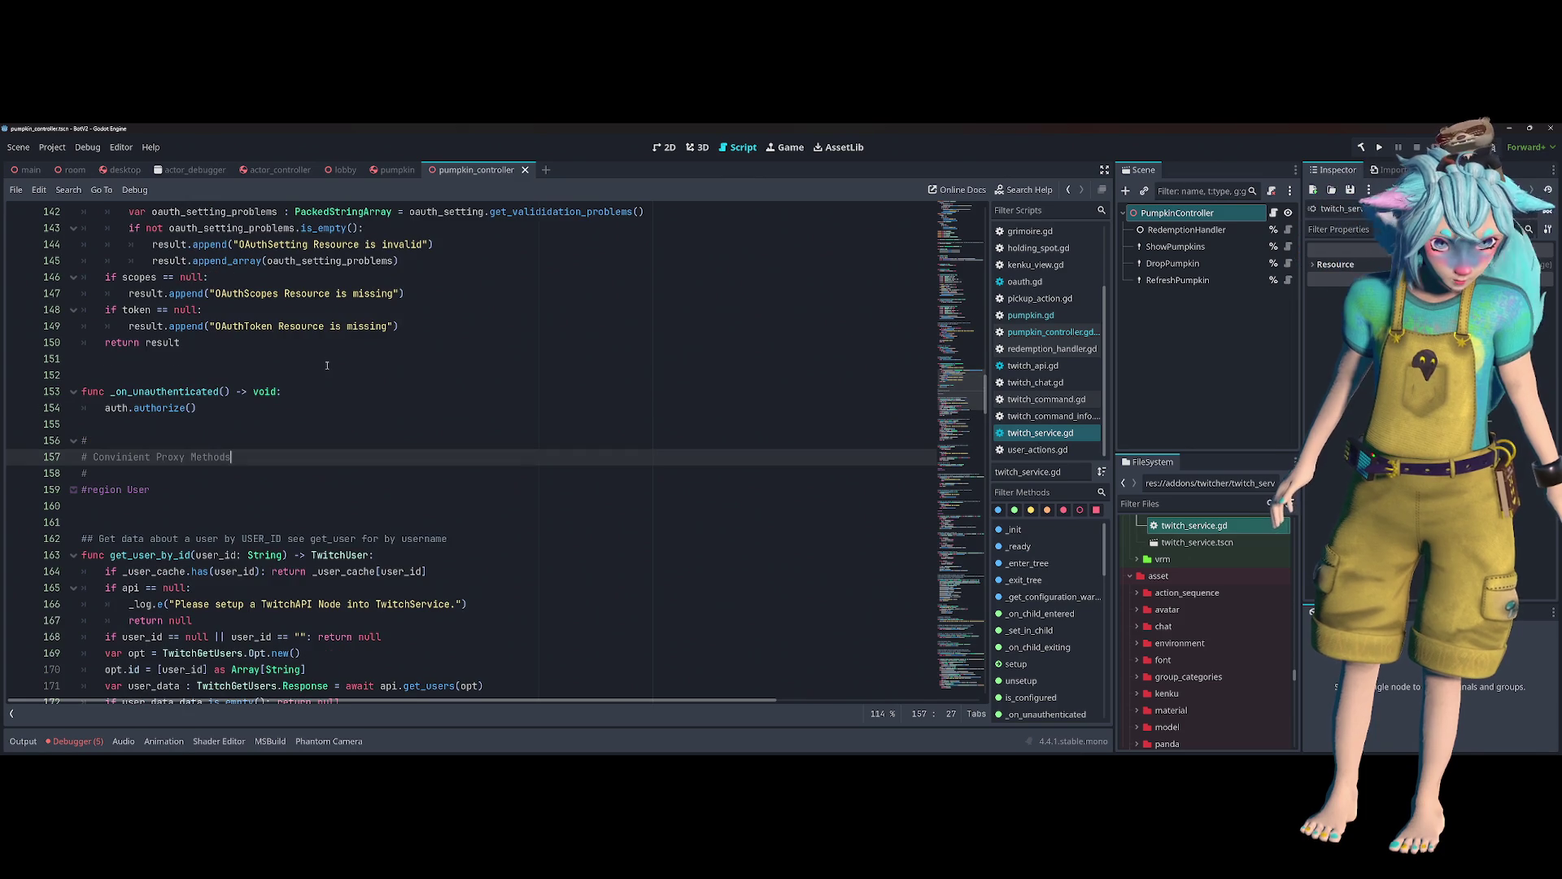
{"action": "left_click", "coordinate": [300, 414]}
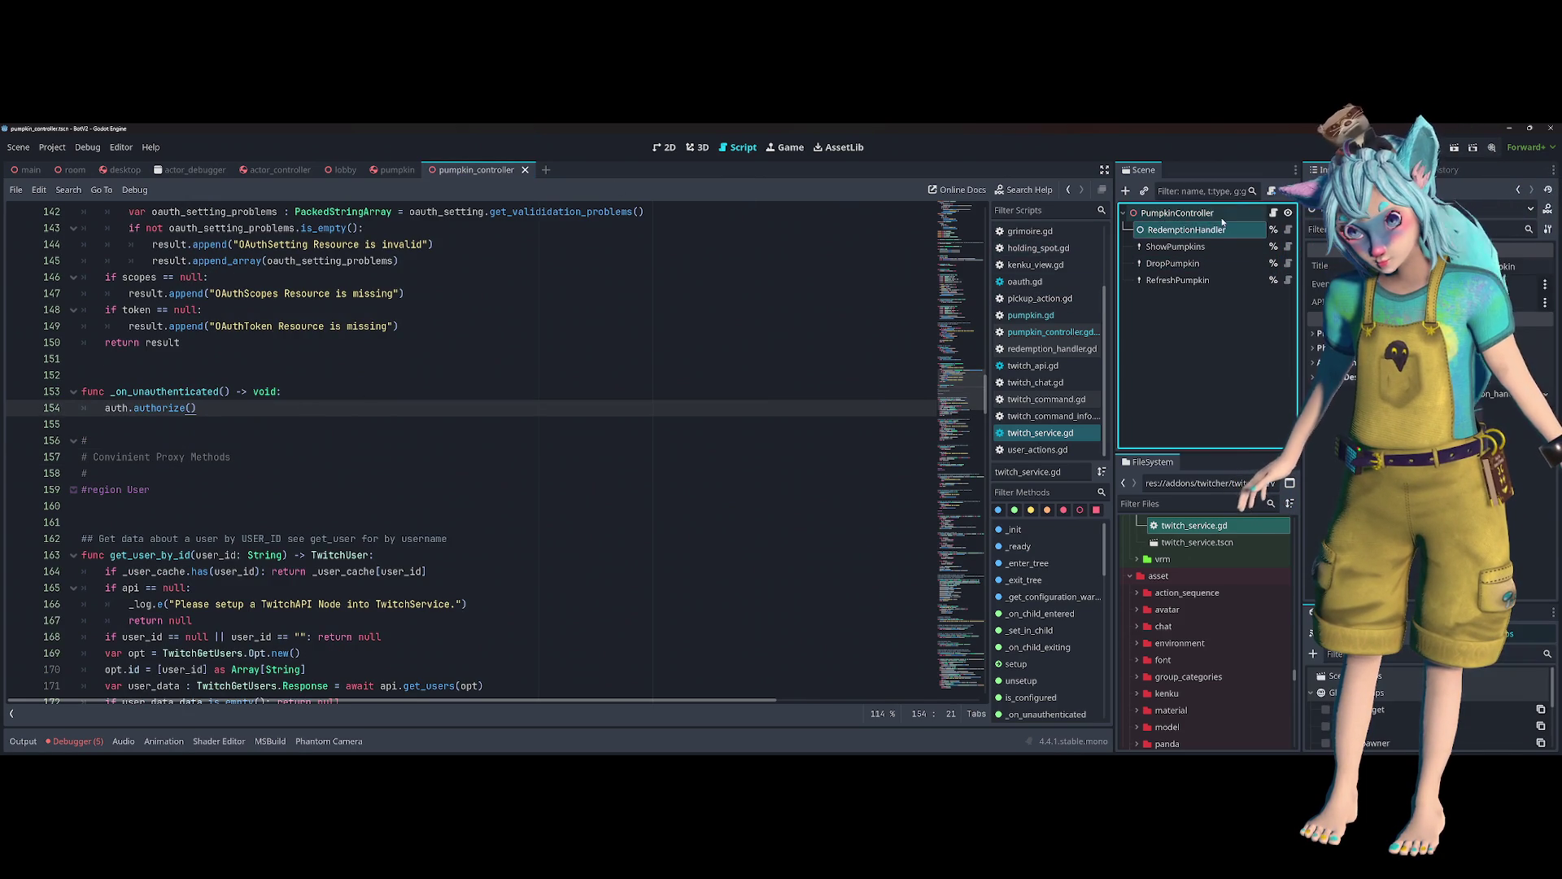
- In pumpkin_controller.gd, comment out the decline call and send_message line 58, save, and run with F5
{"action": "left_click", "coordinate": [1273, 212]}
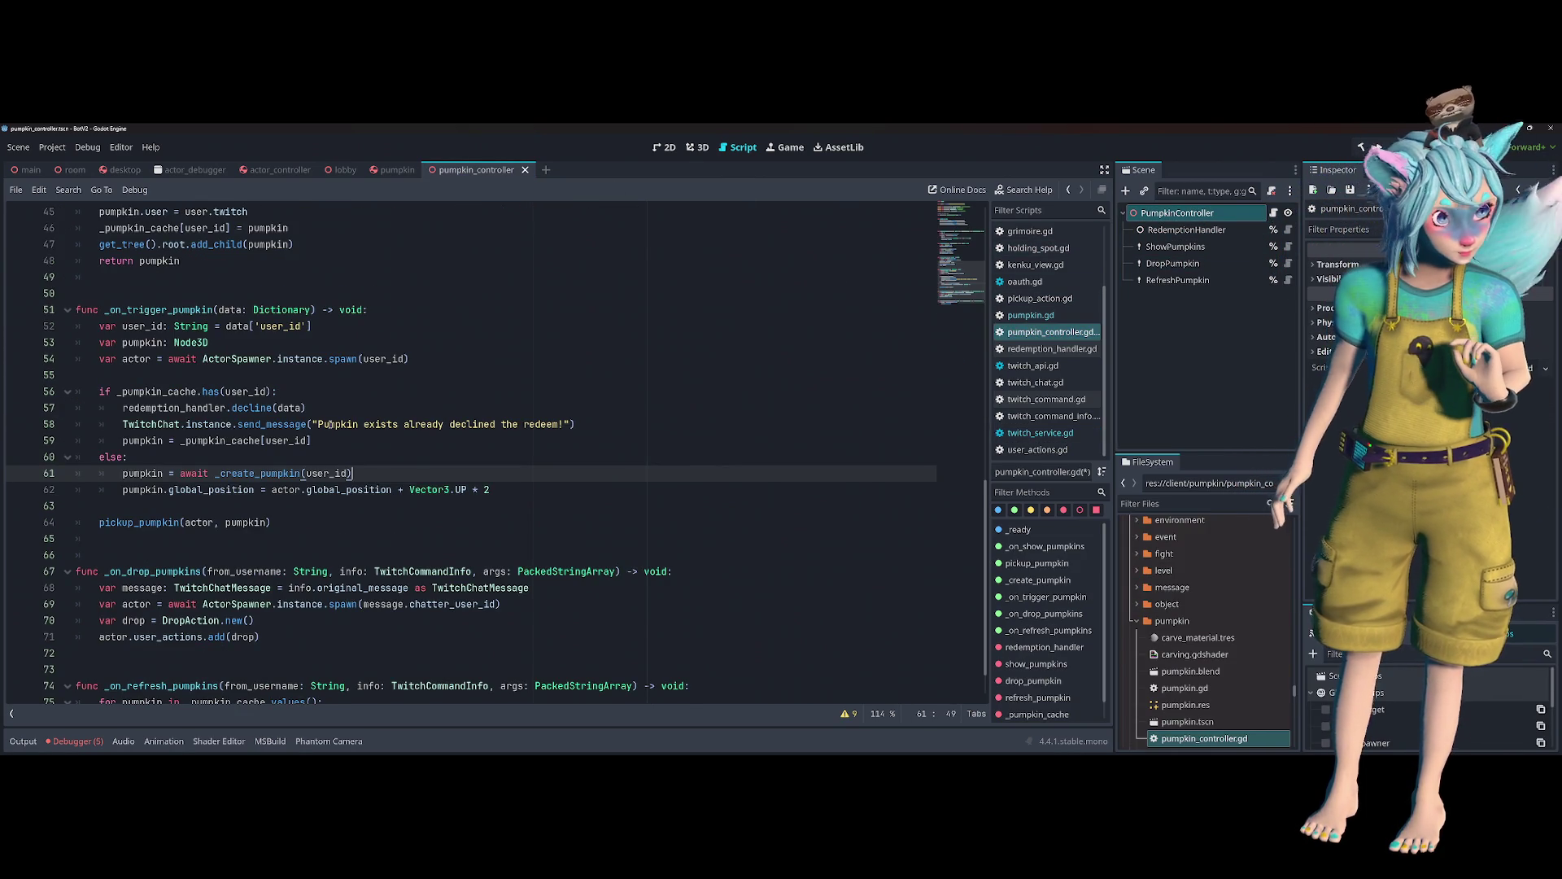
{"action": "scroll", "coordinate": [330, 424], "scroll_direction": "down", "scroll_amount": 1}
{"action": "triple_click", "coordinate": [322, 376]}
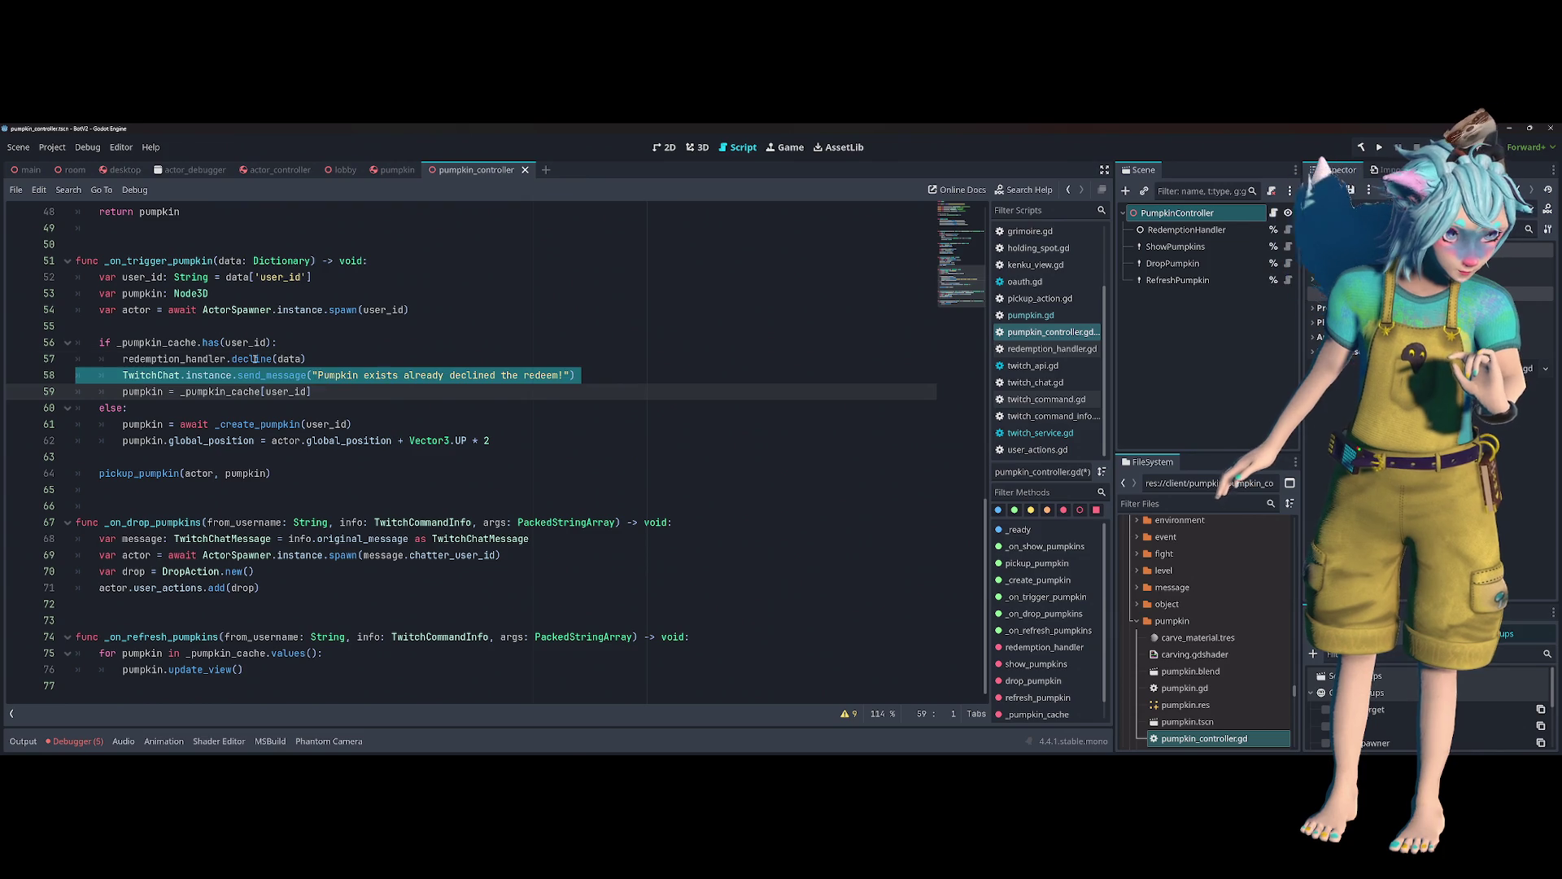
{"action": "double_click", "coordinate": [255, 359]}
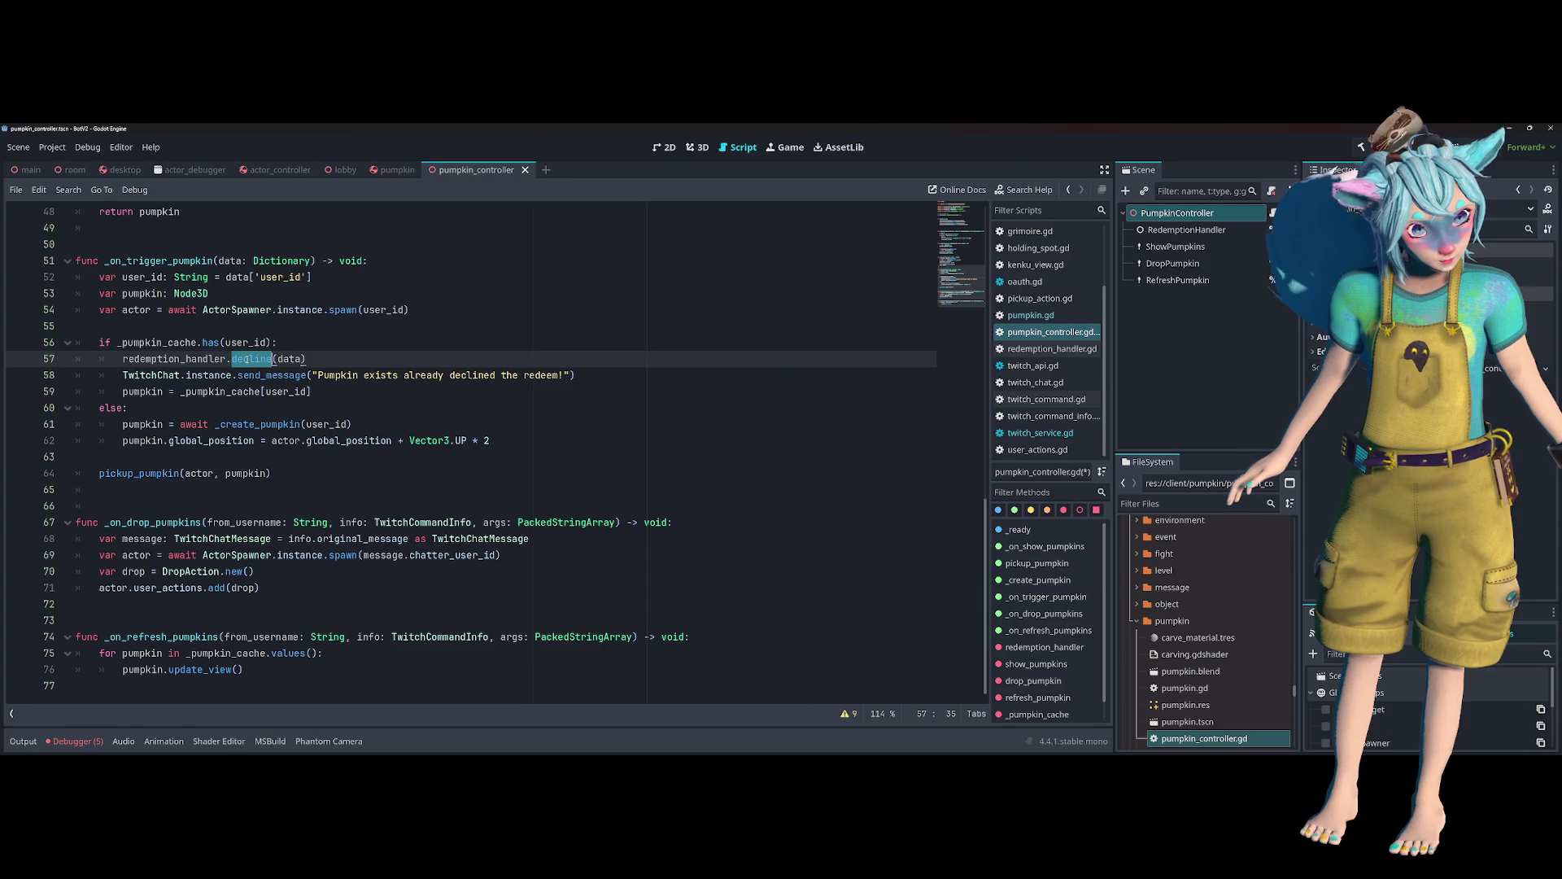
{"action": "key", "text": "ctrl+s"}
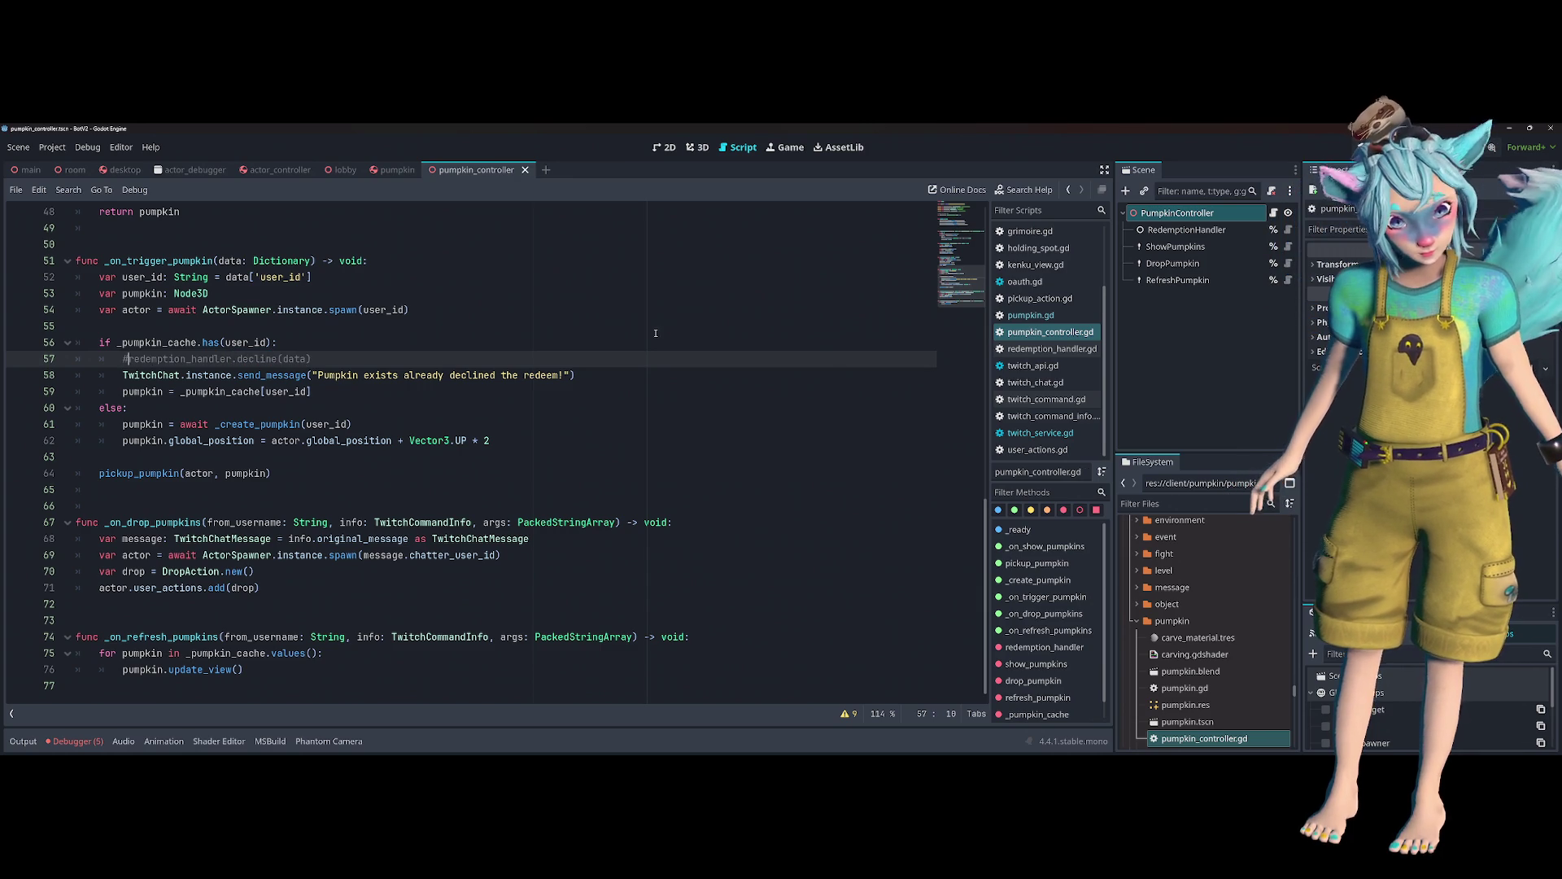
{"action": "left_click", "coordinate": [329, 388]}
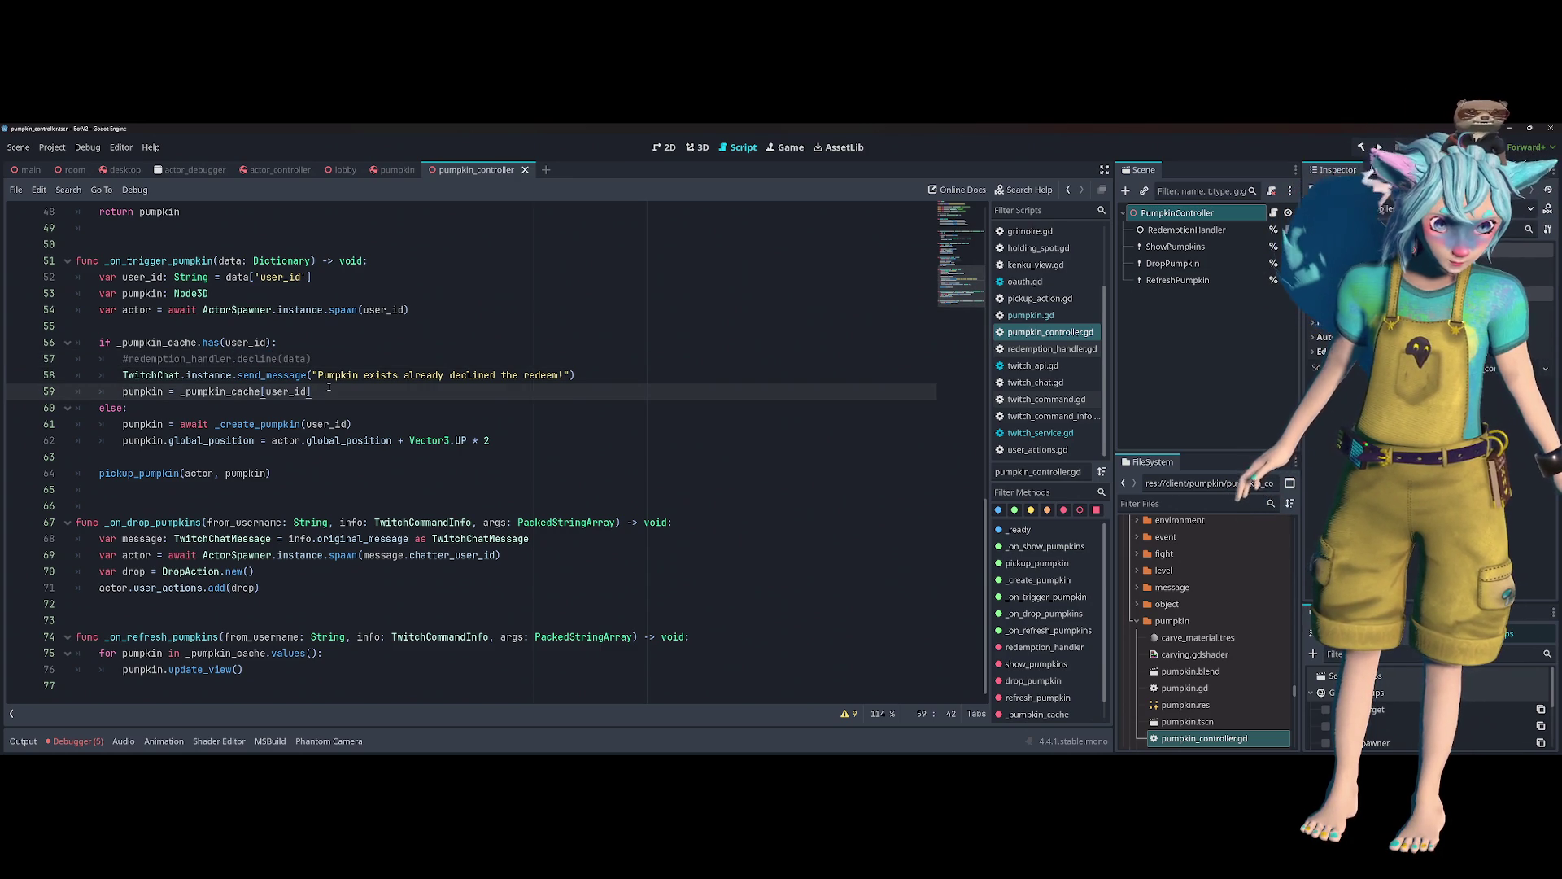
{"action": "left_click", "coordinate": [122, 375]}
{"action": "key", "text": "ctrl+k"}
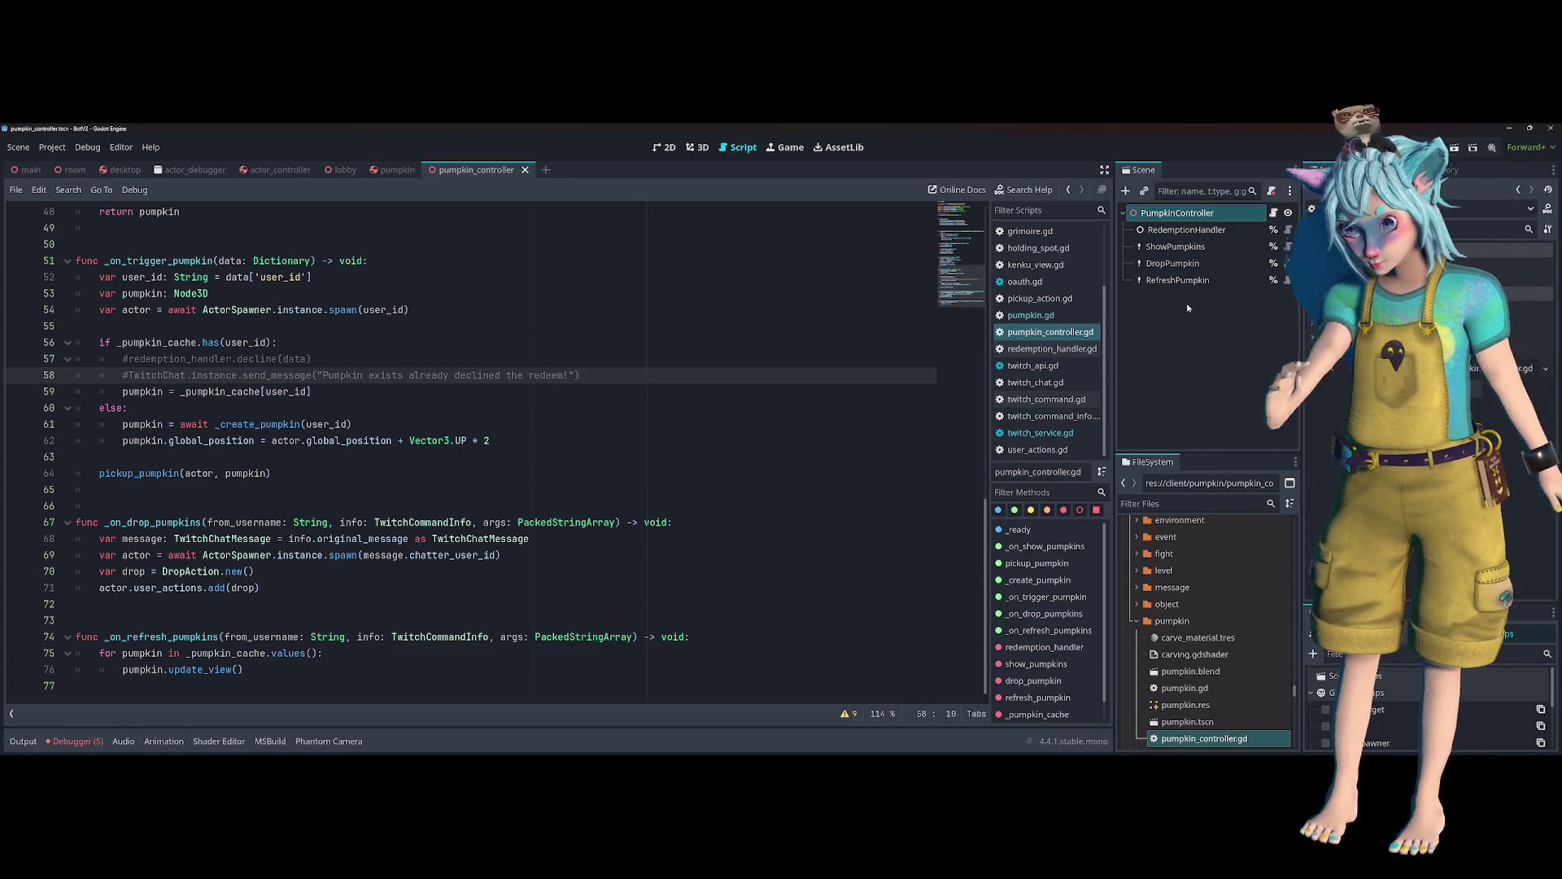
{"action": "key", "text": "F5"}
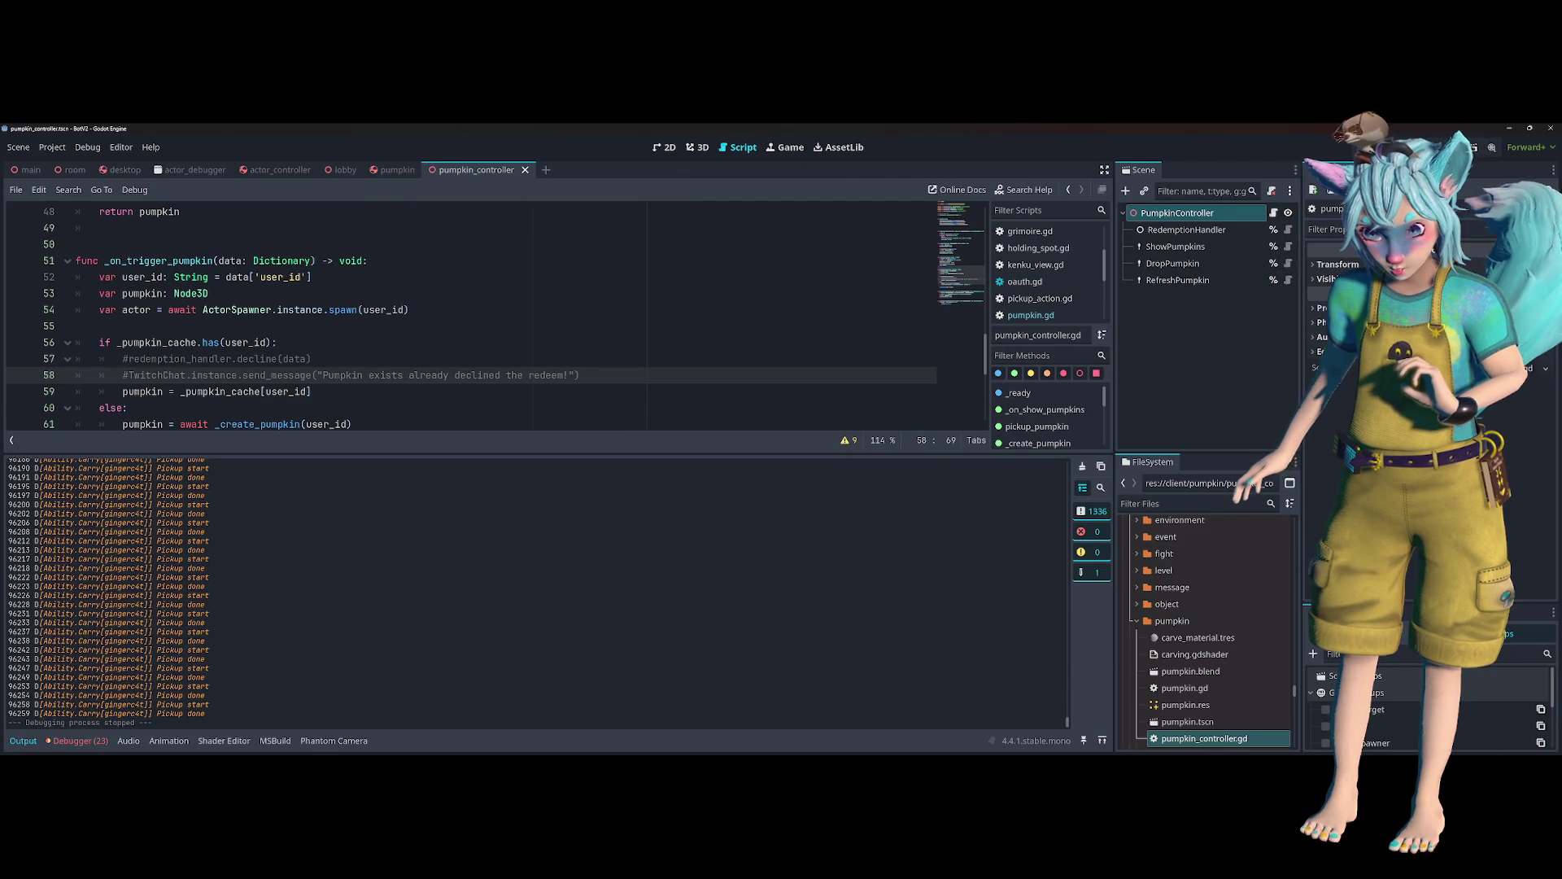
- Relaunch the game with F5 after the repeated Pickup start/done messages
{"action": "key", "text": "F5"}
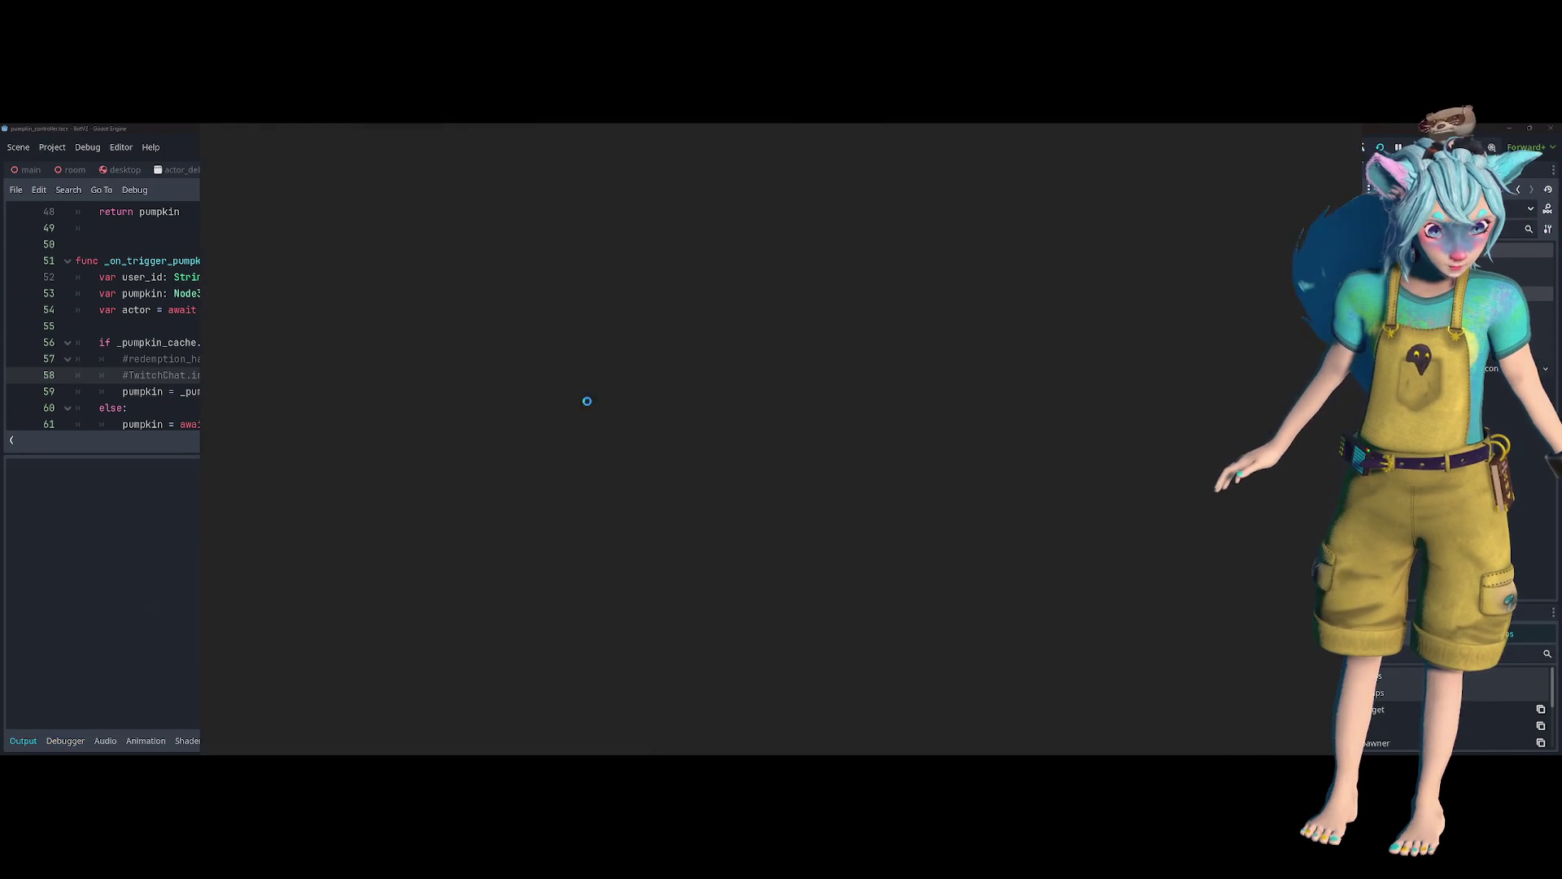
- Bring the Godot editor forward and open a terminal window over it
{"action": "left_click", "coordinate": [154, 325]}
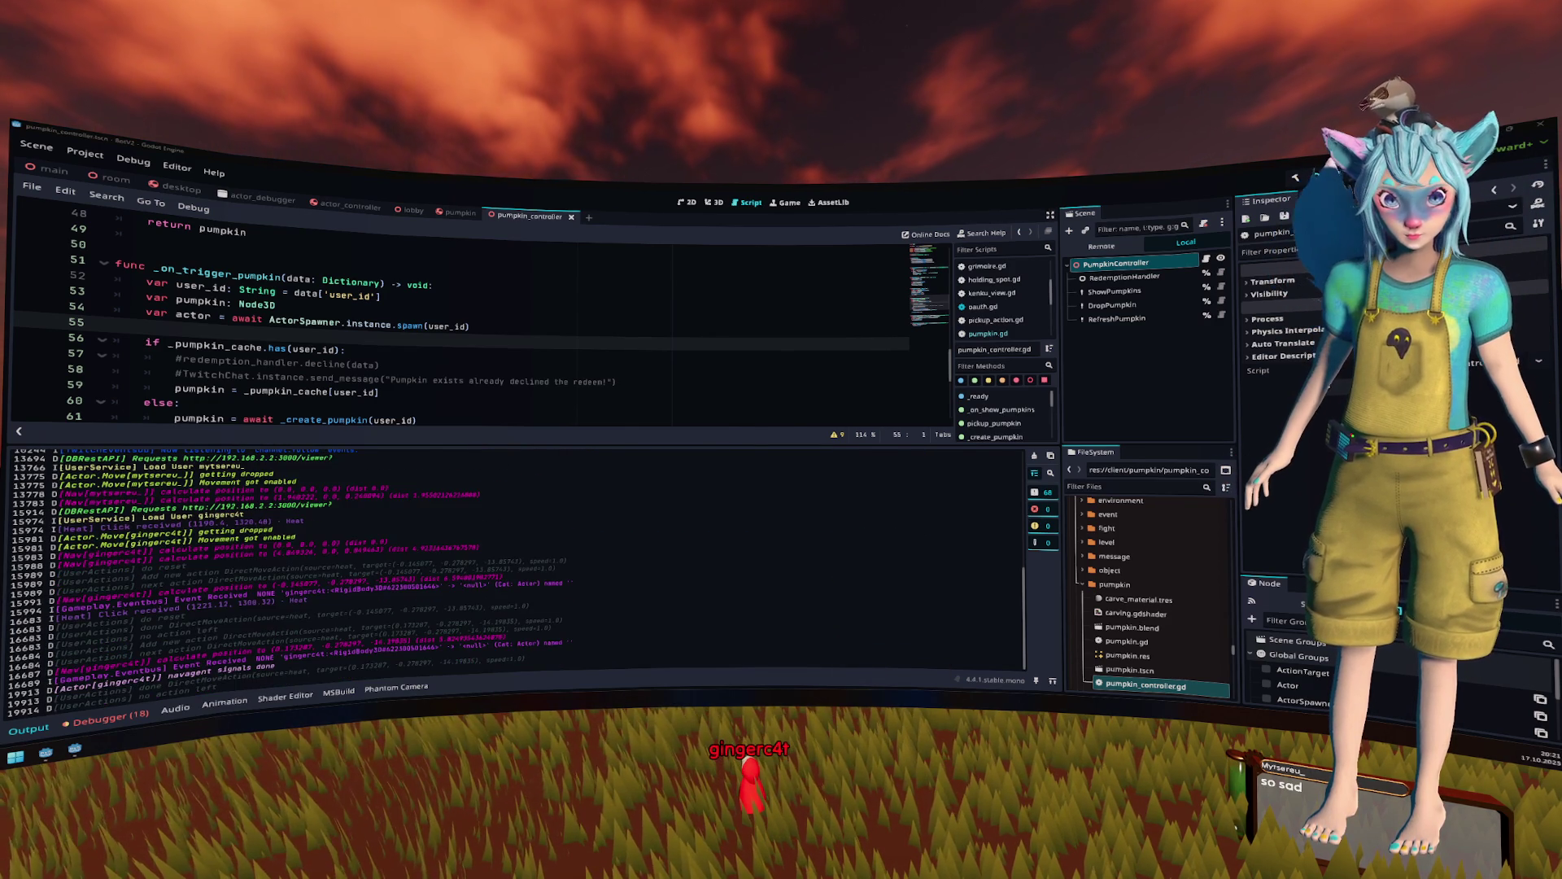
{"action": "key", "text": "ctrl+alt+t"}
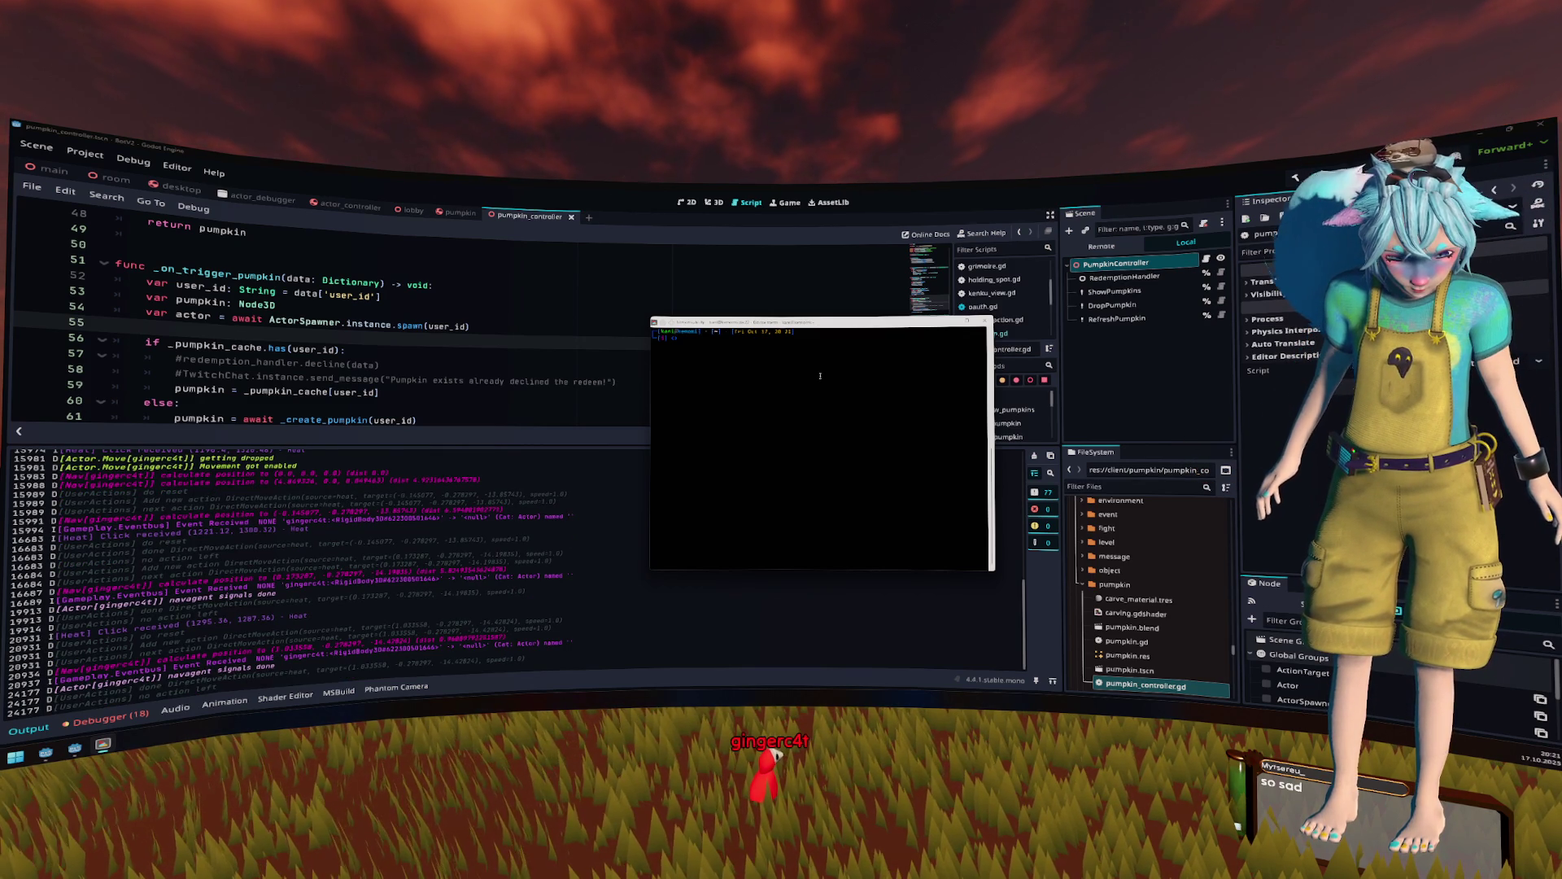
- Run docker logs pumpkin-pumpkin-1 to read the 'reading count' TypeErrors
{"action": "type", "text": "docker logs "}
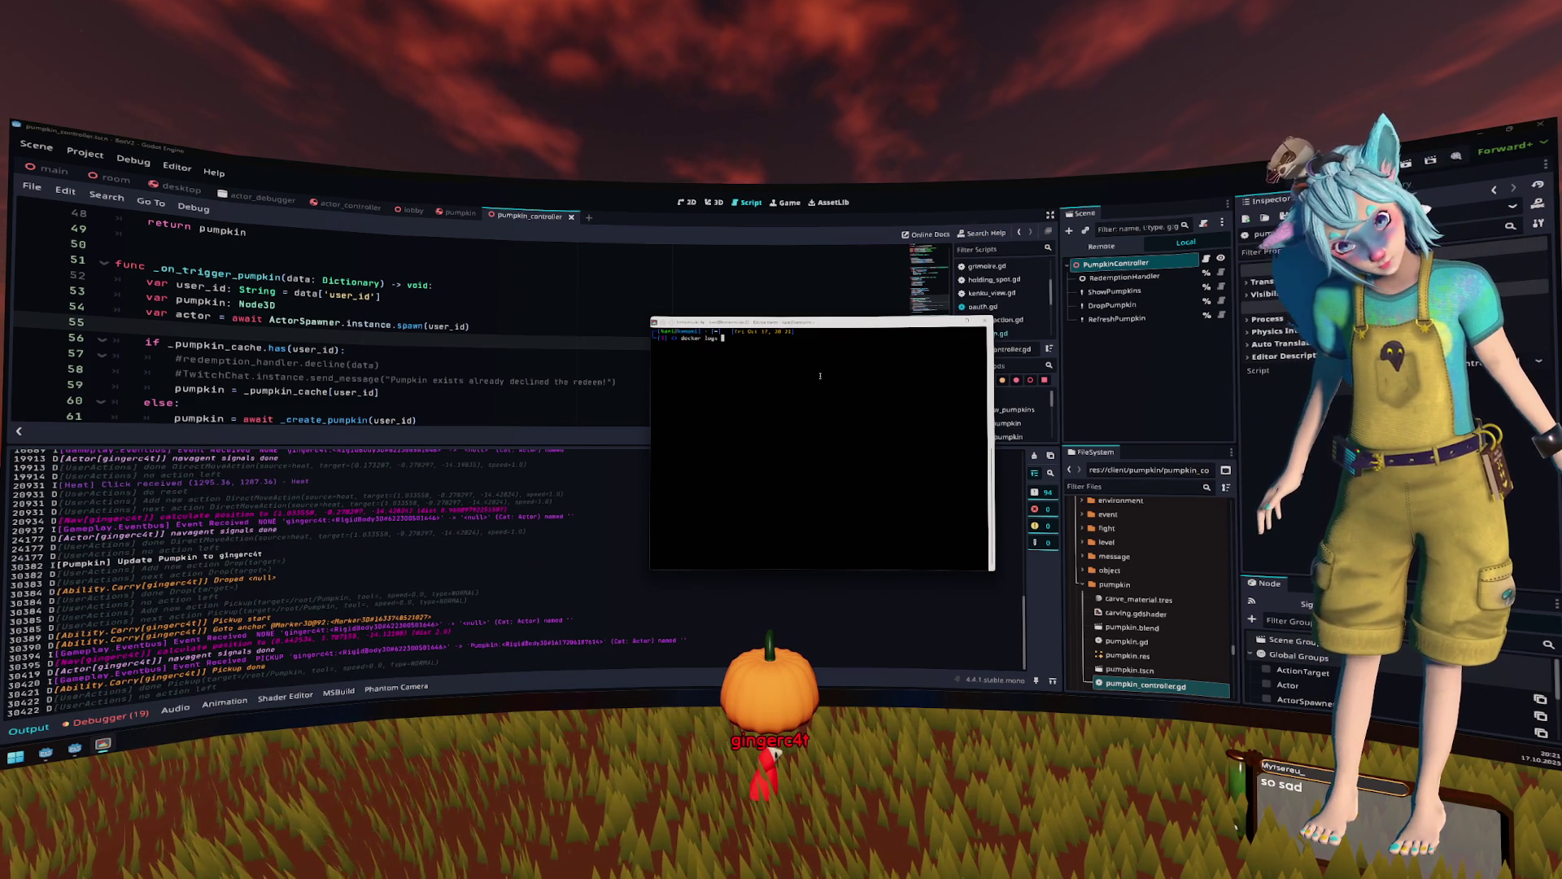
{"action": "type", "text": "pumpkin-pumpkin-1"}
{"action": "key", "text": "Return"}
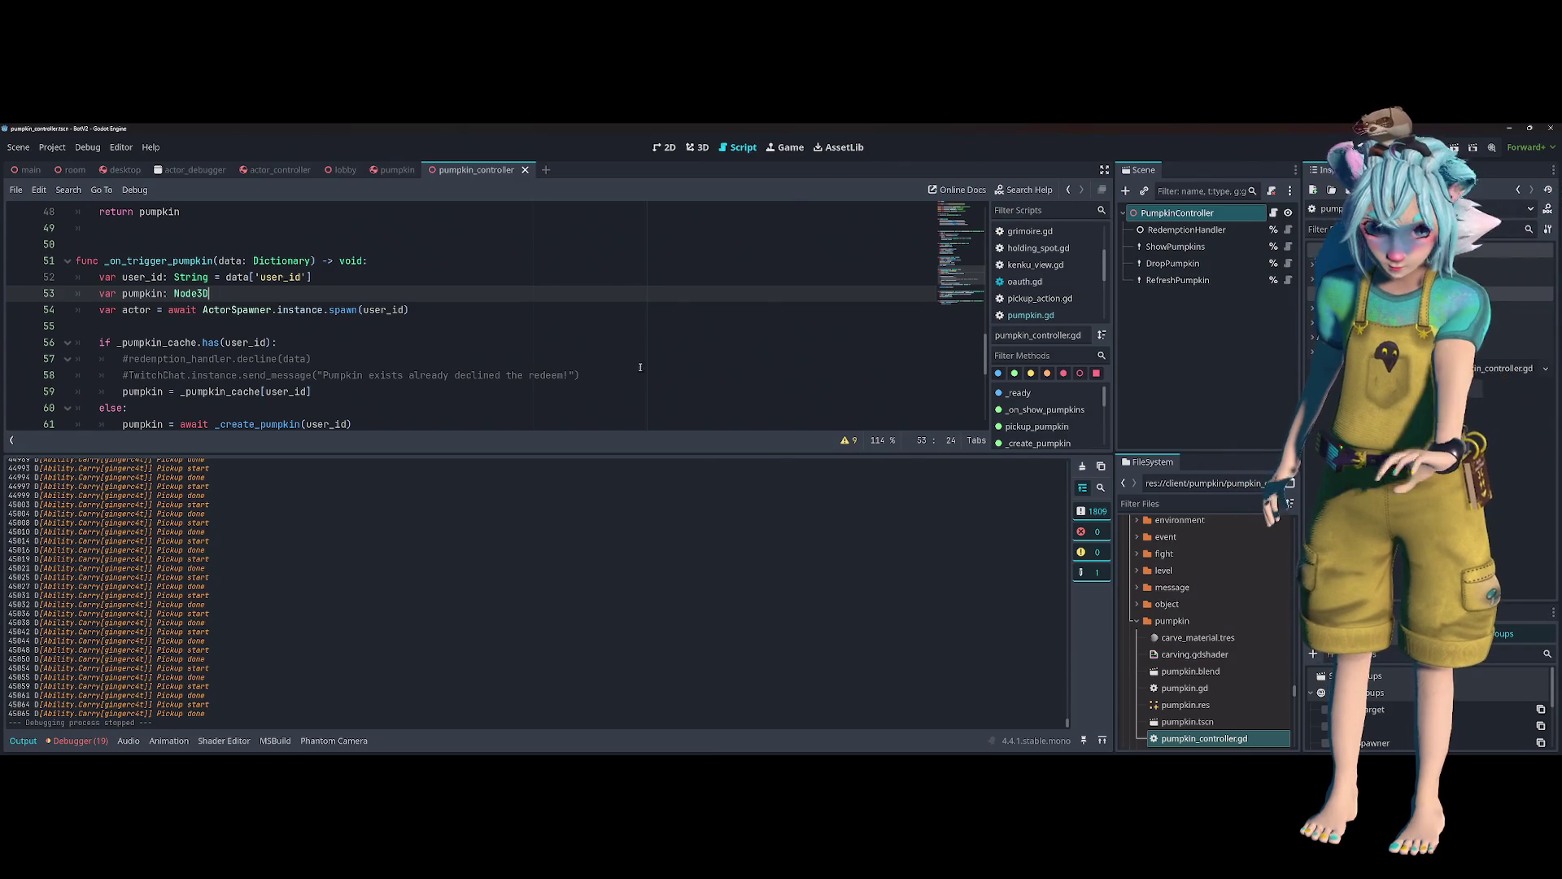
{"action": "left_click", "coordinate": [625, 365]}
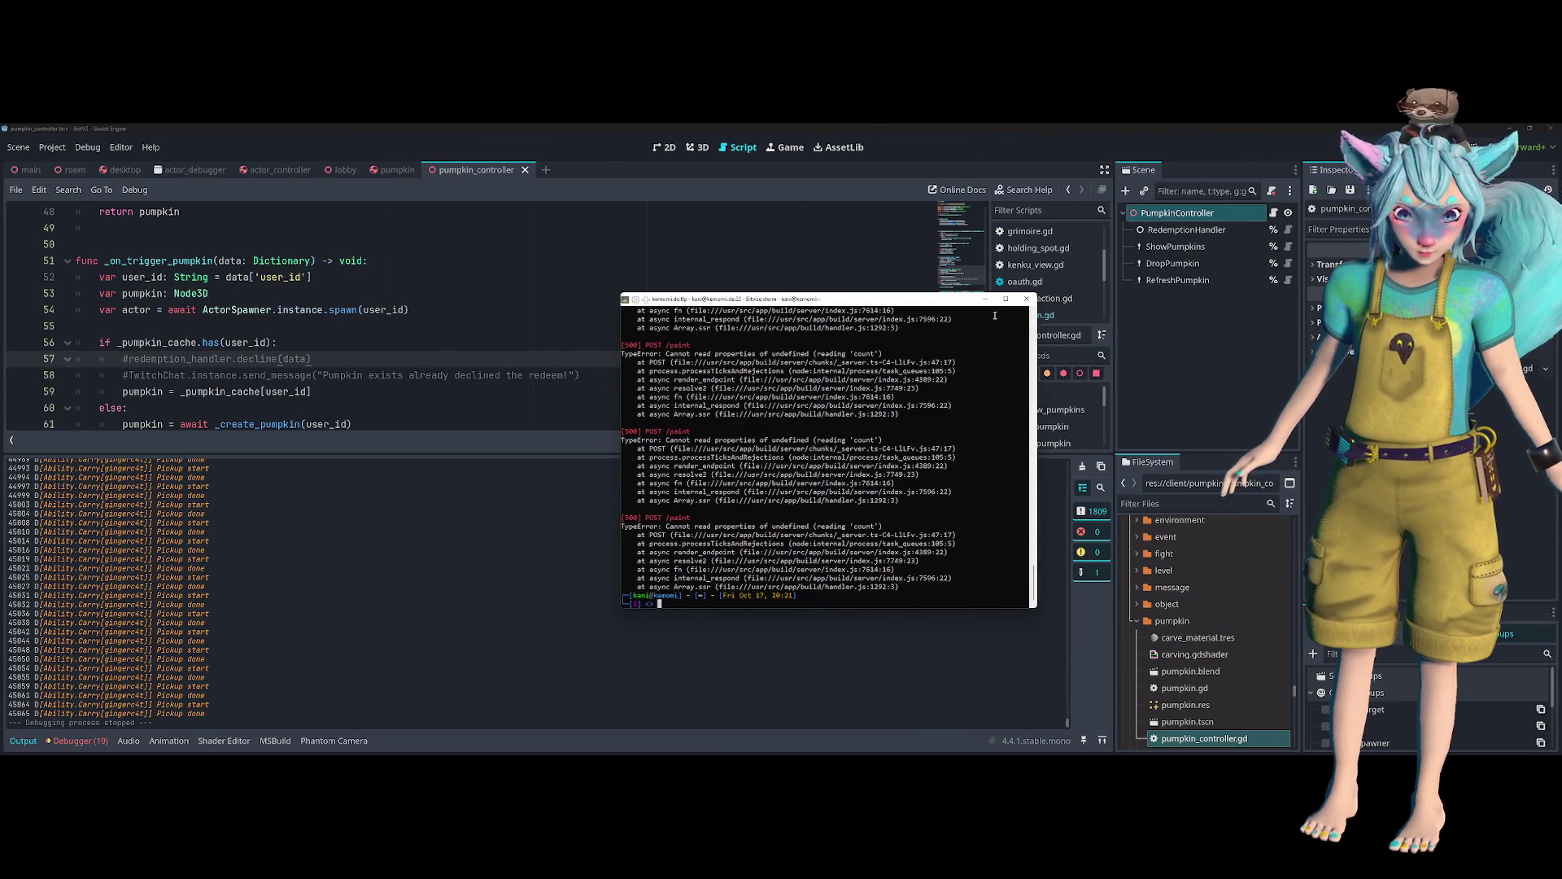
- Minimize the terminal window and stop the running game
{"action": "left_click", "coordinate": [986, 301]}
{"action": "left_click", "coordinate": [576, 329]}
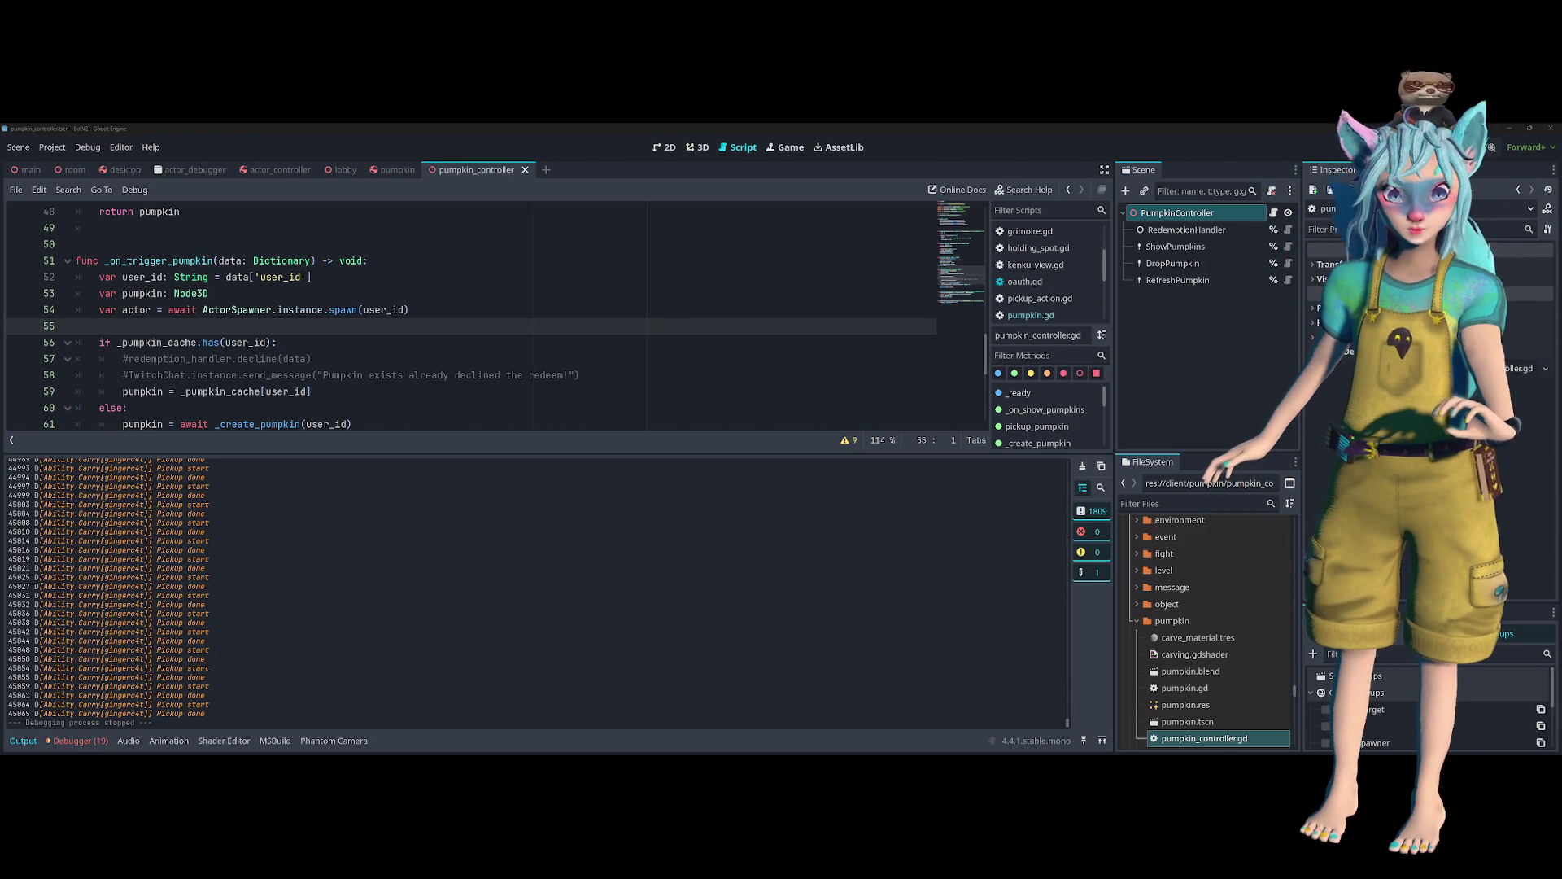
{"action": "key", "text": "F5"}
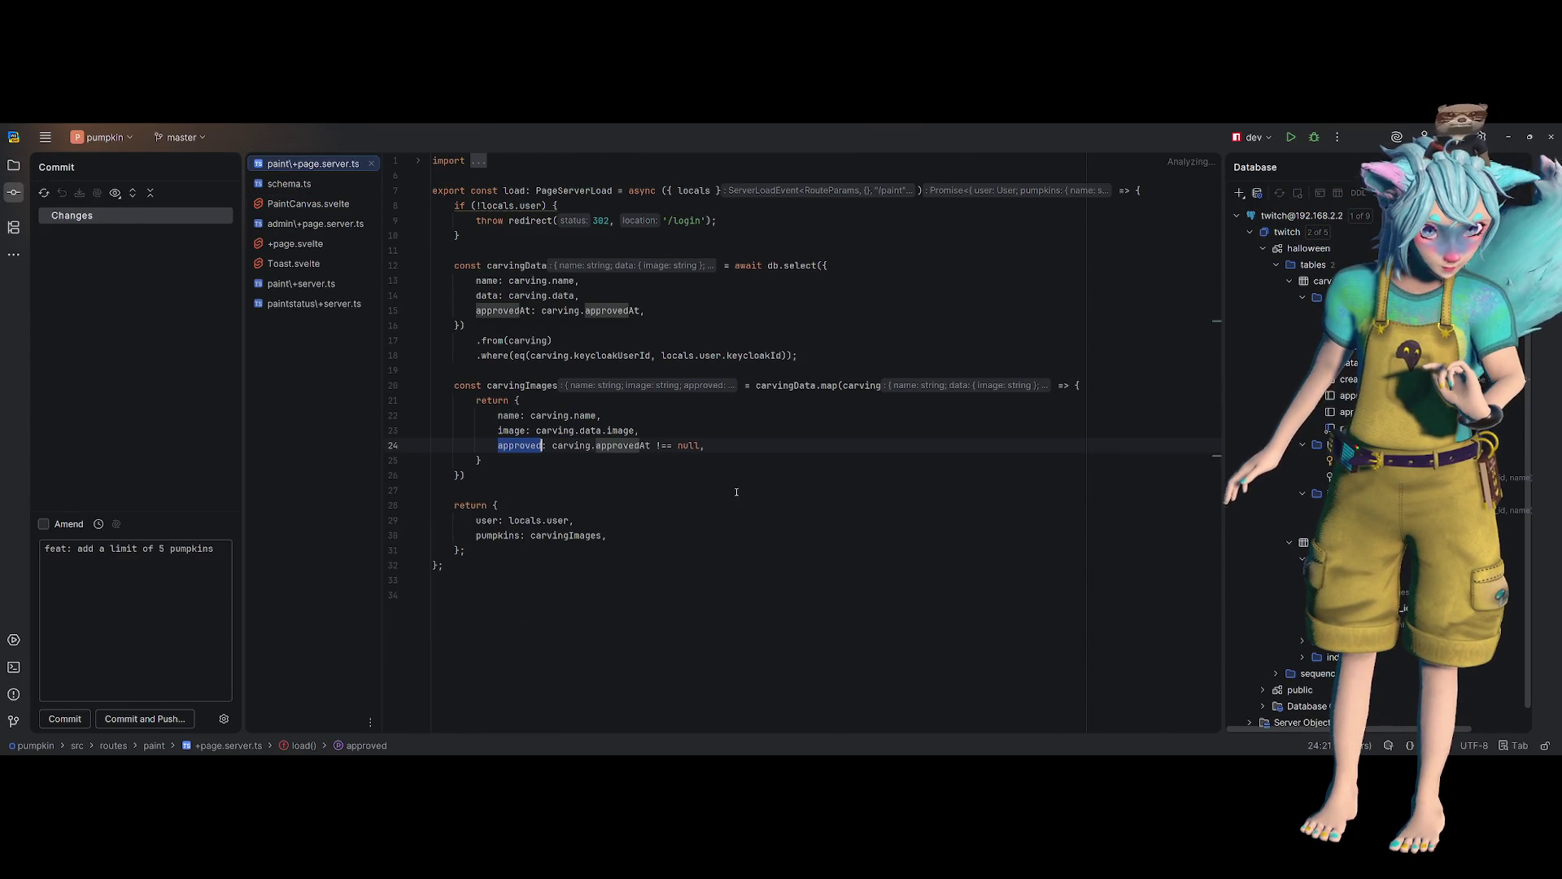
- Review paint/+page.server.ts, admin/+page.server.ts, then paint/+server.ts with its 5-carving limit
{"action": "left_click", "coordinate": [525, 296]}
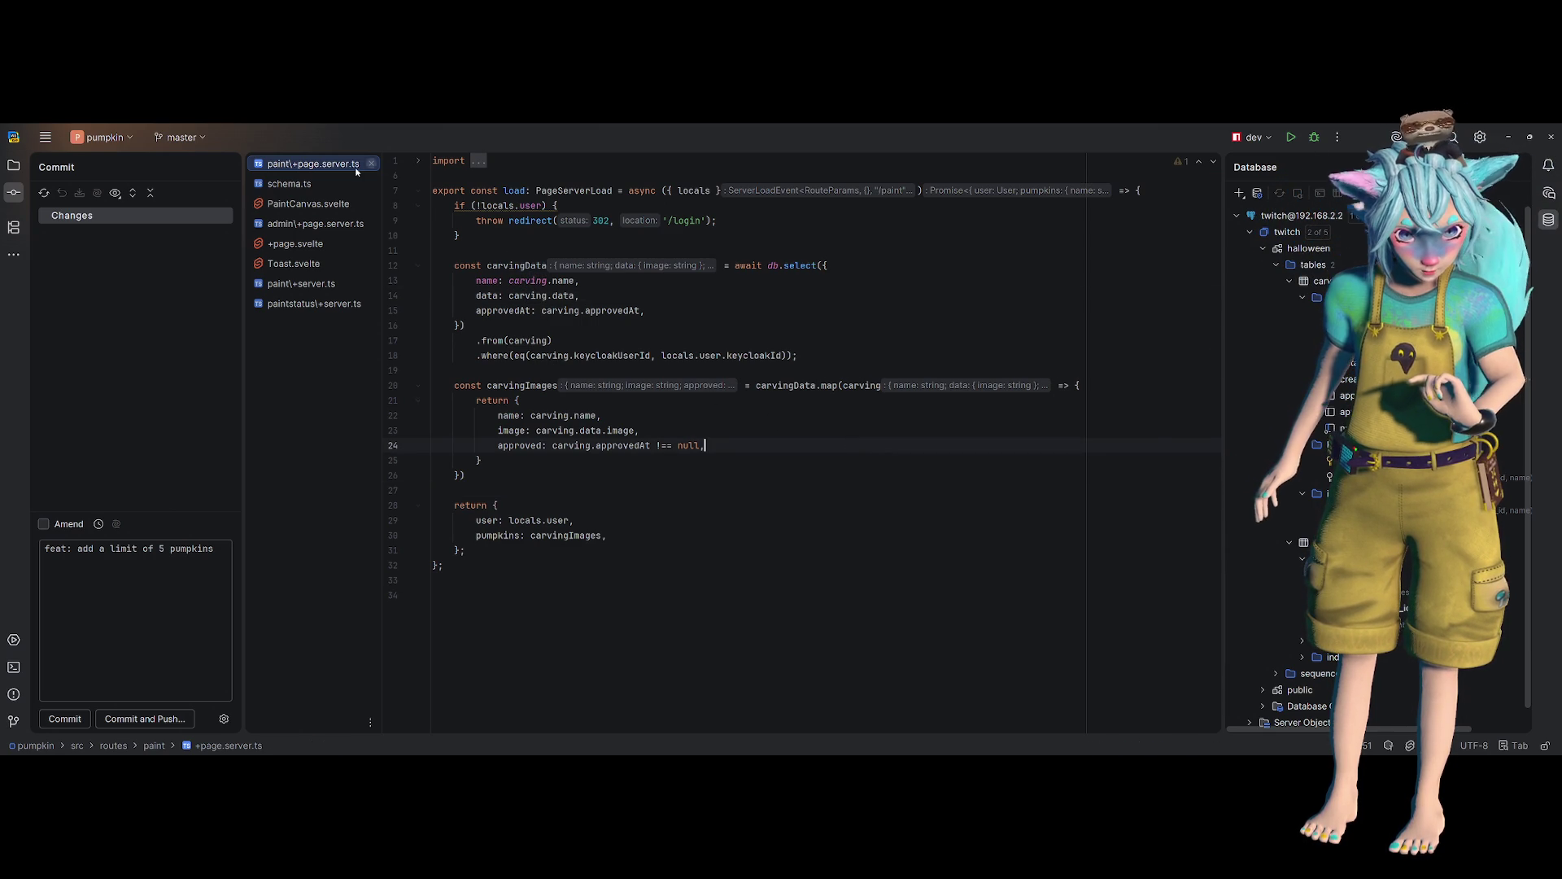
{"action": "left_click", "coordinate": [325, 224]}
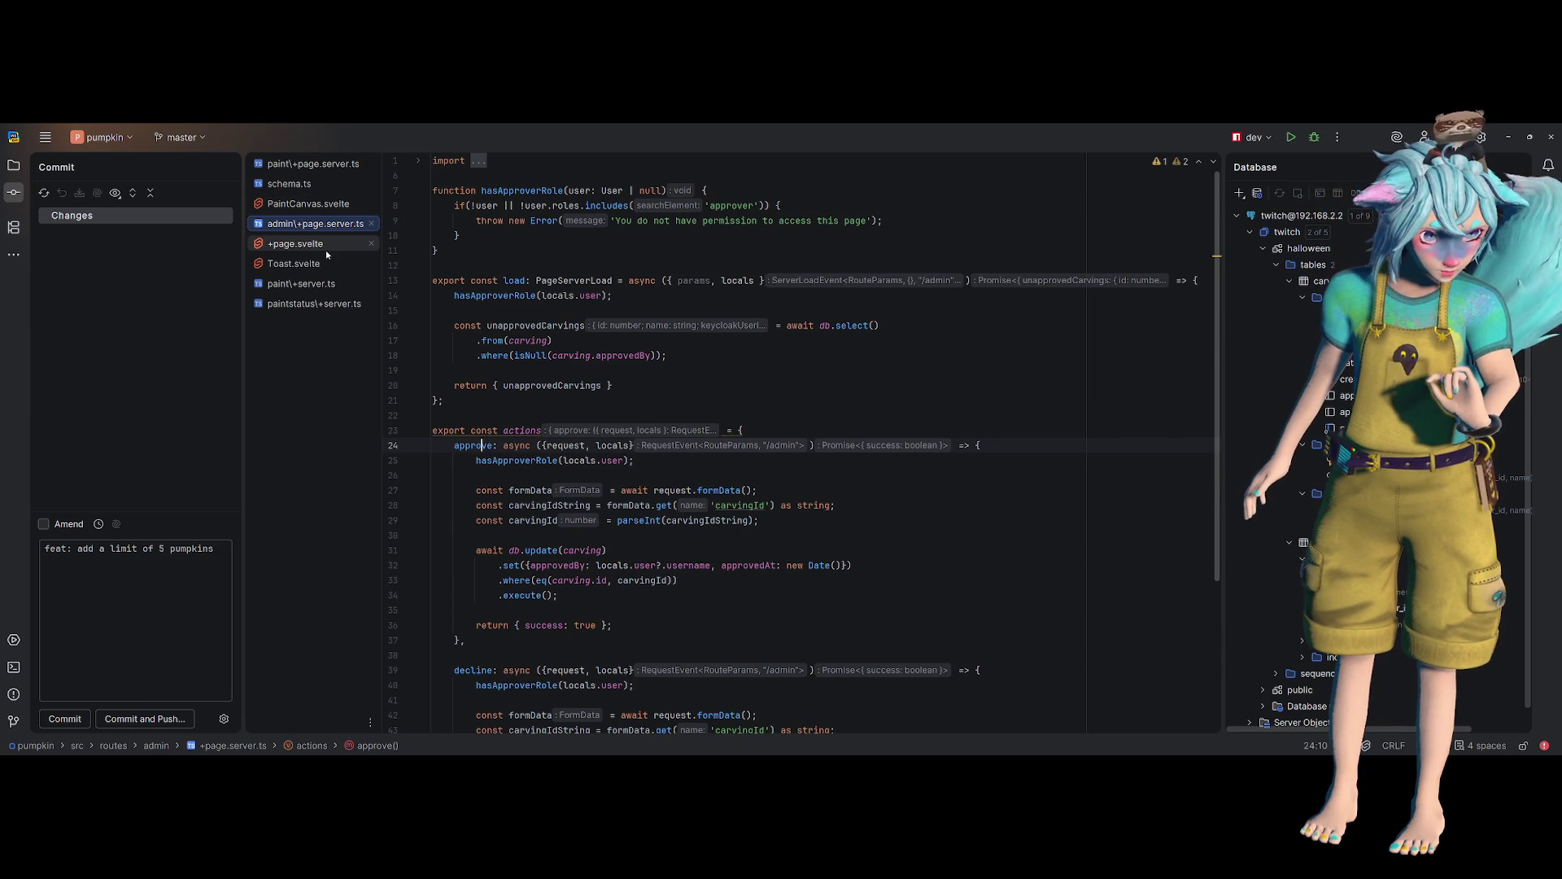
{"action": "left_click", "coordinate": [309, 284]}
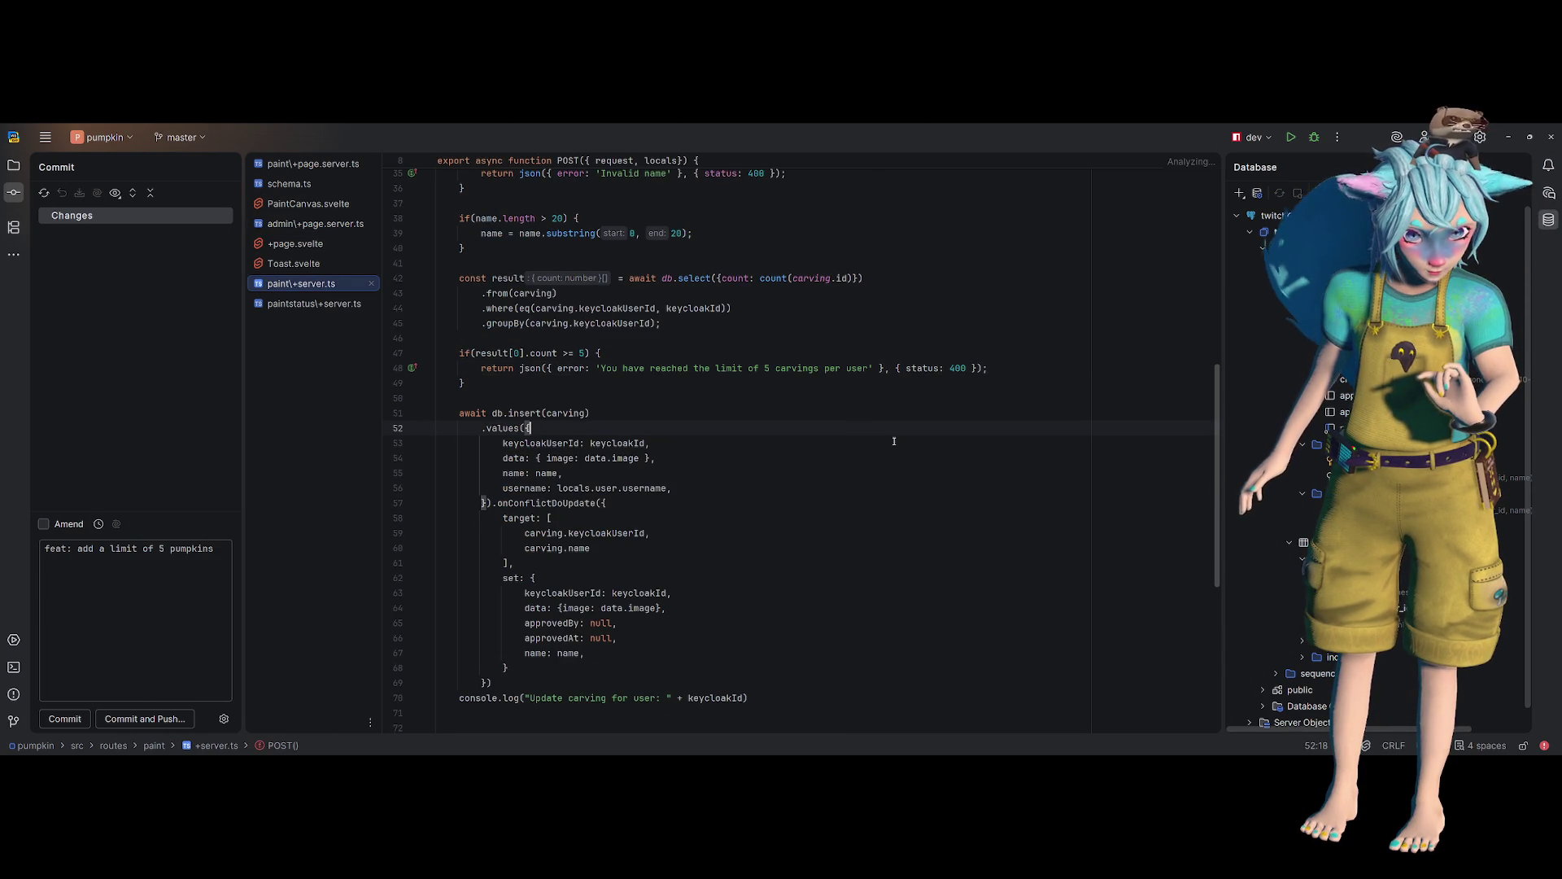
- Add a 'result.length > 0 &&' check to the carving-limit condition on line 47
{"action": "left_click", "coordinate": [479, 356]}
{"action": "left_click", "coordinate": [486, 354]}
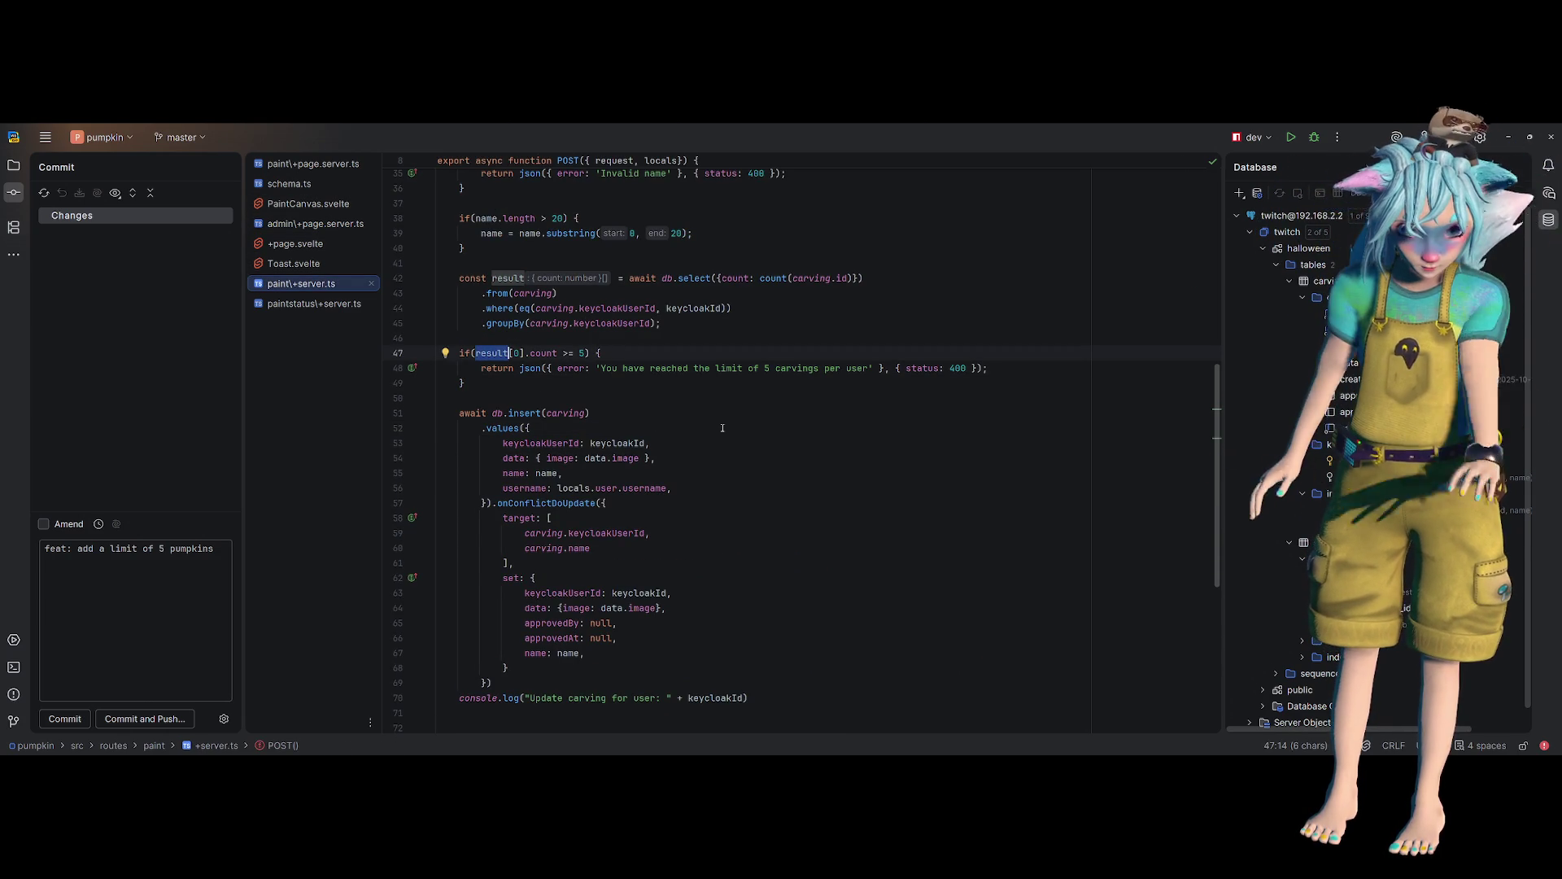
{"action": "key", "text": "ctrl+d"}
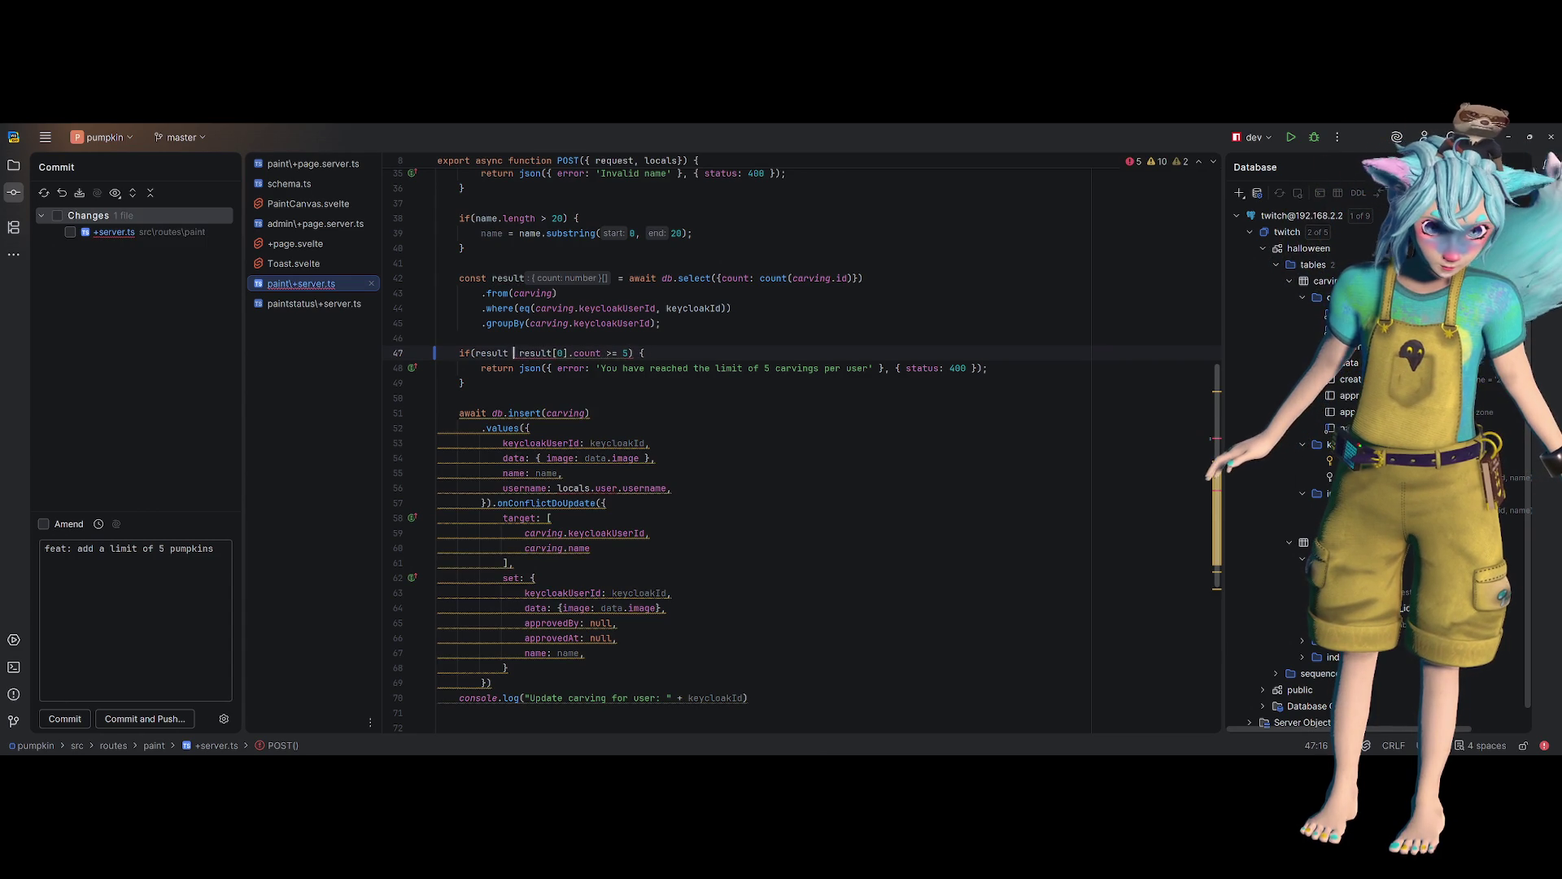
{"action": "key", "text": "BackSpace"}
{"action": "key", "text": "BackSpace"}
{"action": "type", "text": "&& "}
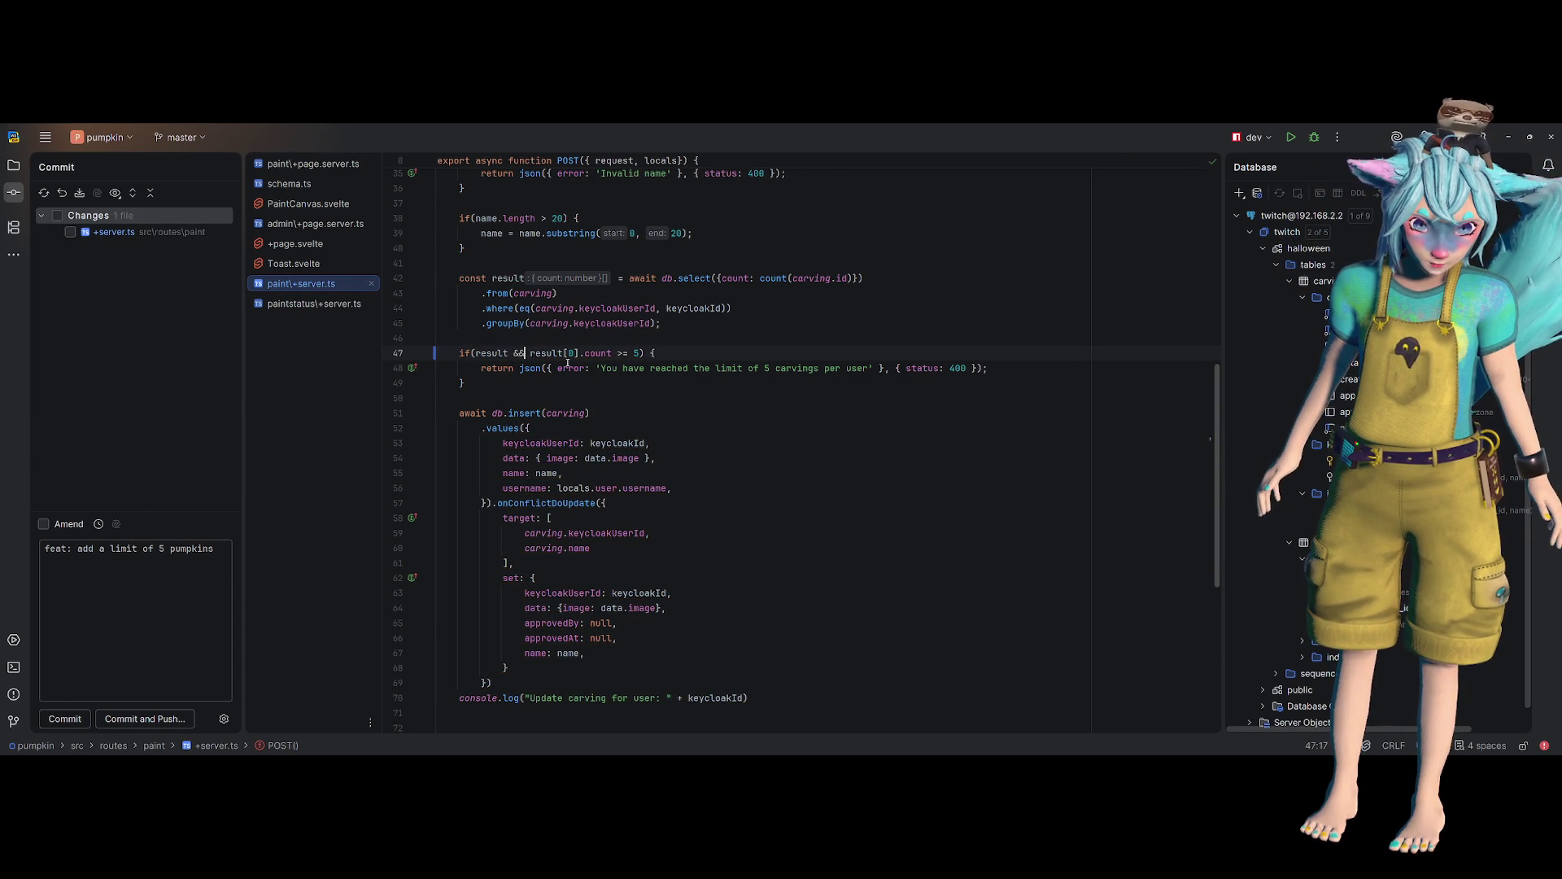
{"action": "type", "text": "res"}
{"action": "type", "text": "ult.si"}
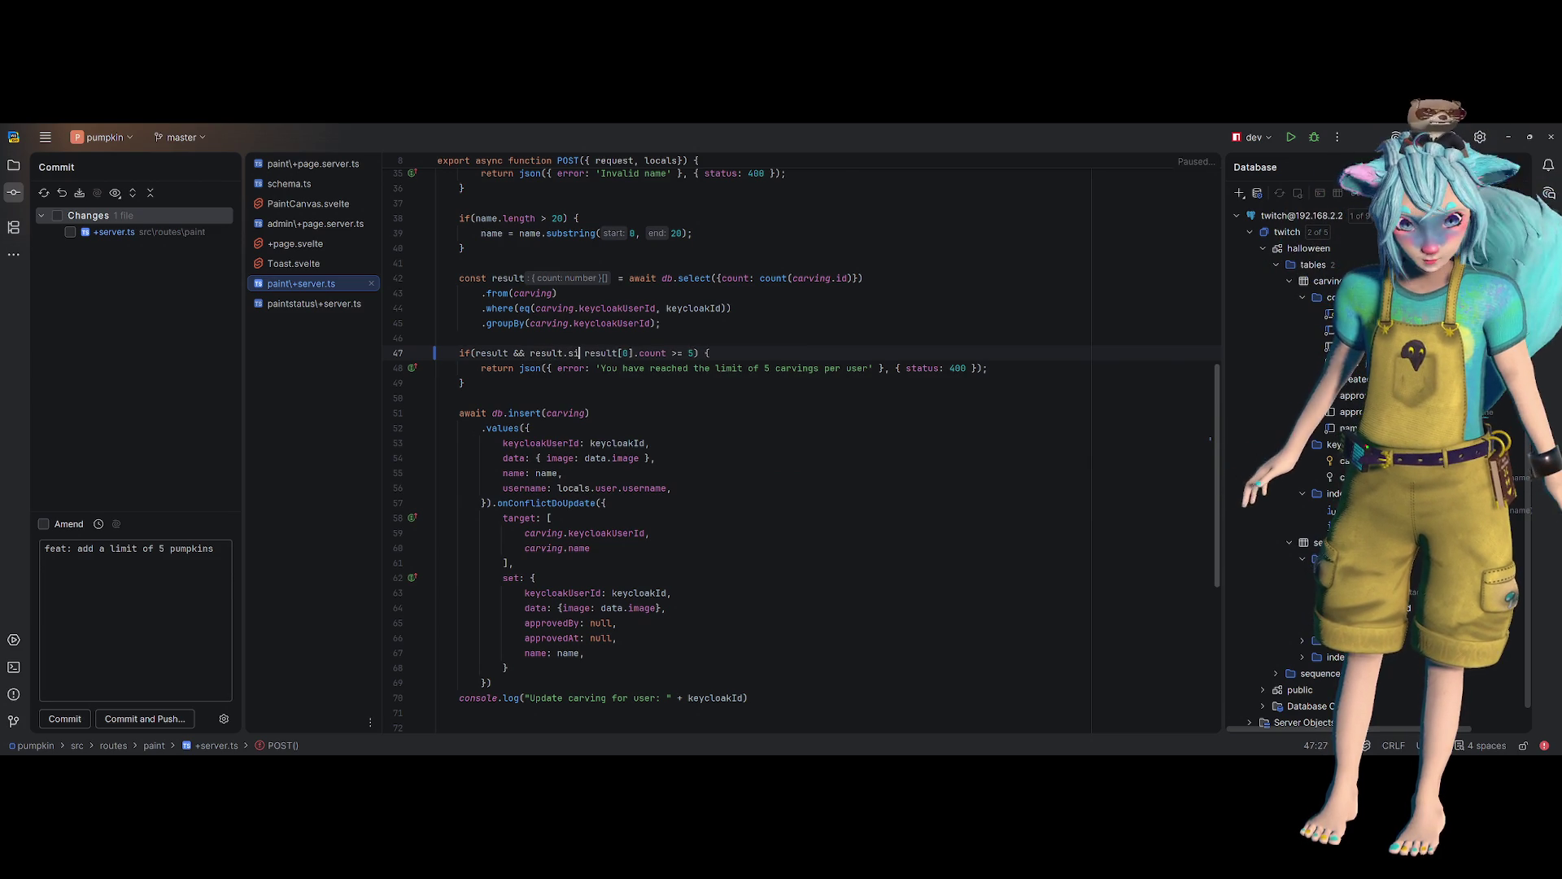
{"action": "key", "text": "BackSpace"}
{"action": "type", "text": "ngth > 0"}
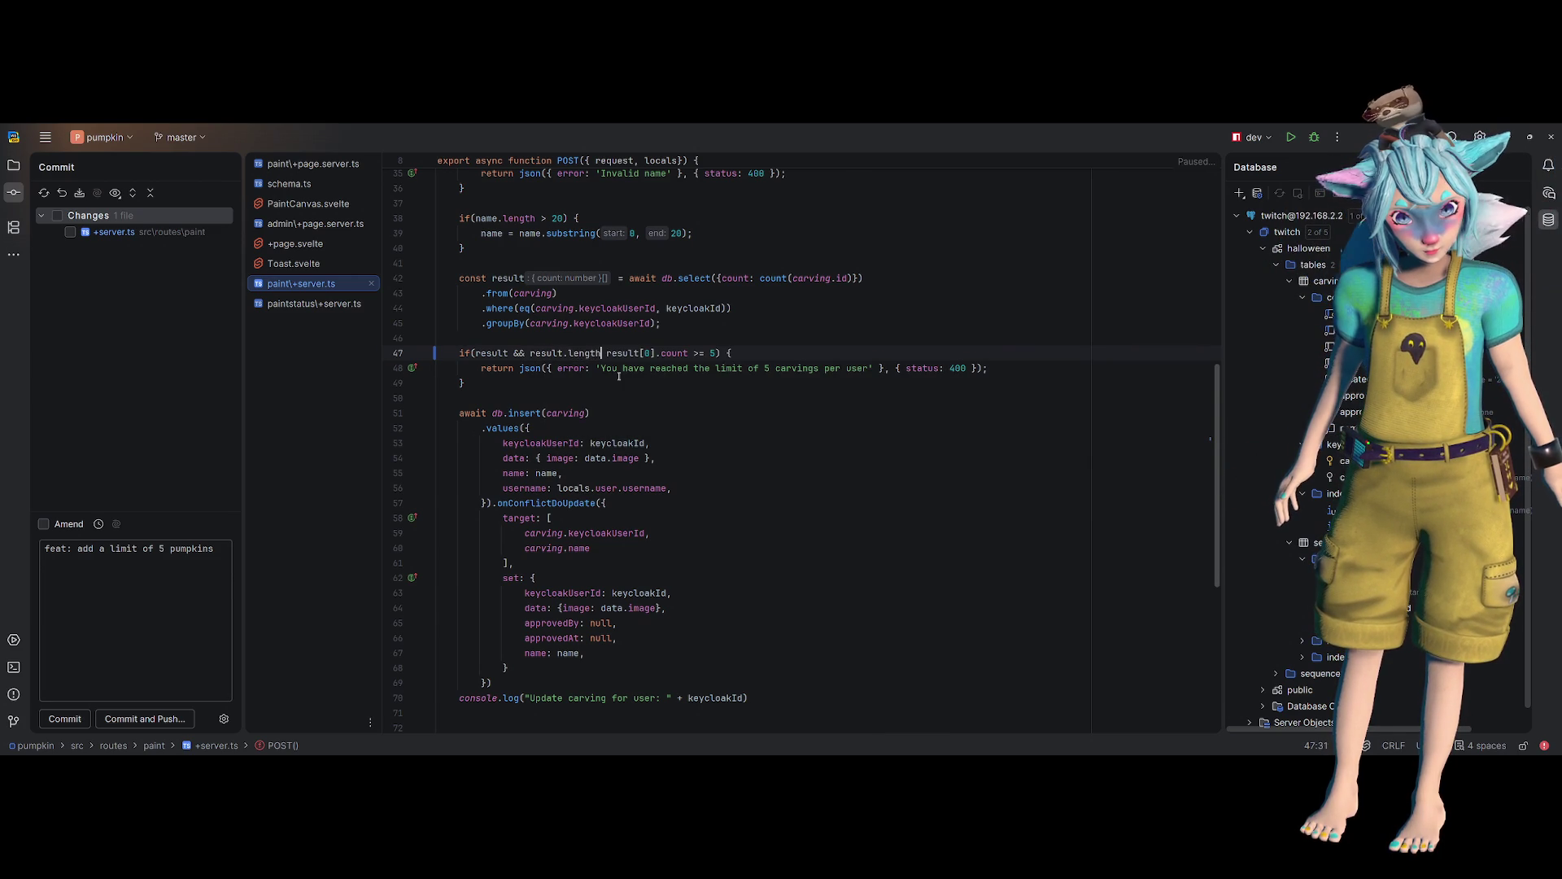
{"action": "type", "text": " &&"}
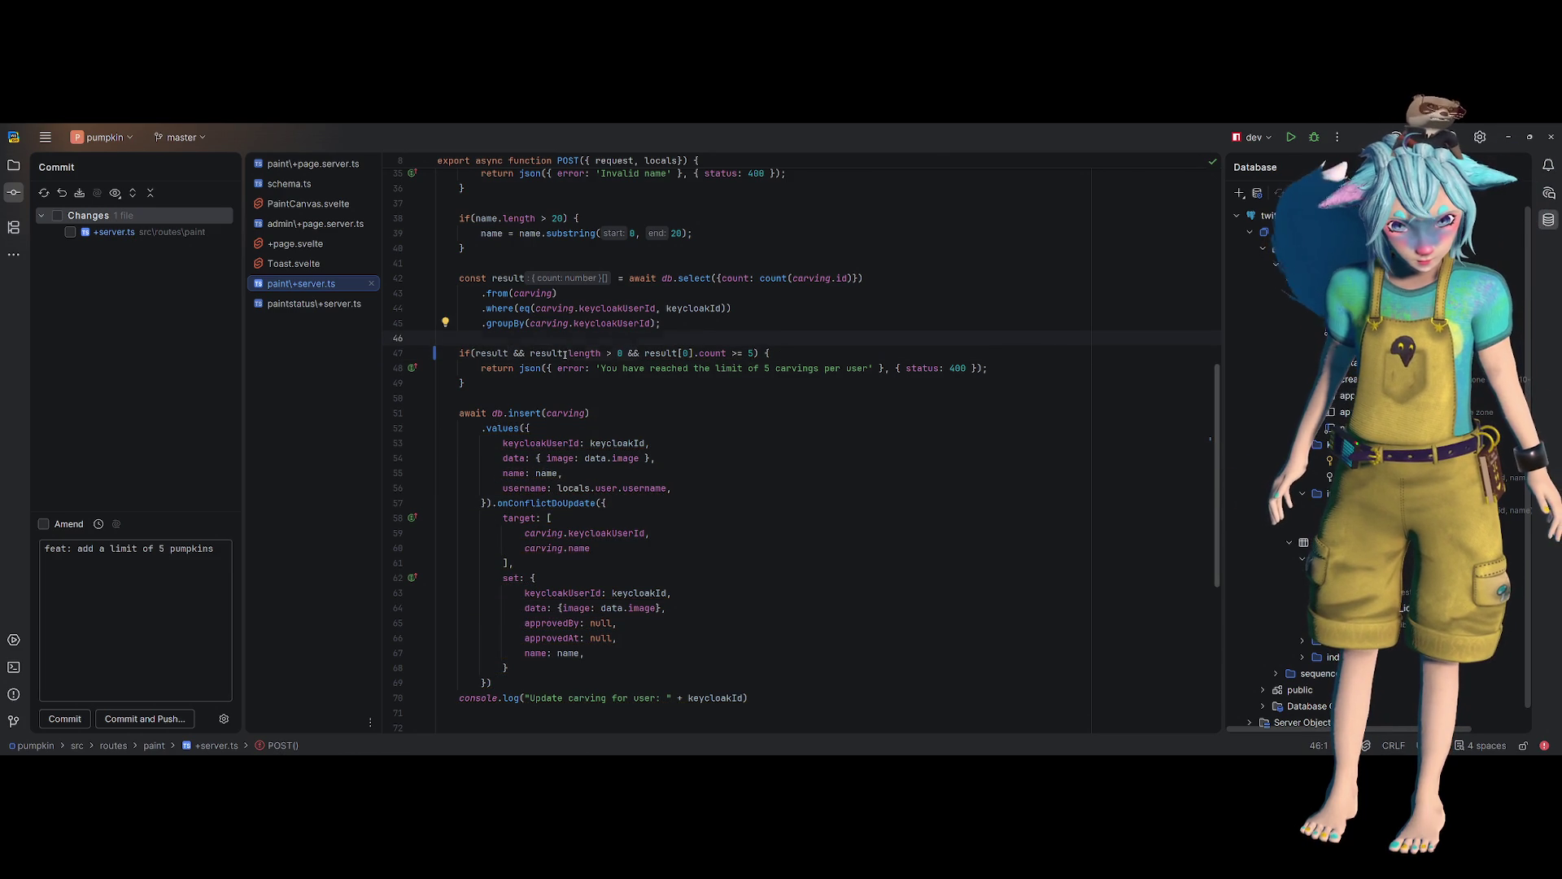
- Move the check ahead of result[0].count as result?.length > 0, removing the redundant check
{"action": "left_click_drag", "start_coordinate": [565, 353], "coordinate": [628, 354]}
{"action": "key", "text": "ctrl+c"}
{"action": "key", "text": "BackSpace"}
{"action": "left_click", "coordinate": [508, 353]}
{"action": "key", "text": "ctrl+v"}
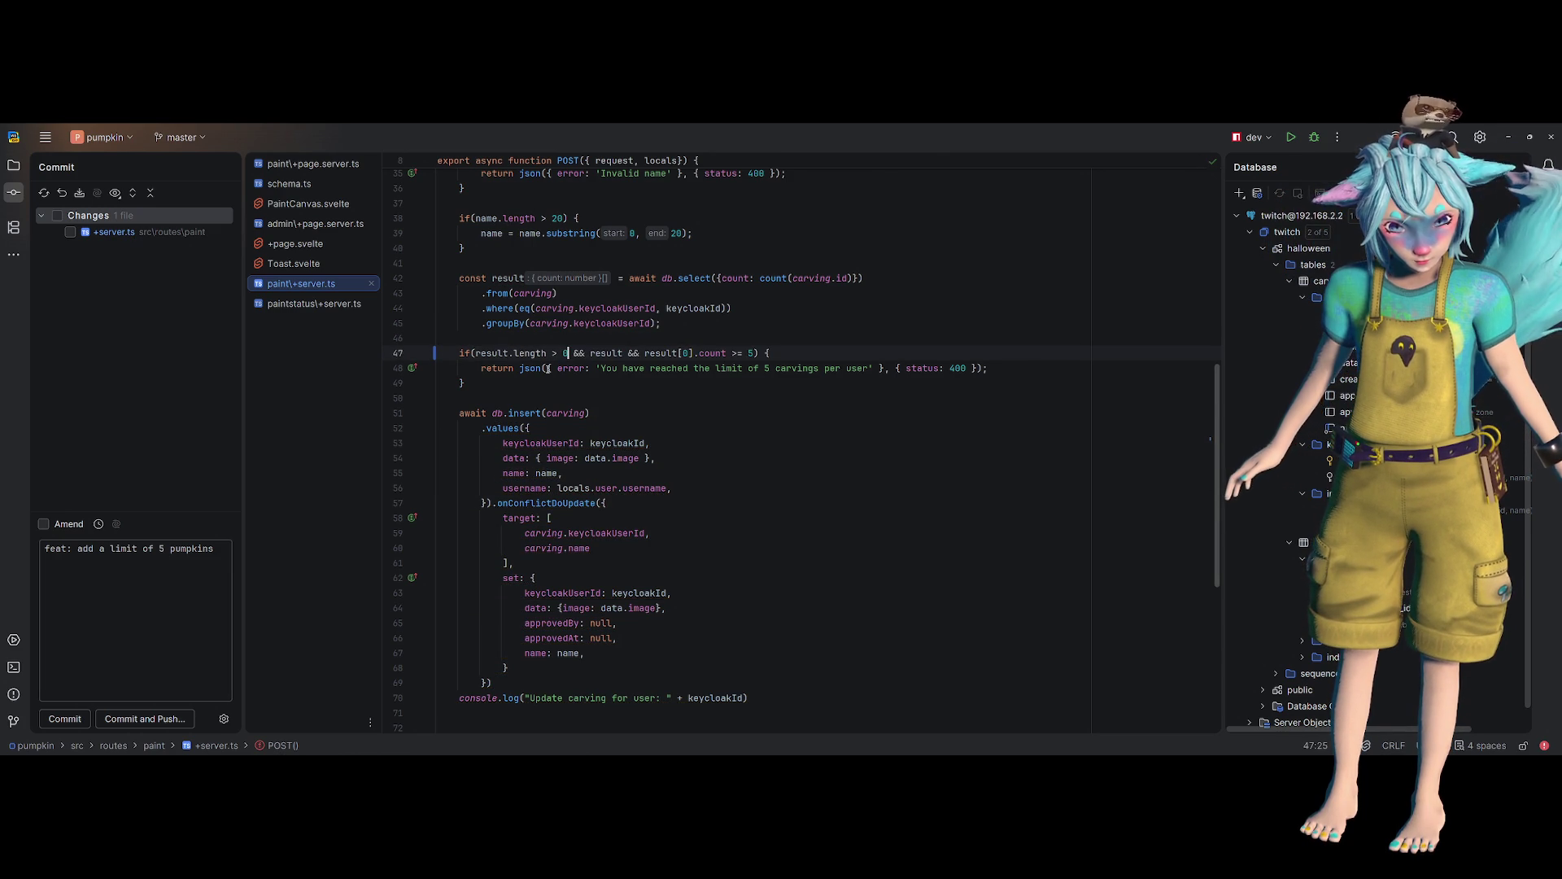
{"action": "left_click", "coordinate": [512, 353]}
{"action": "type", "text": "?"}
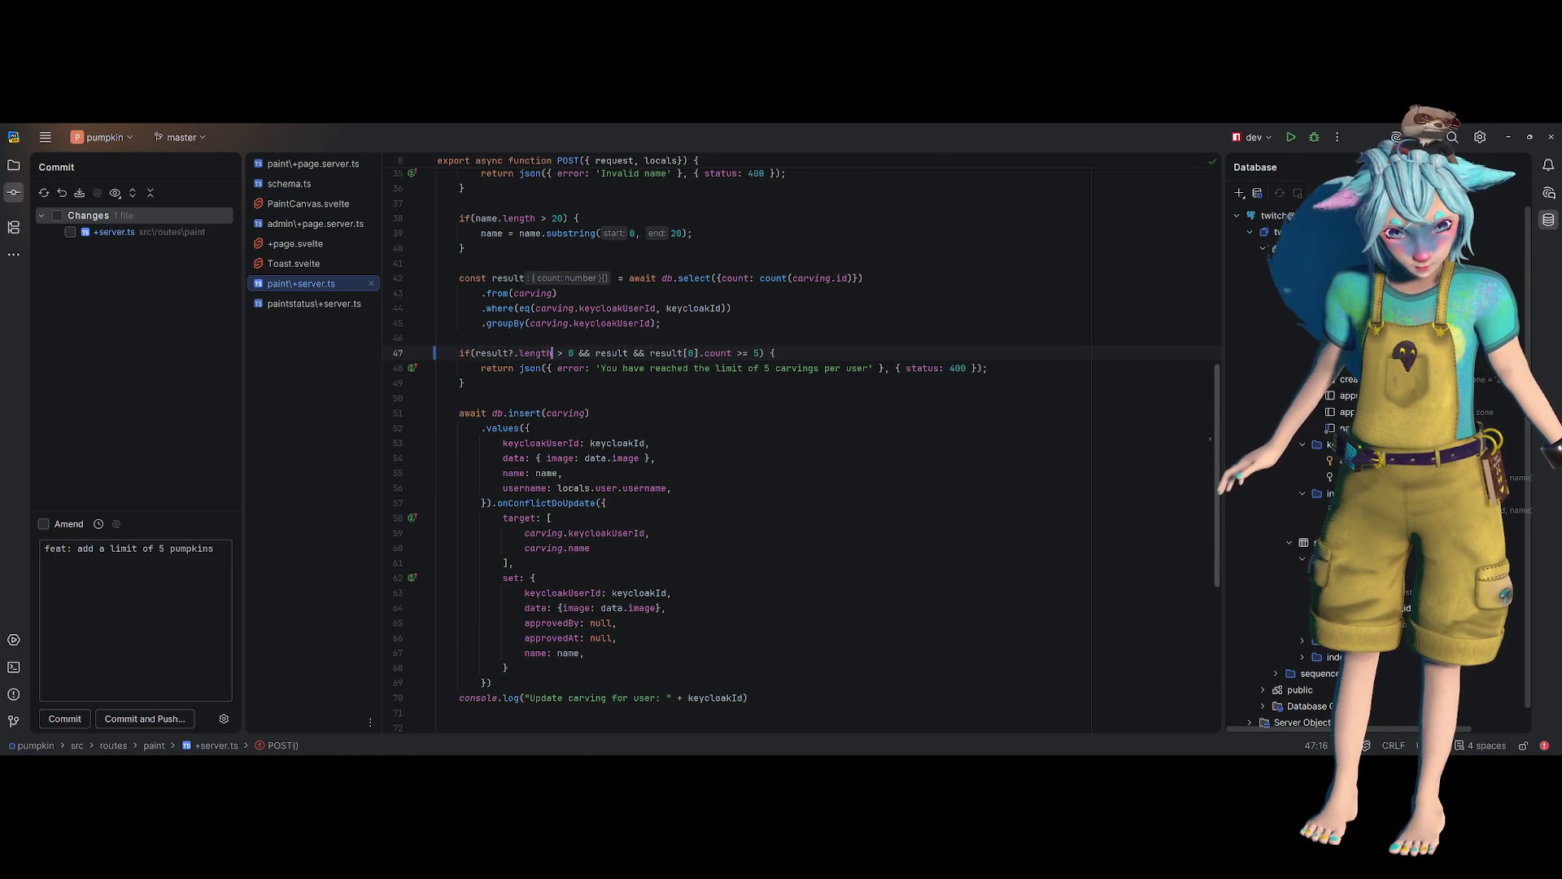
{"action": "key", "text": "ctrl+shift+Right"}
{"action": "key", "text": "ctrl+shift+Right"}
{"action": "key", "text": "BackSpace"}
{"action": "key", "text": "Up"}
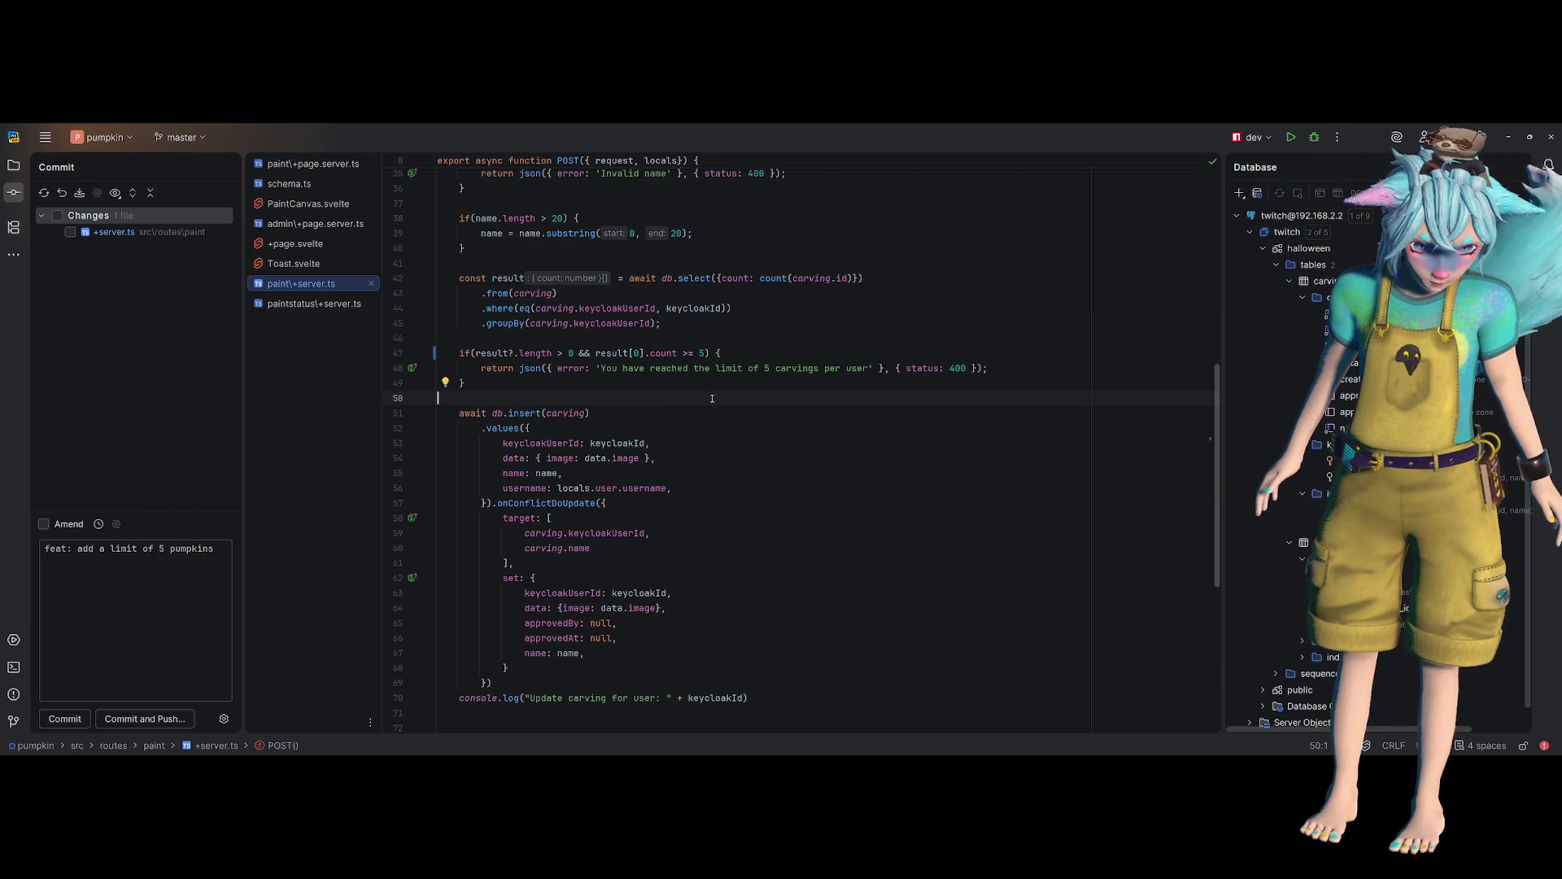
- Commit paint/+server.ts as 'fix: issue with no pumpkins', push to master, and minimize WebStorm
{"action": "key", "text": "ctrl+k"}
{"action": "type", "text": "fix: issues"}
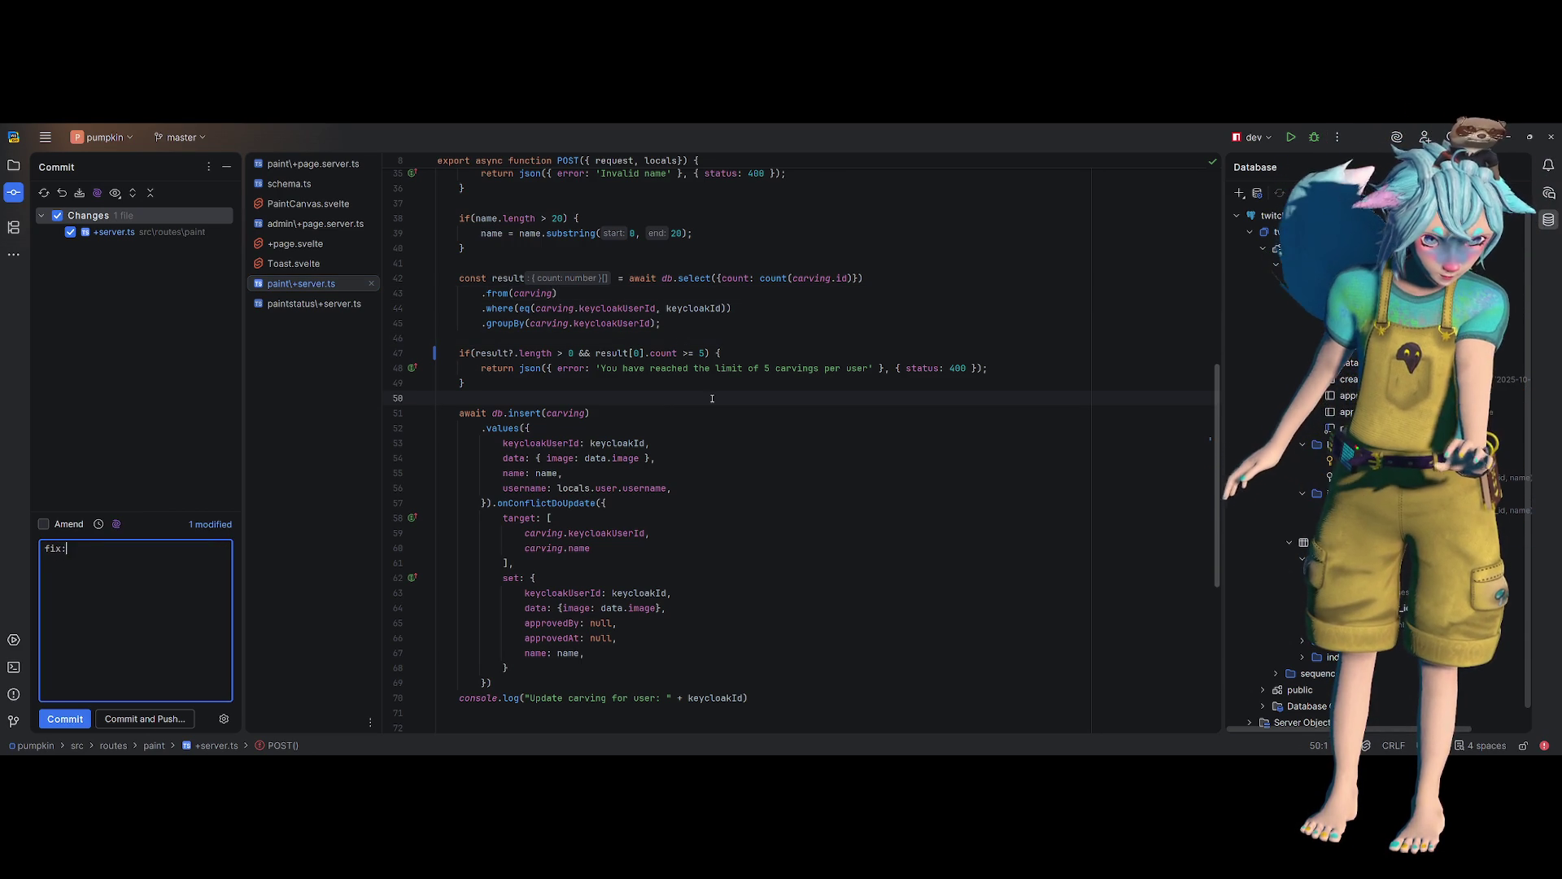
{"action": "key", "text": "BackSpace"}
{"action": "key", "text": "BackSpace"}
{"action": "type", "text": "with"}
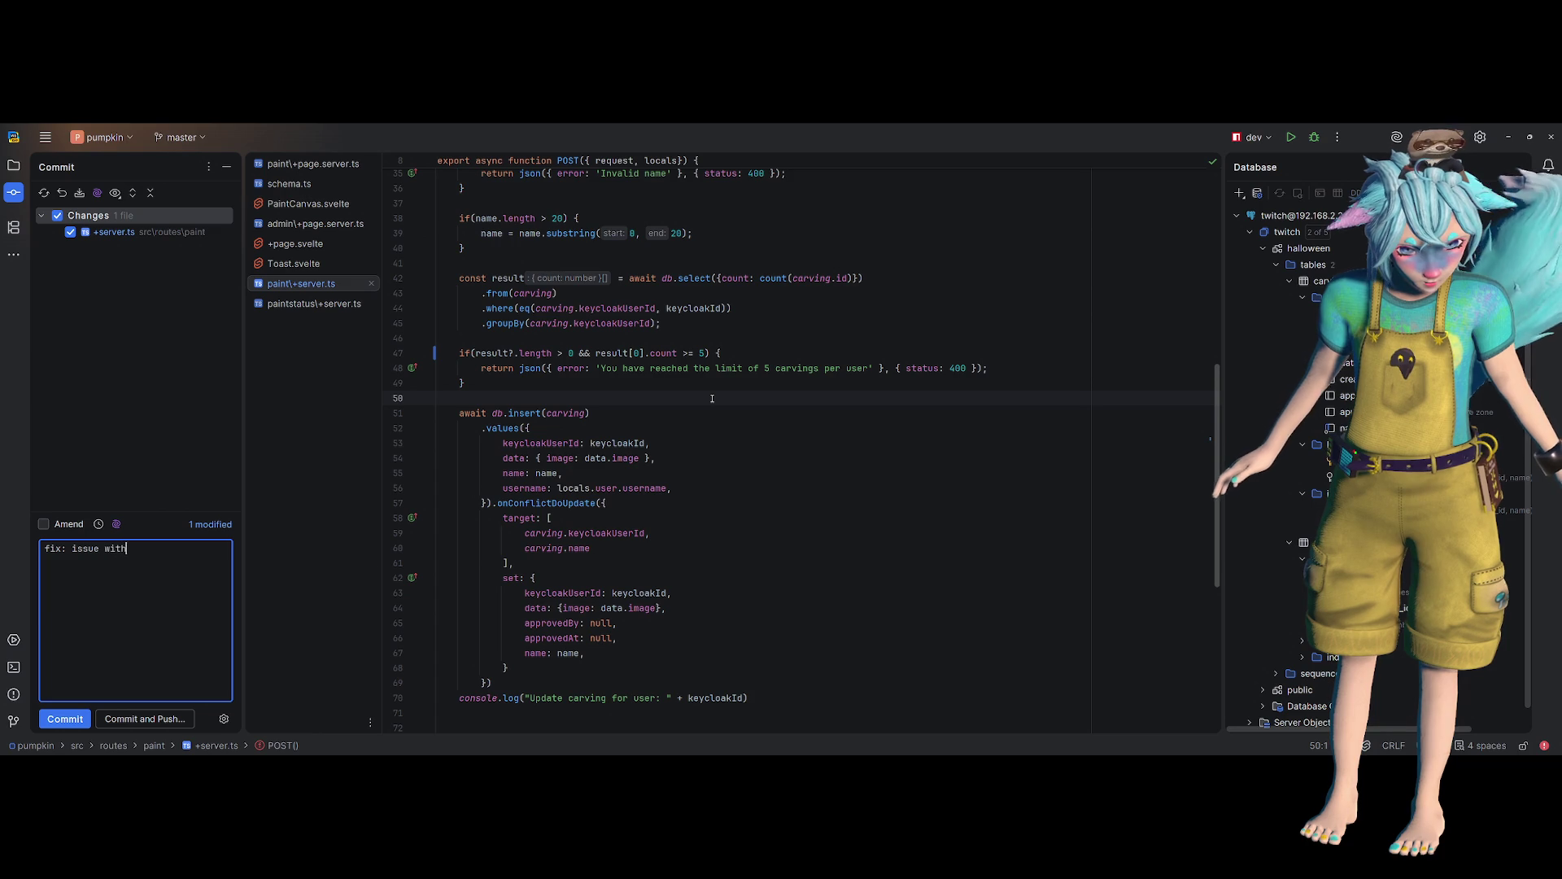
{"action": "type", "text": " no "}
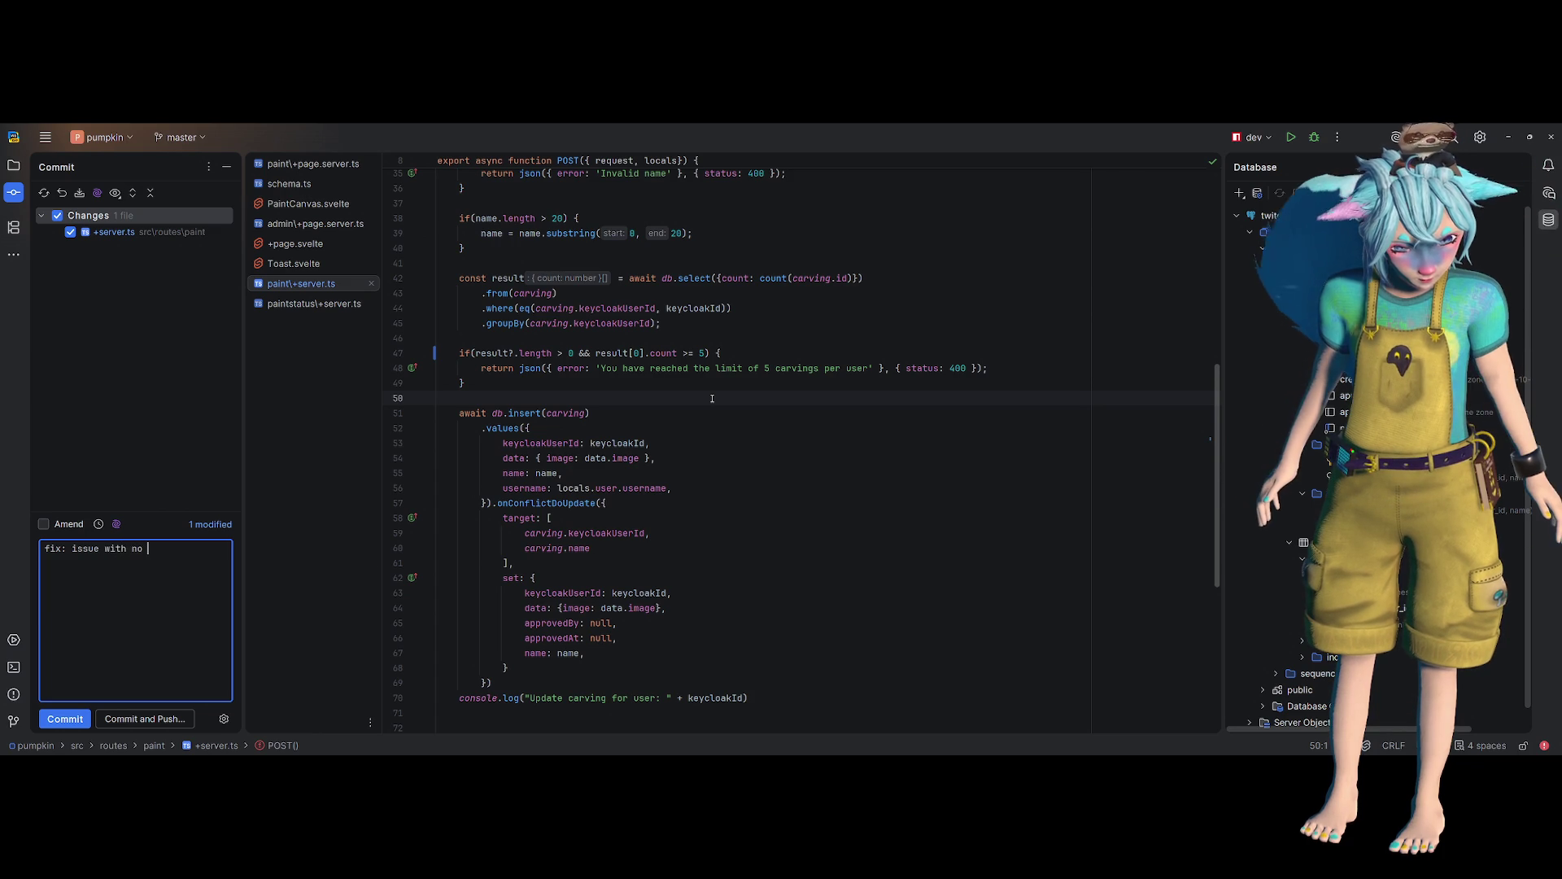
{"action": "type", "text": "pumpkins"}
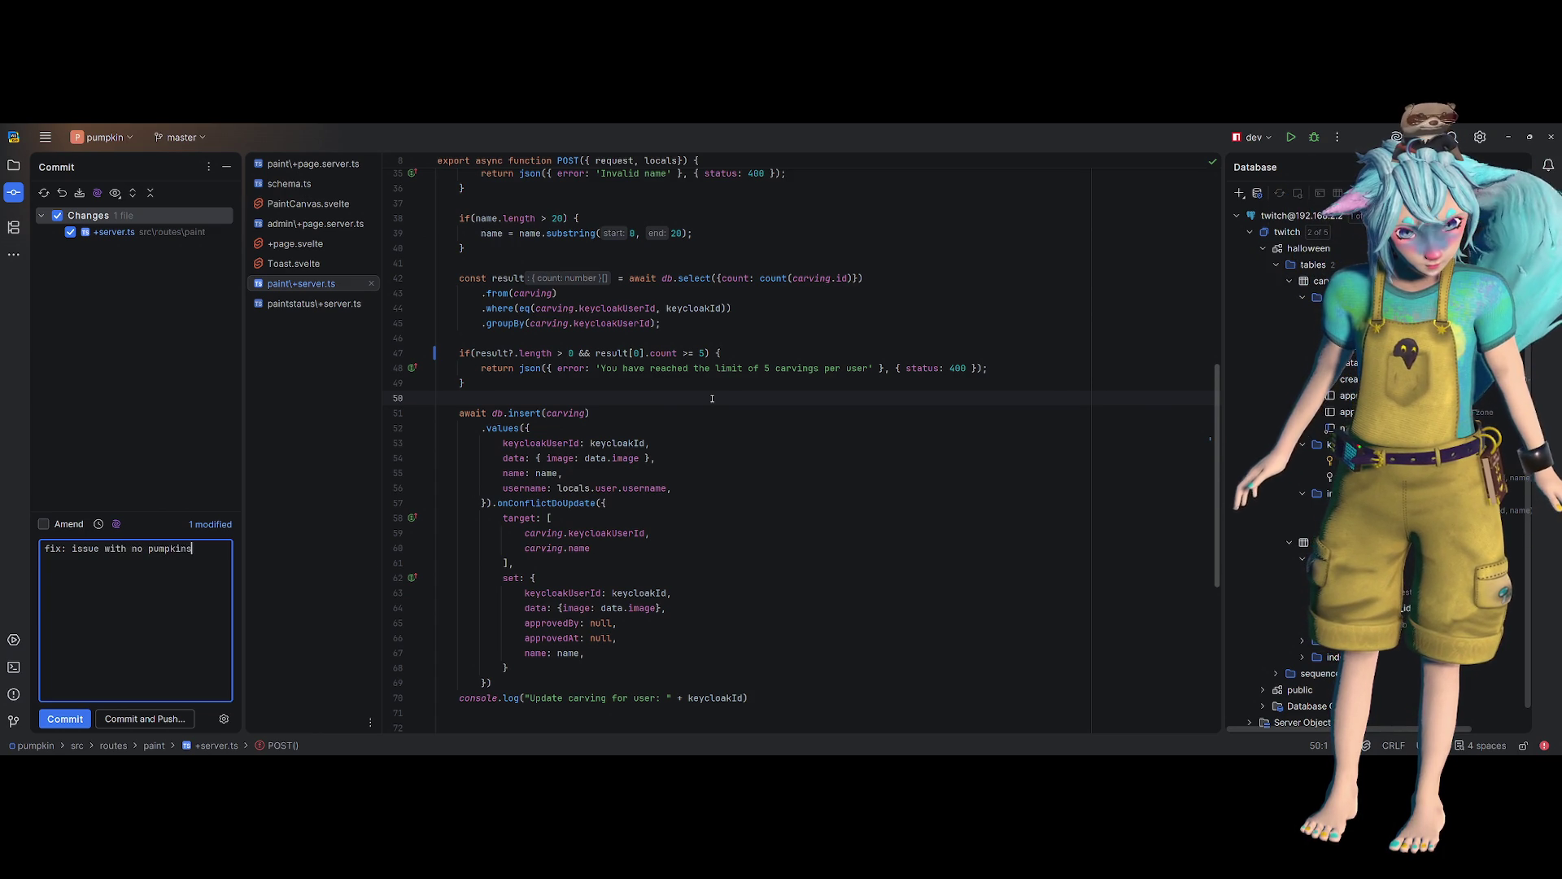
{"action": "key", "text": "ctrl+alt+k"}
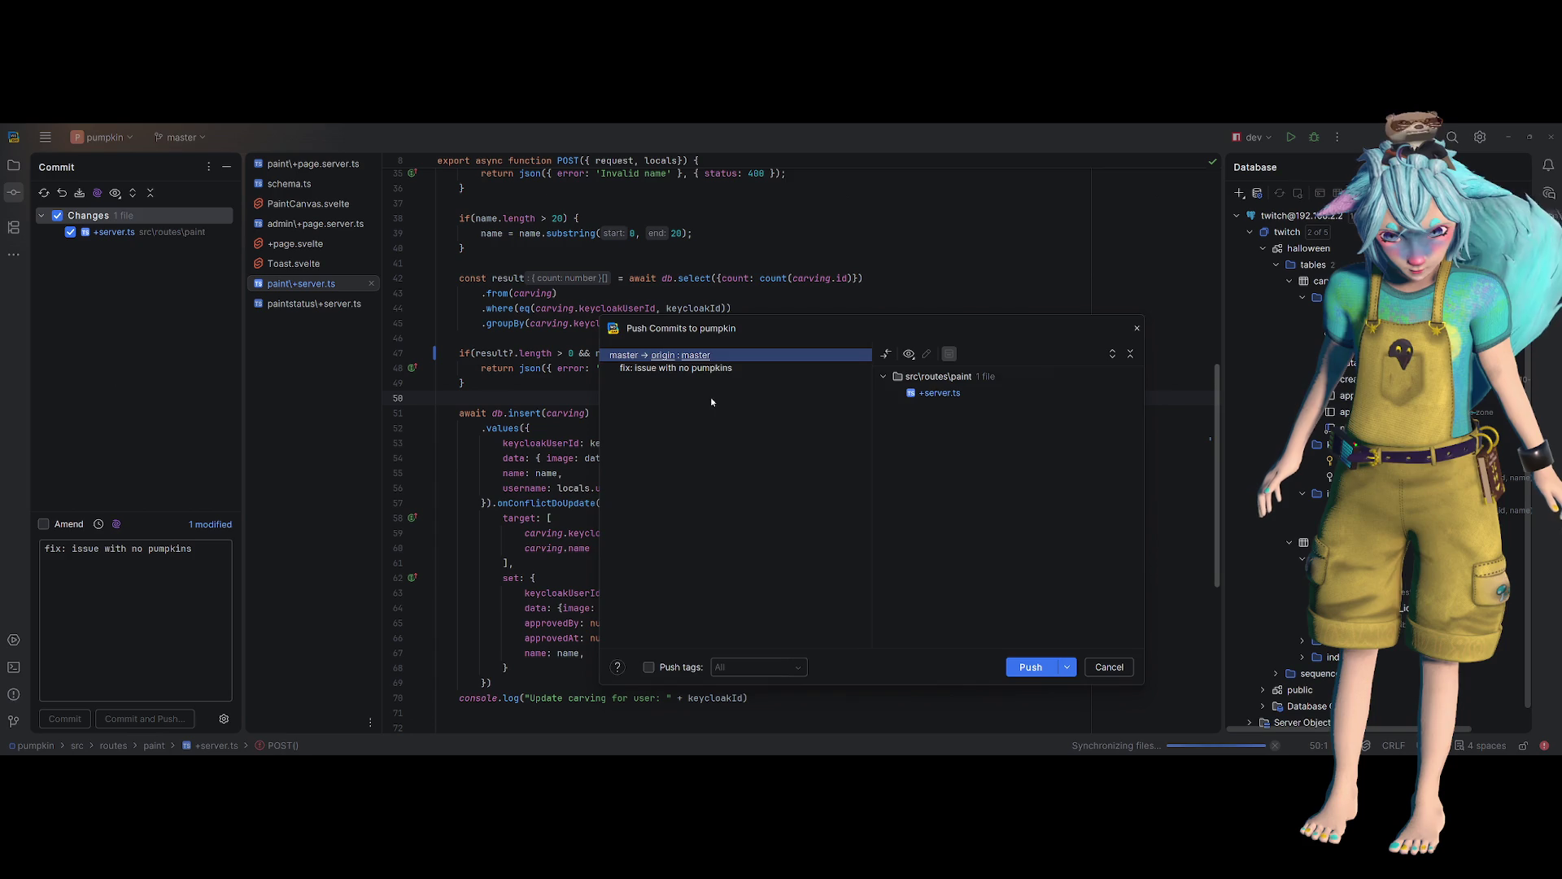
{"action": "key", "text": "Return"}
{"action": "left_click", "coordinate": [663, 323]}
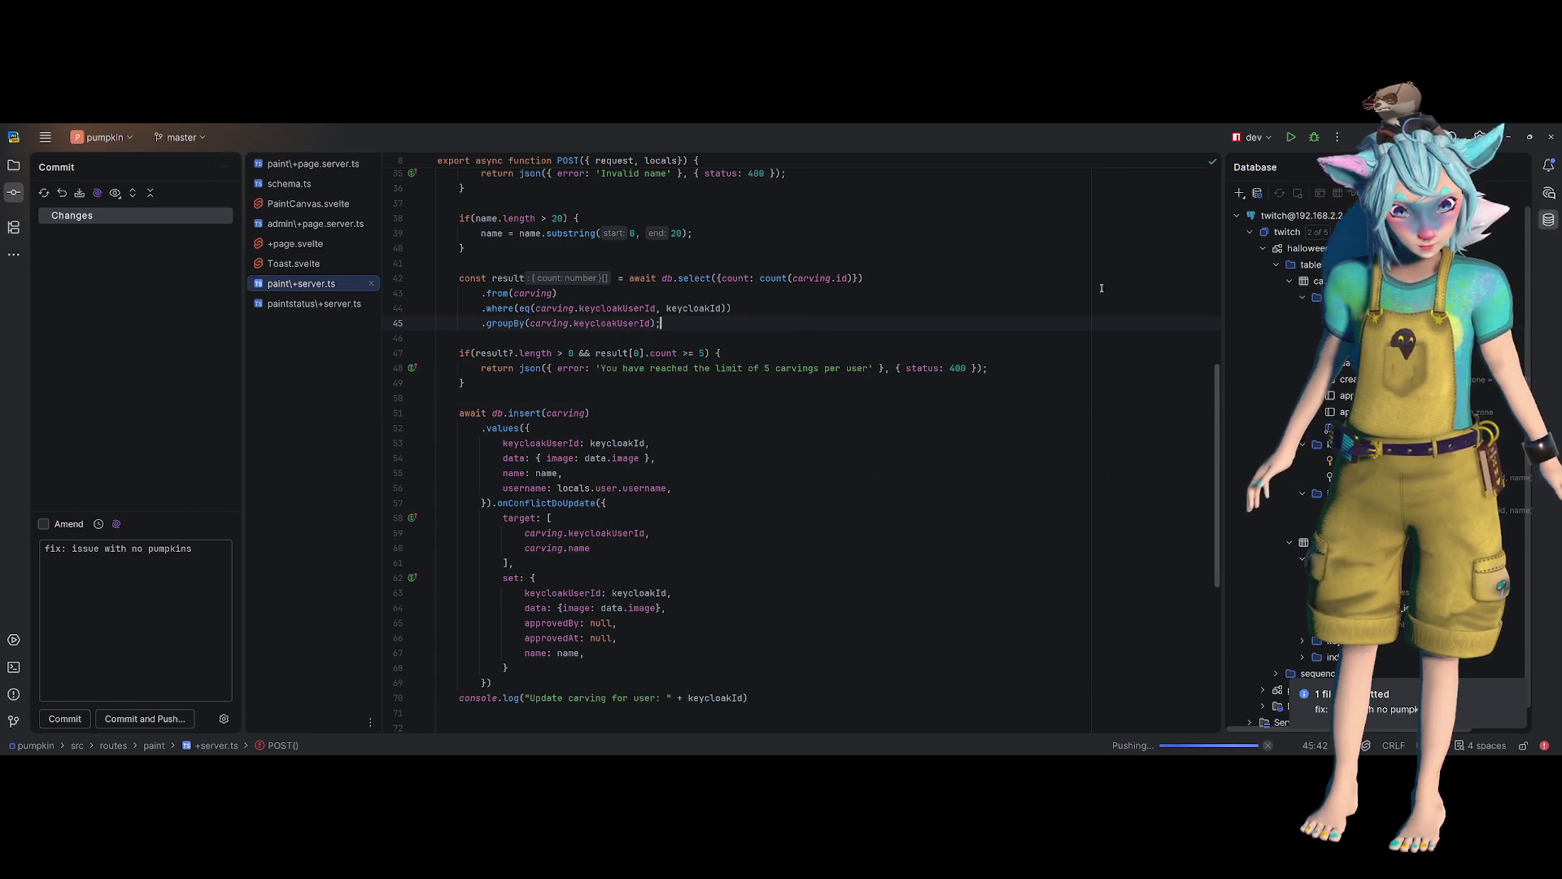
{"action": "left_click", "coordinate": [1508, 138]}
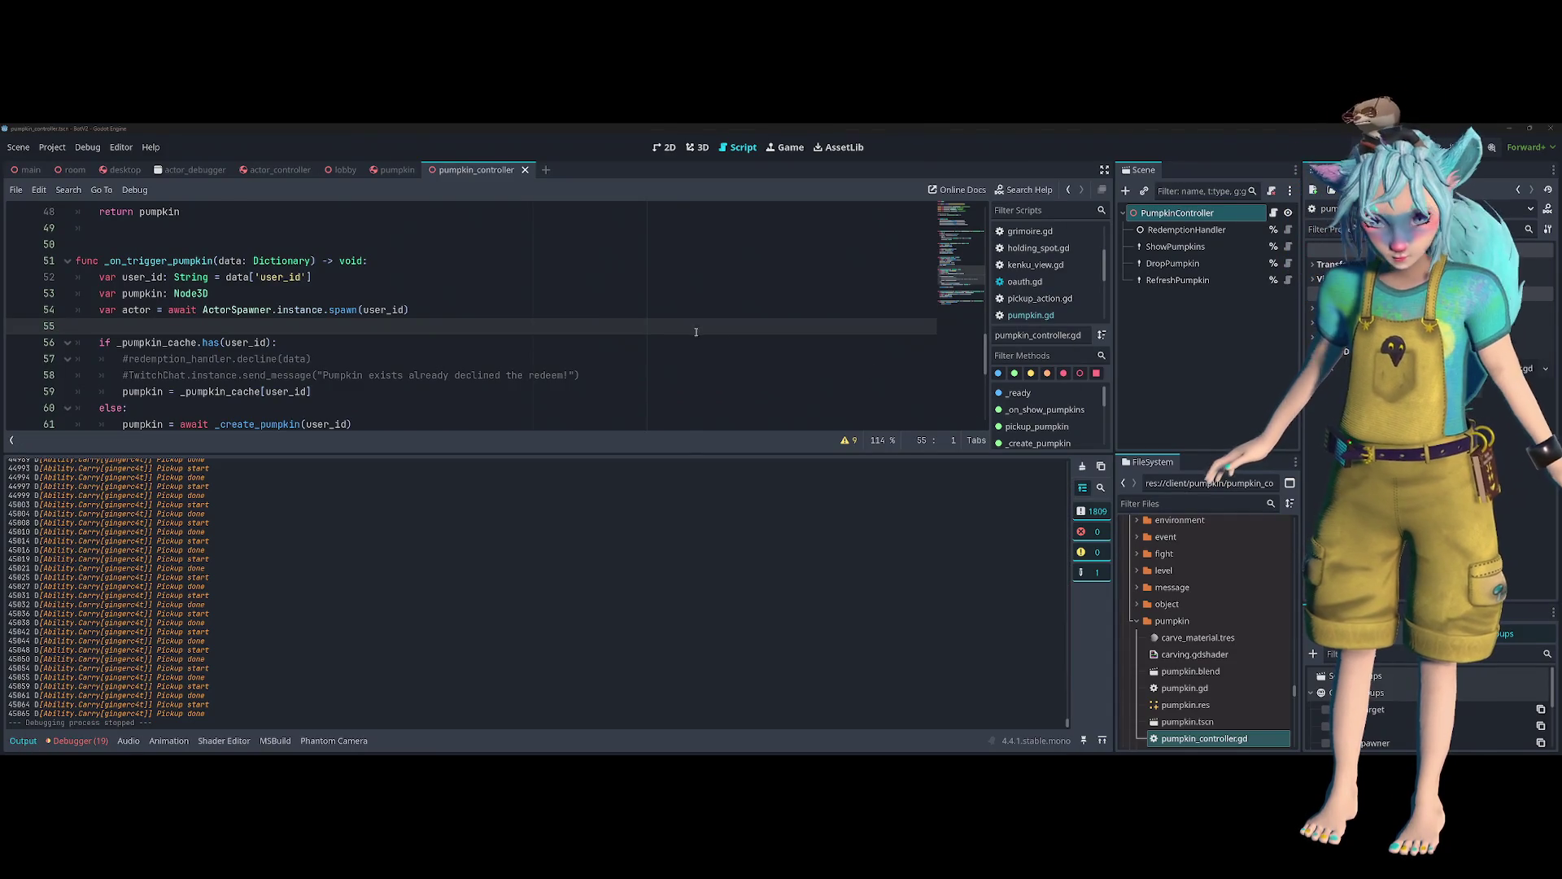
- Scroll the Output log back to the LLM's PICKUP action plan and select its event line
{"action": "double_click", "coordinate": [87, 669]}
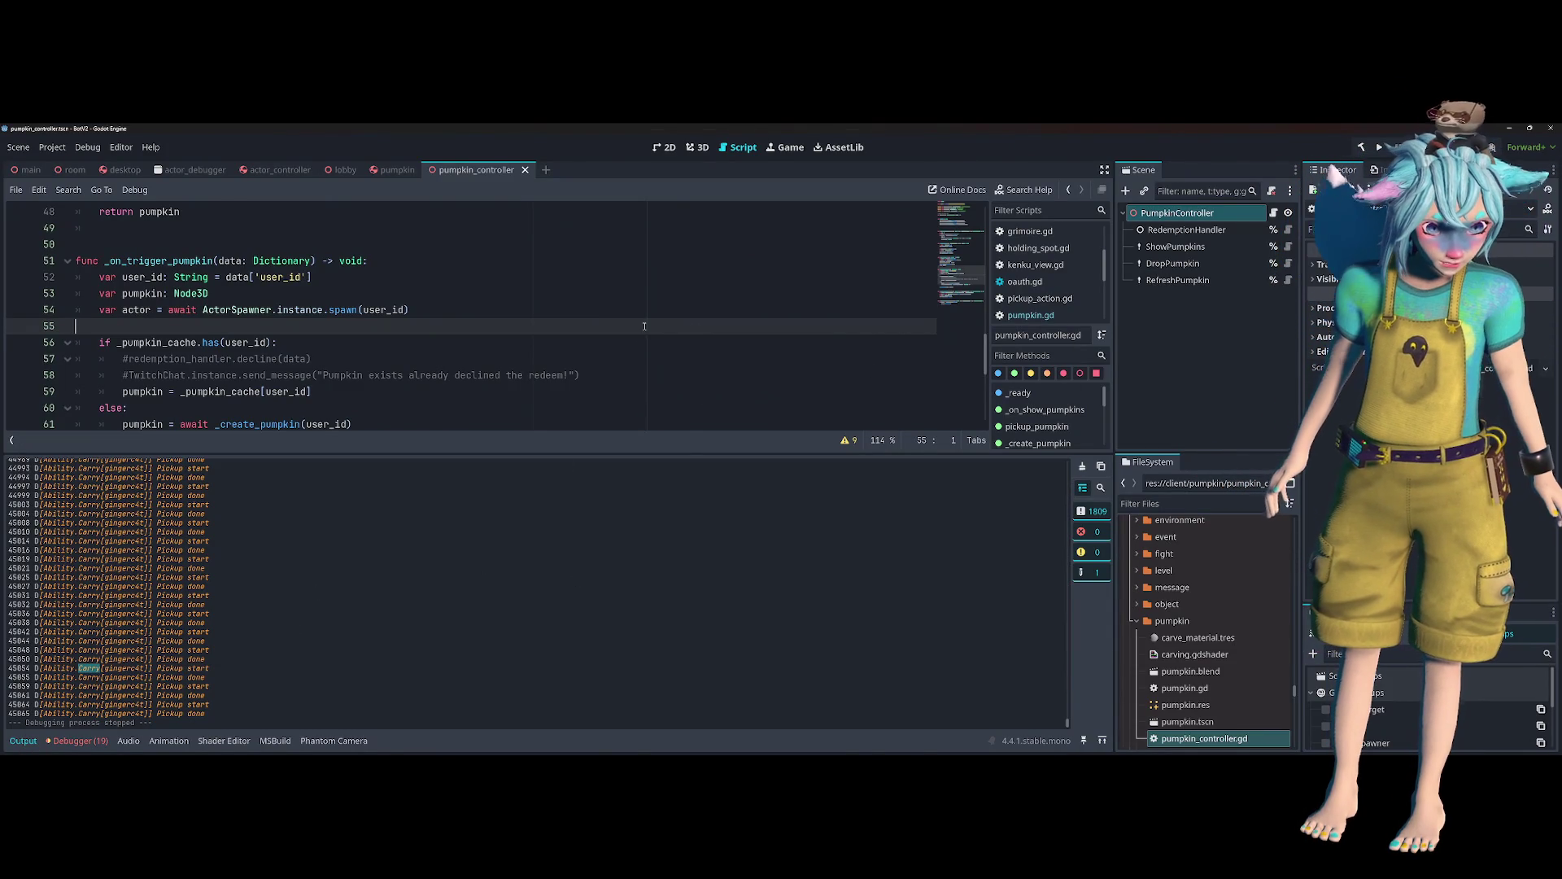
{"action": "key", "text": "ctrl+alt+o"}
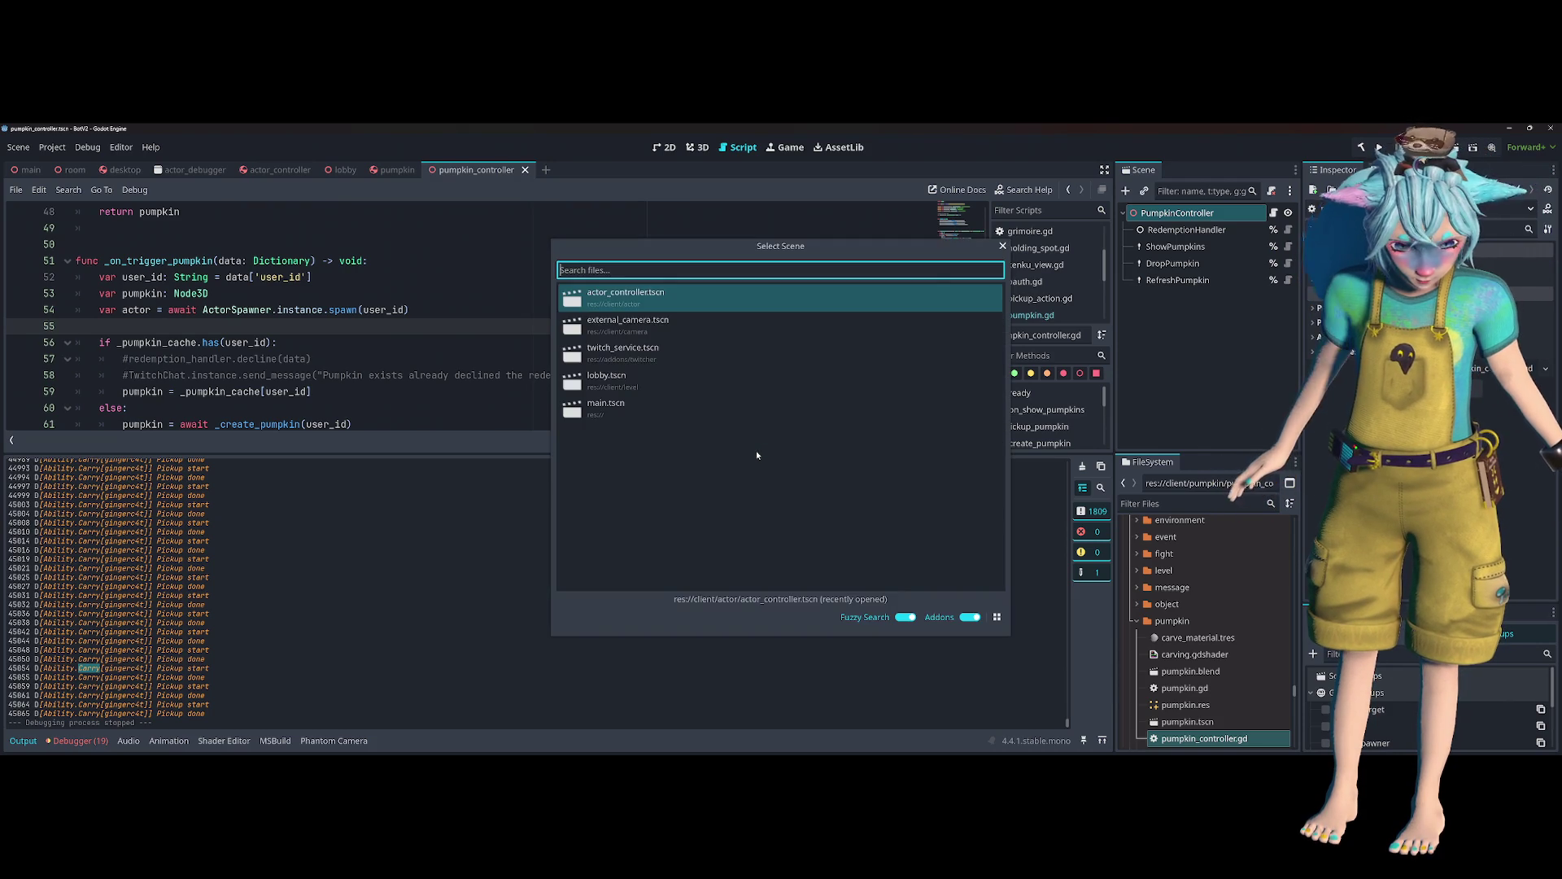
{"action": "key", "text": "Escape"}
{"action": "scroll", "coordinate": [481, 617], "scroll_direction": "up", "scroll_amount": 3}
{"action": "scroll", "coordinate": [481, 617], "scroll_direction": "up", "scroll_amount": 20}
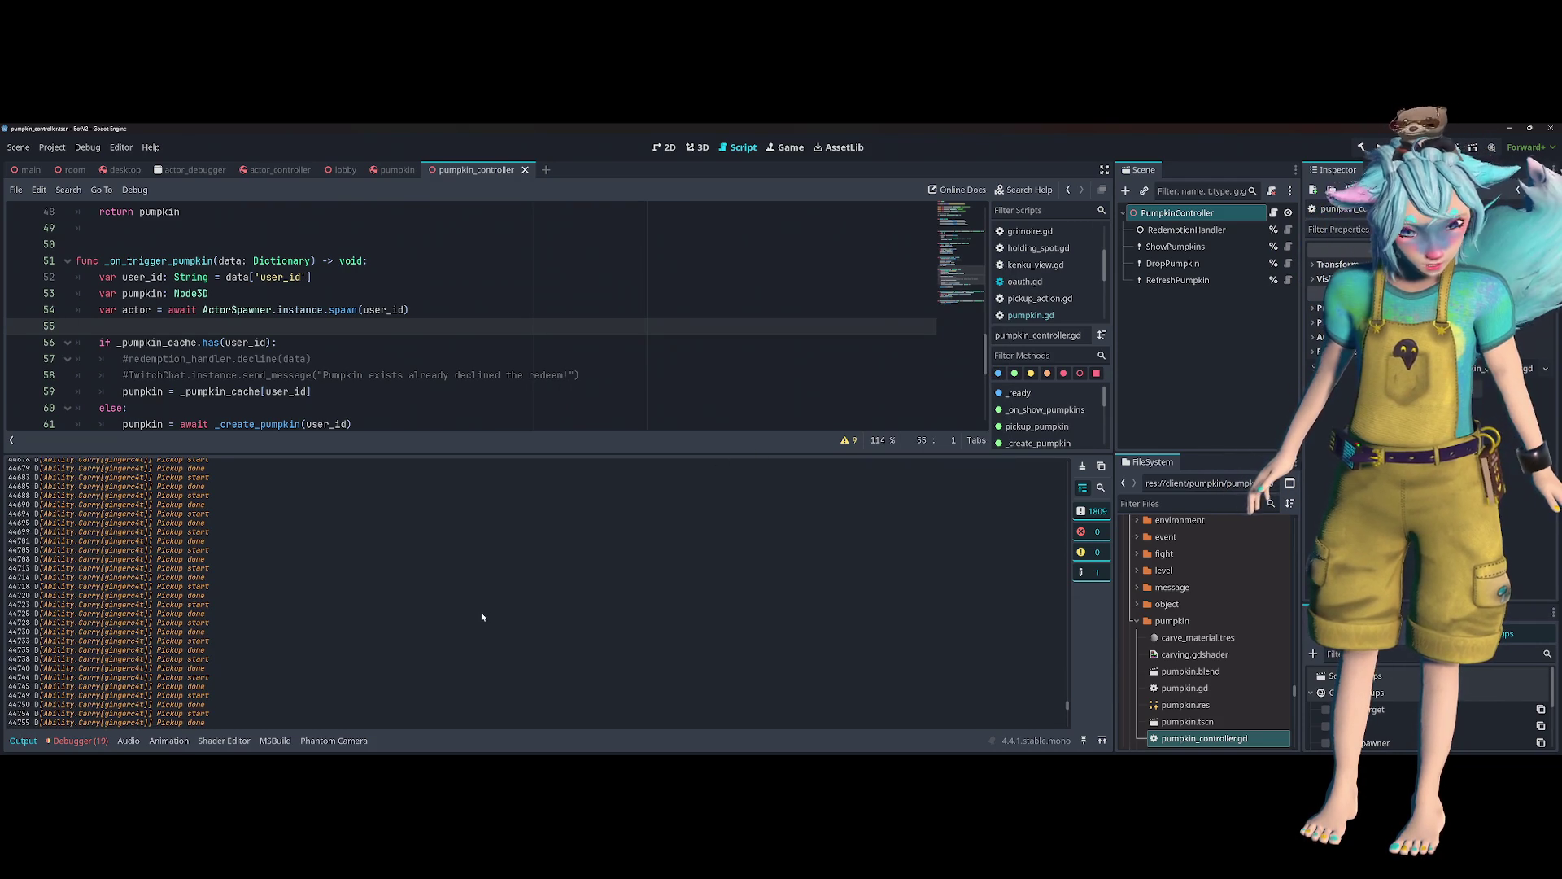
{"action": "left_click_drag", "start_coordinate": [1067, 705], "coordinate": [1069, 470]}
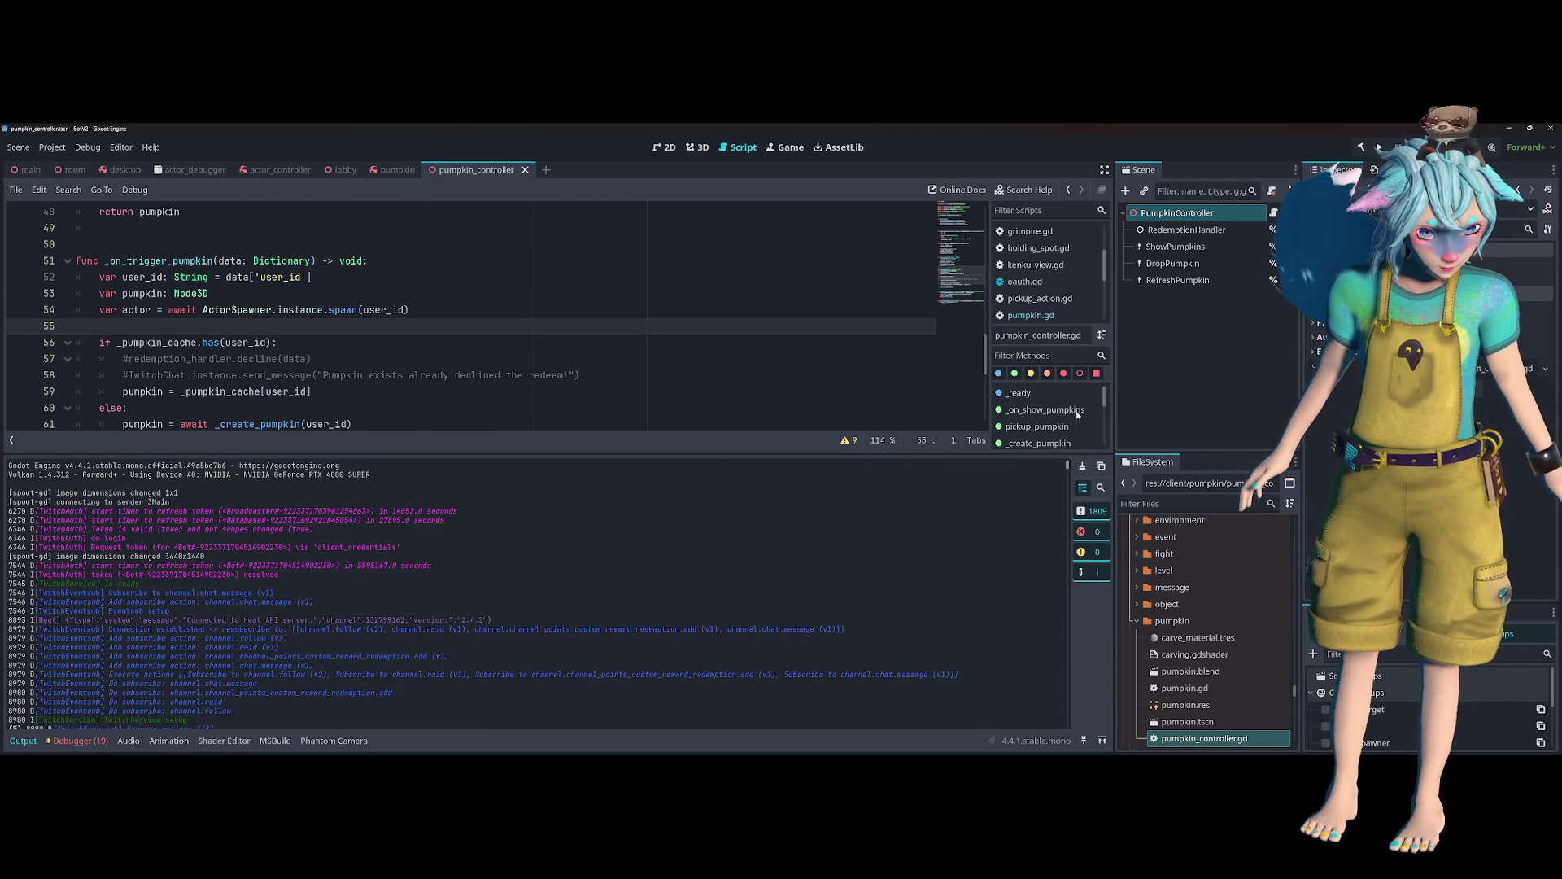
{"action": "scroll", "coordinate": [657, 620], "scroll_direction": "down", "scroll_amount": 20}
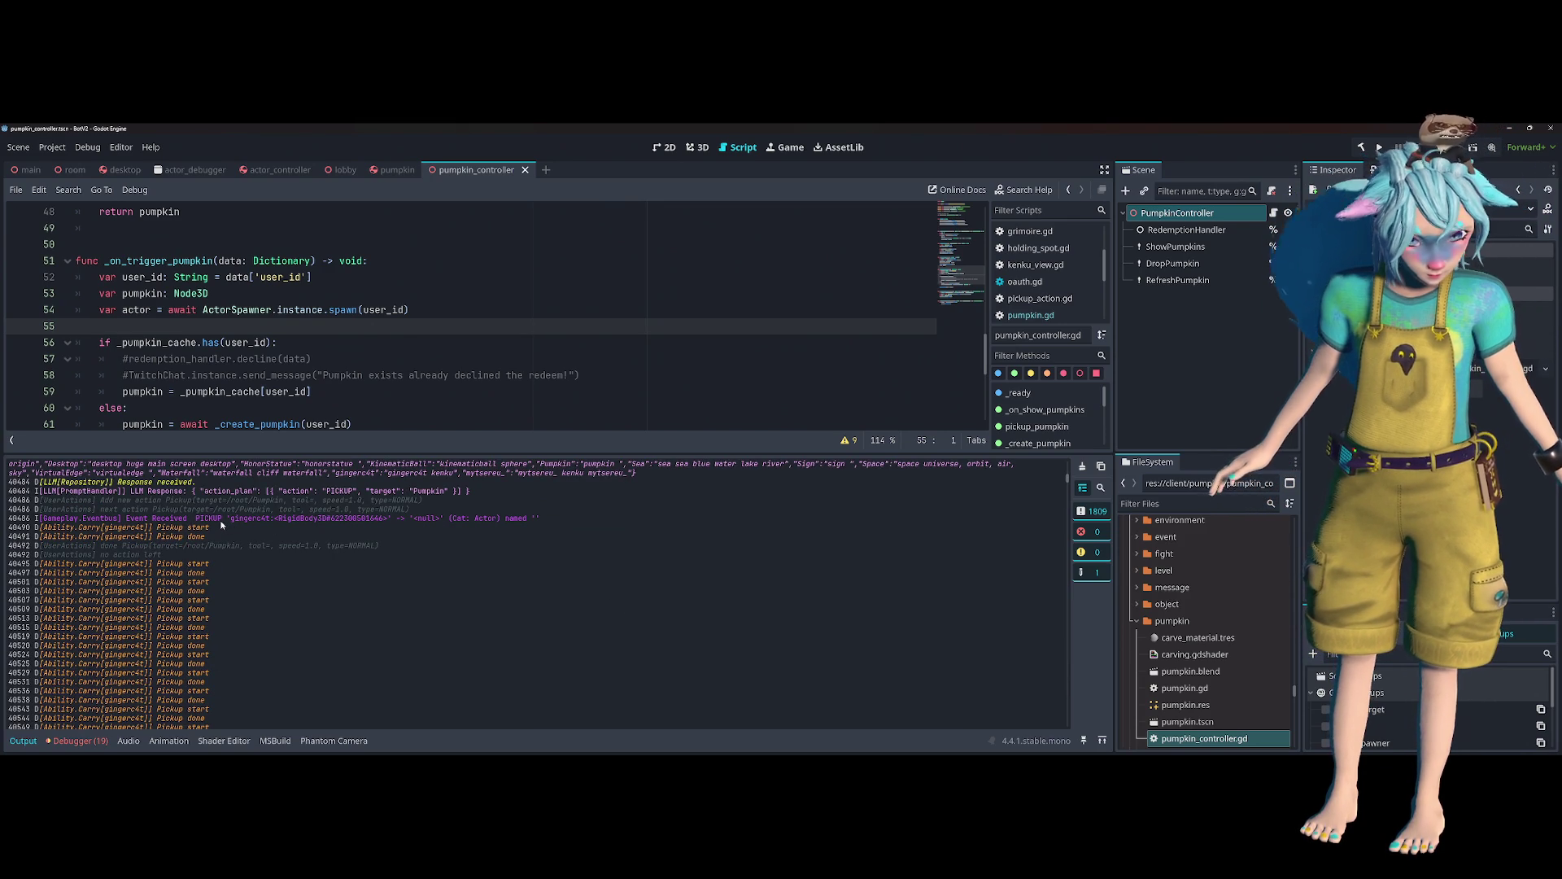
{"action": "mouse_move", "coordinate": [222, 518]}
{"action": "left_mouse_down"}
{"action": "mouse_move", "coordinate": [210, 528]}
{"action": "mouse_move", "coordinate": [445, 519]}
{"action": "left_mouse_up"}
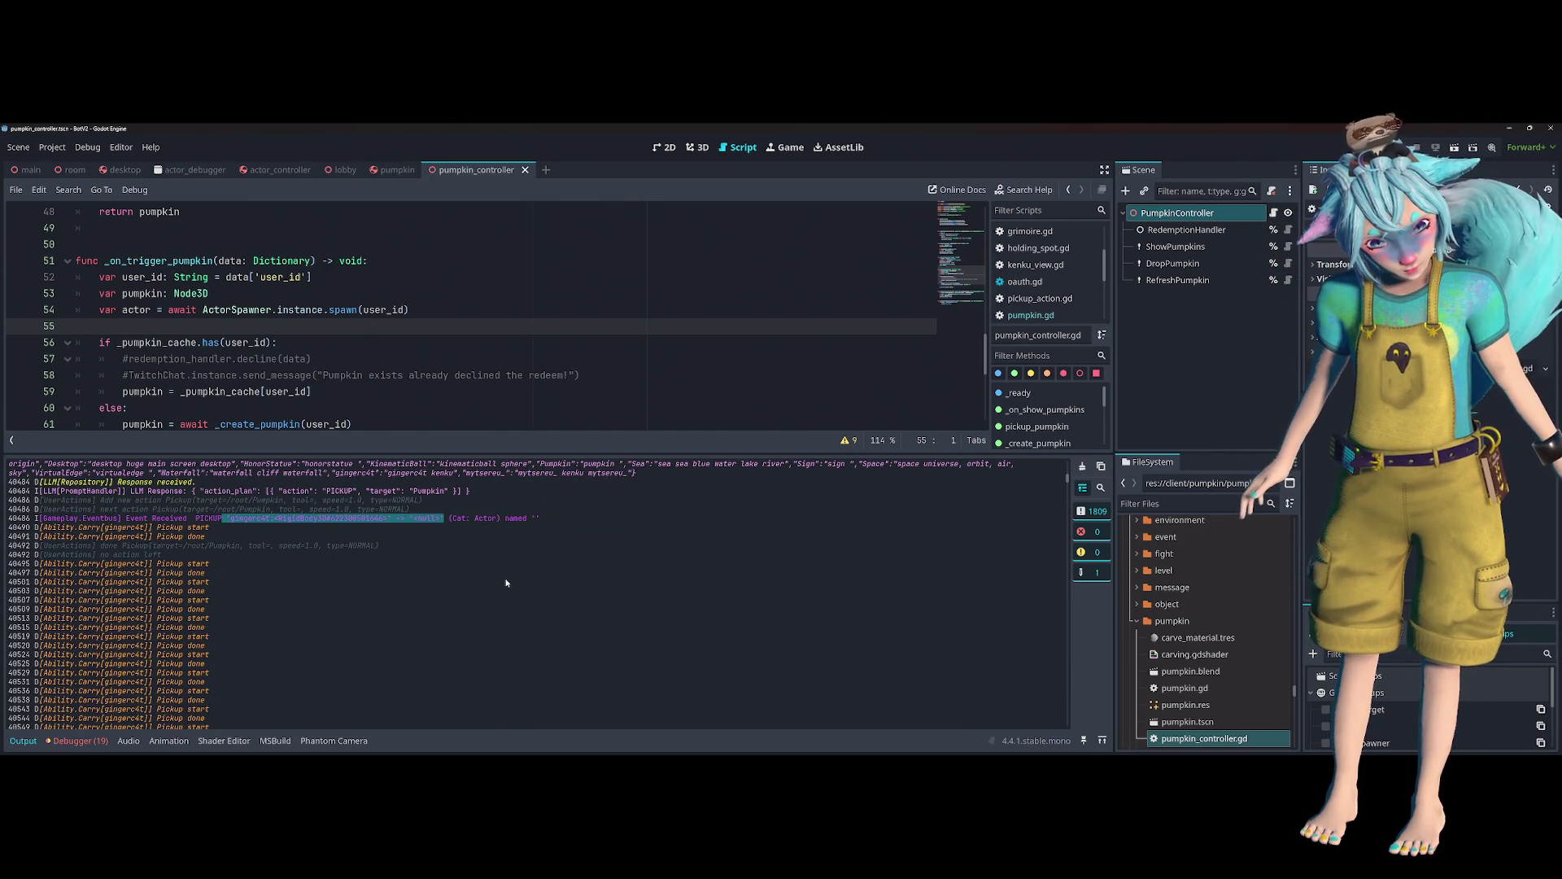
{"action": "mouse_move", "coordinate": [10, 518]}
{"action": "left_mouse_down"}
{"action": "mouse_move", "coordinate": [562, 518]}
{"action": "mouse_move", "coordinate": [10, 521]}
{"action": "left_mouse_up"}
{"action": "left_click", "coordinate": [560, 518]}
{"action": "left_click", "coordinate": [437, 554]}
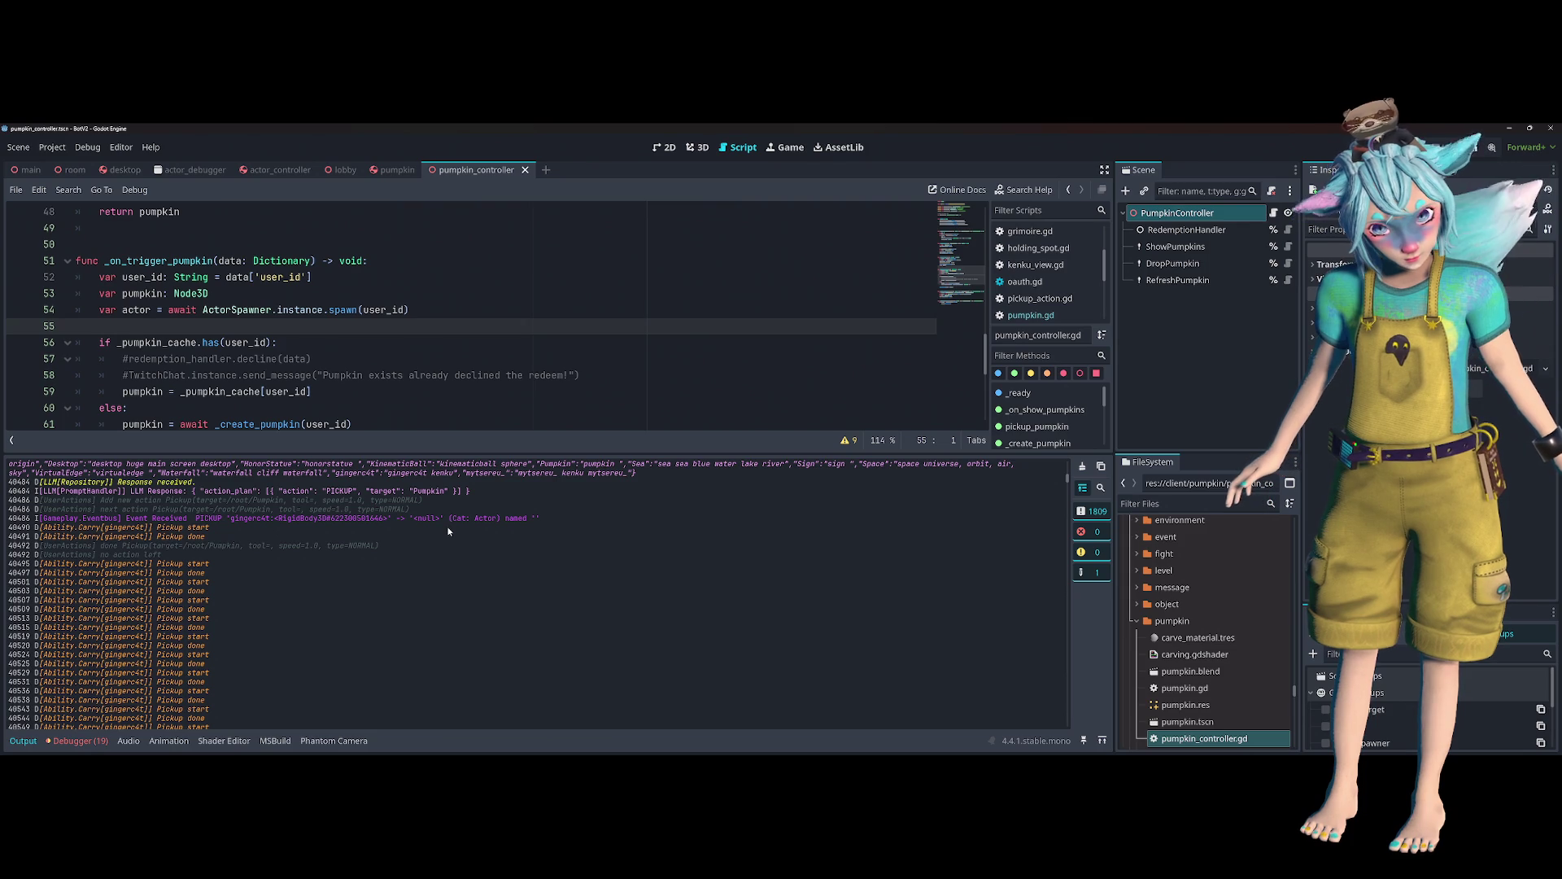
{"action": "left_click", "coordinate": [584, 339]}
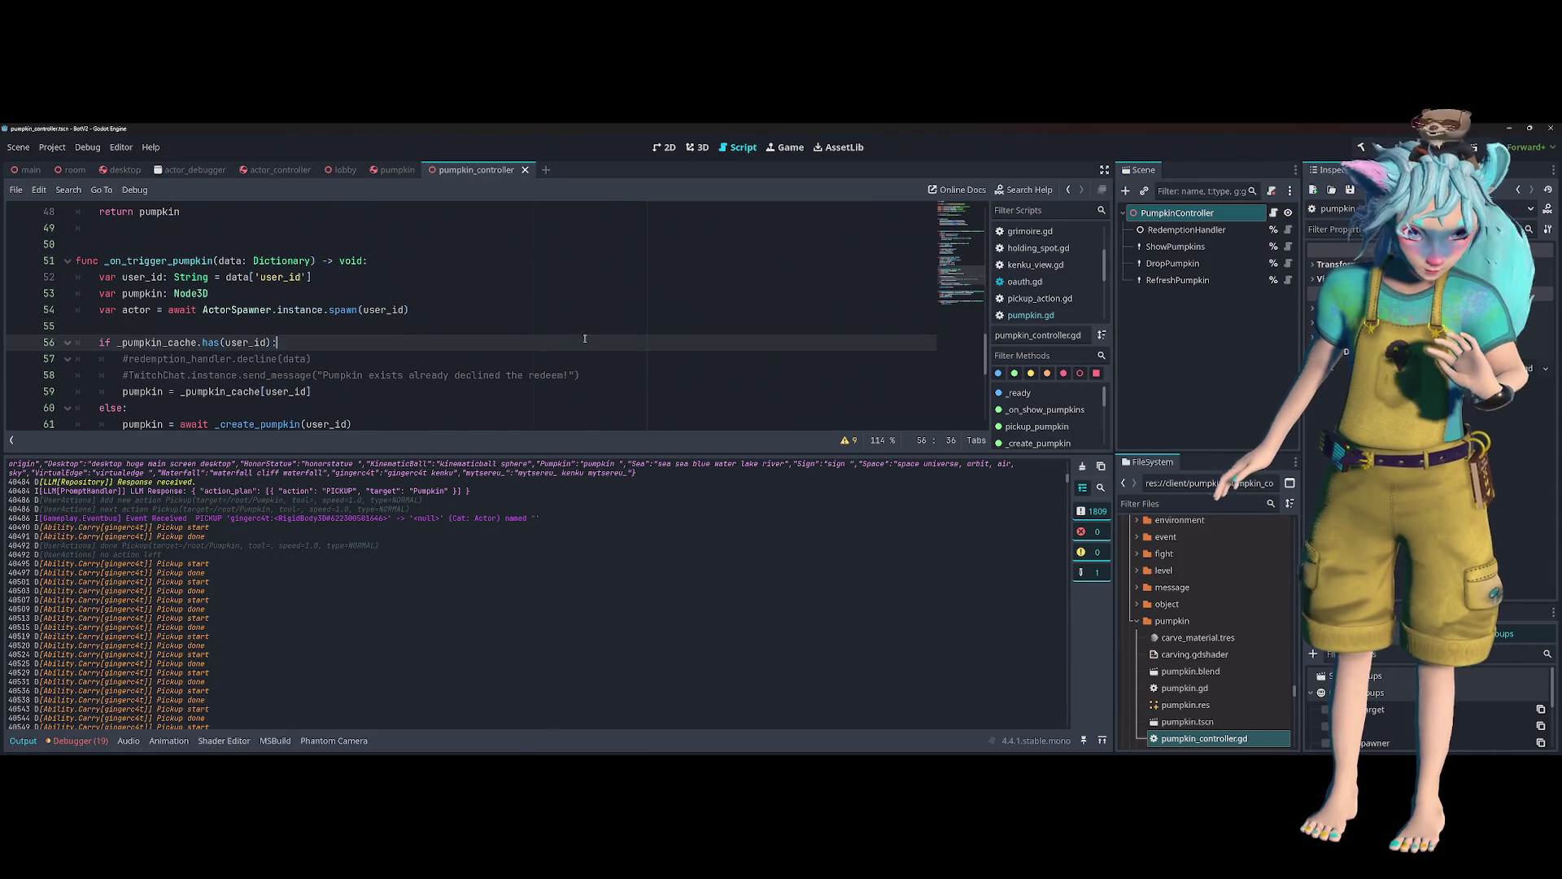
- Collapse the output log and open pickup_action.gd via a quick search for 'pick'
{"action": "left_click", "coordinate": [23, 740]}
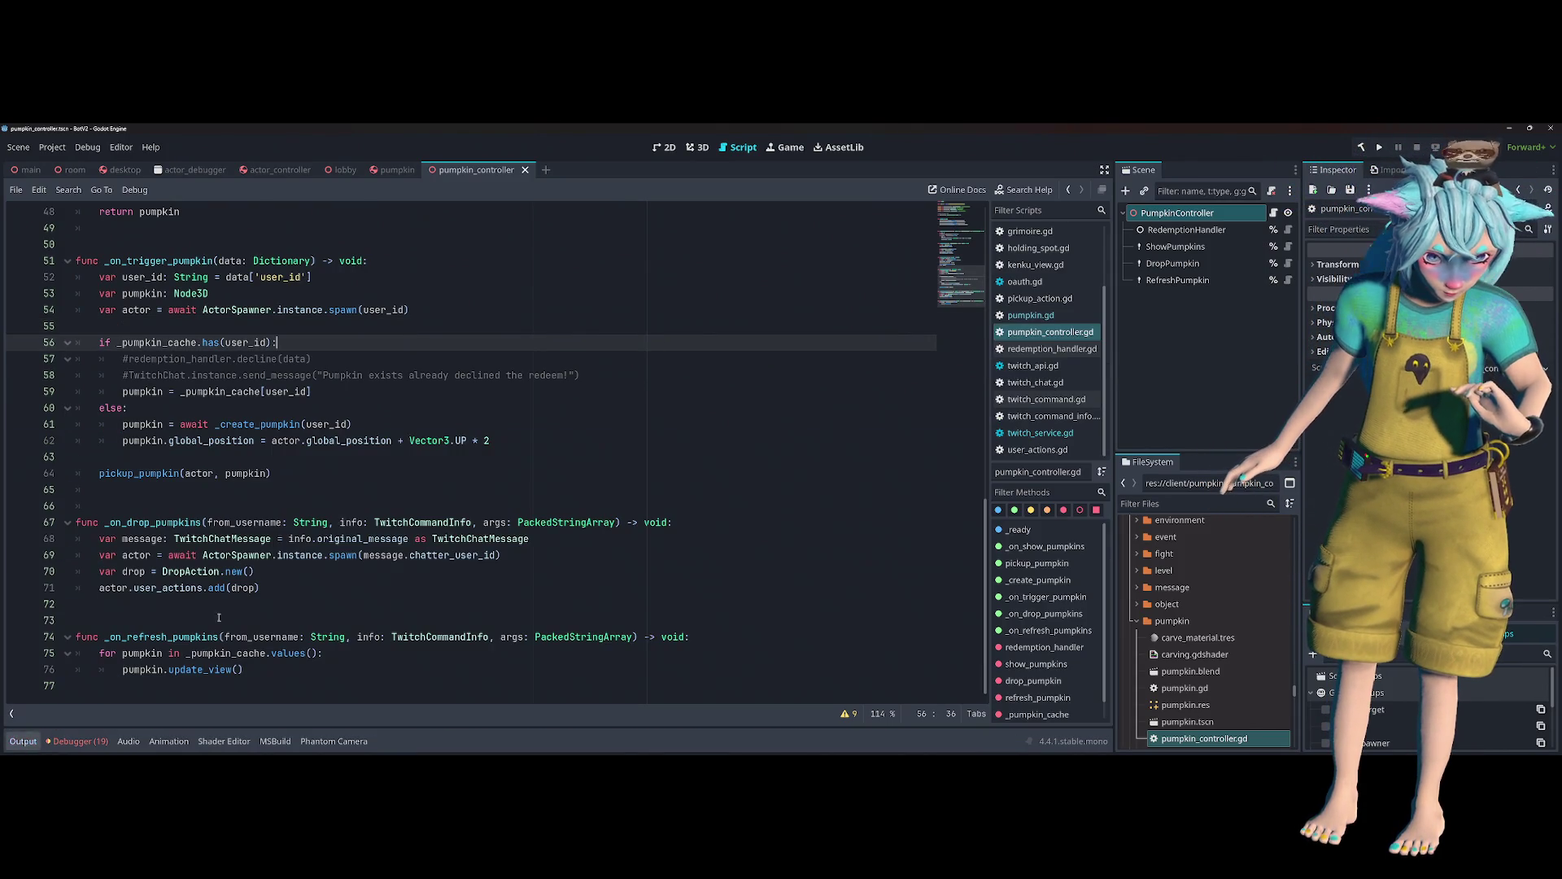
{"action": "left_click", "coordinate": [521, 392]}
{"action": "key", "text": "ctrl+alt+o"}
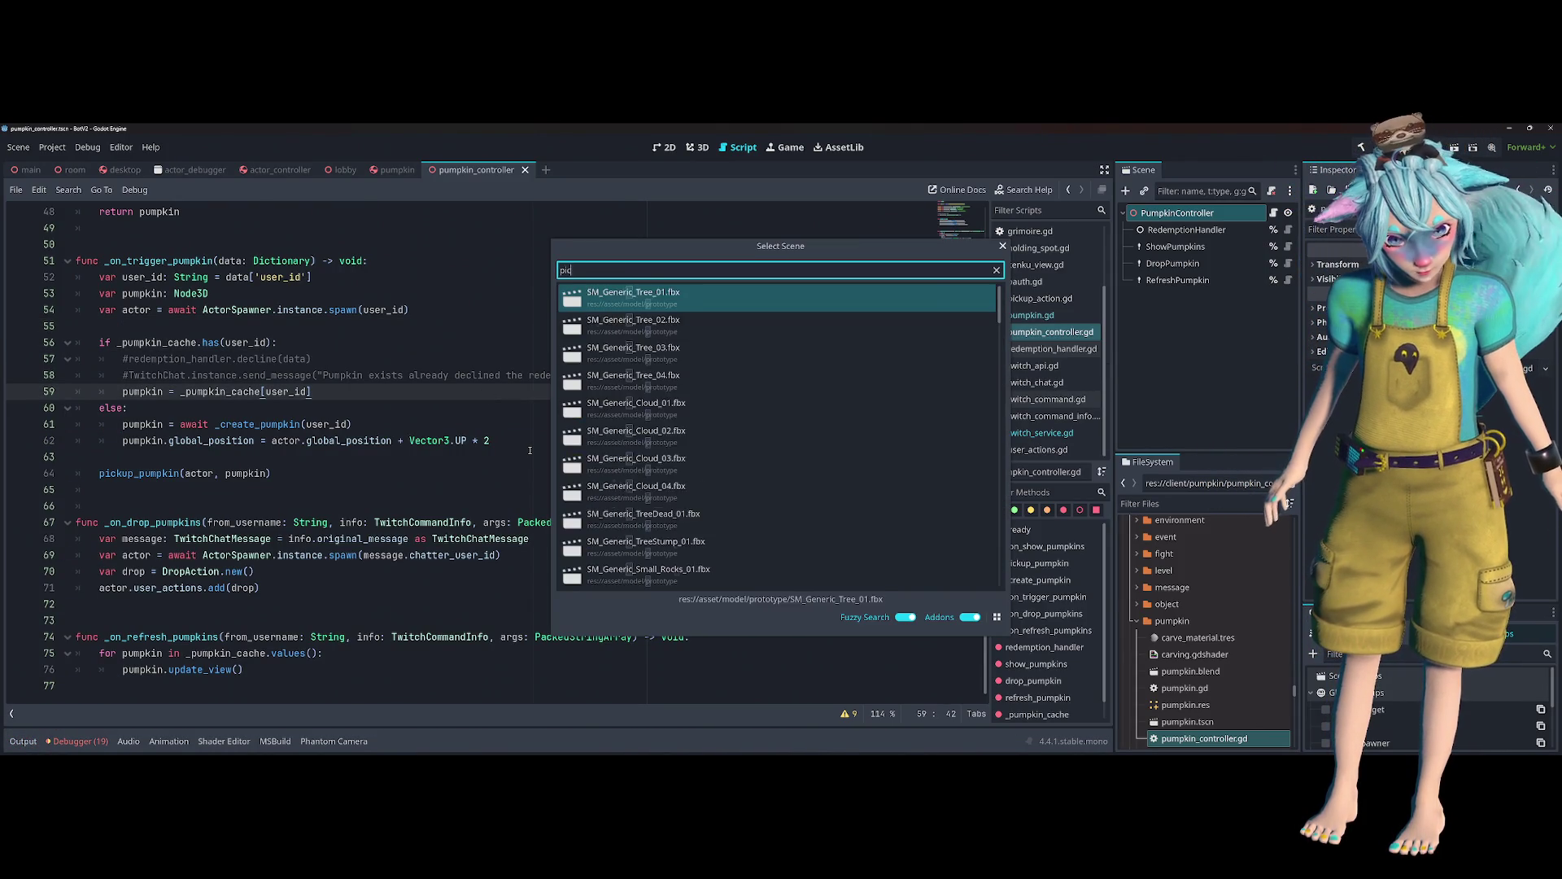
{"action": "key", "text": "Escape"}
{"action": "key", "text": "alt+shift+o"}
{"action": "type", "text": "pick"}
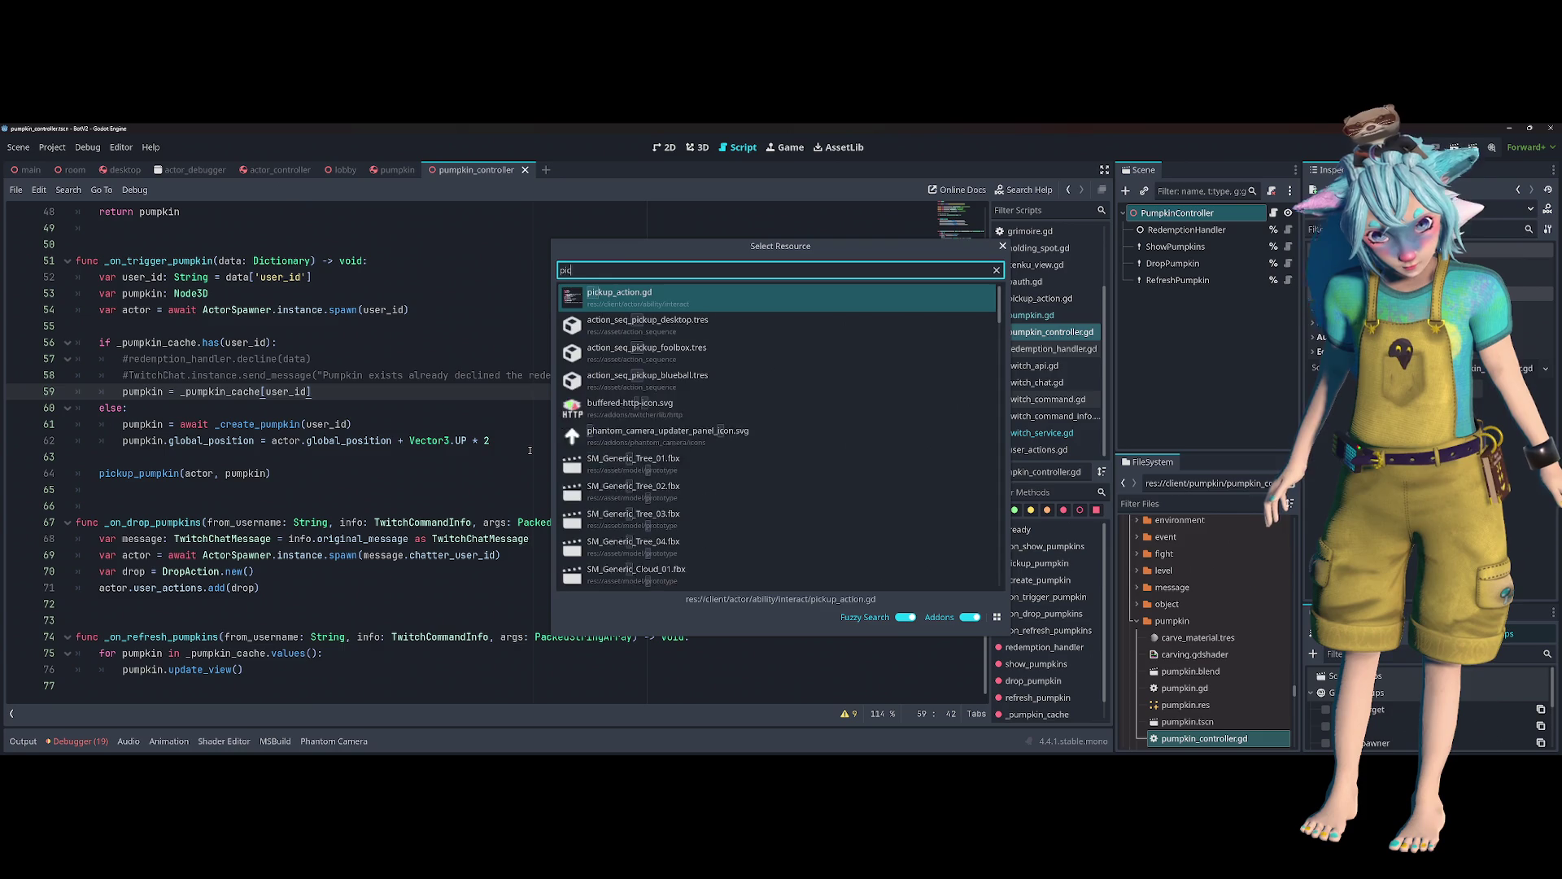
{"action": "key", "text": "Return"}
{"action": "left_click", "coordinate": [214, 457]}
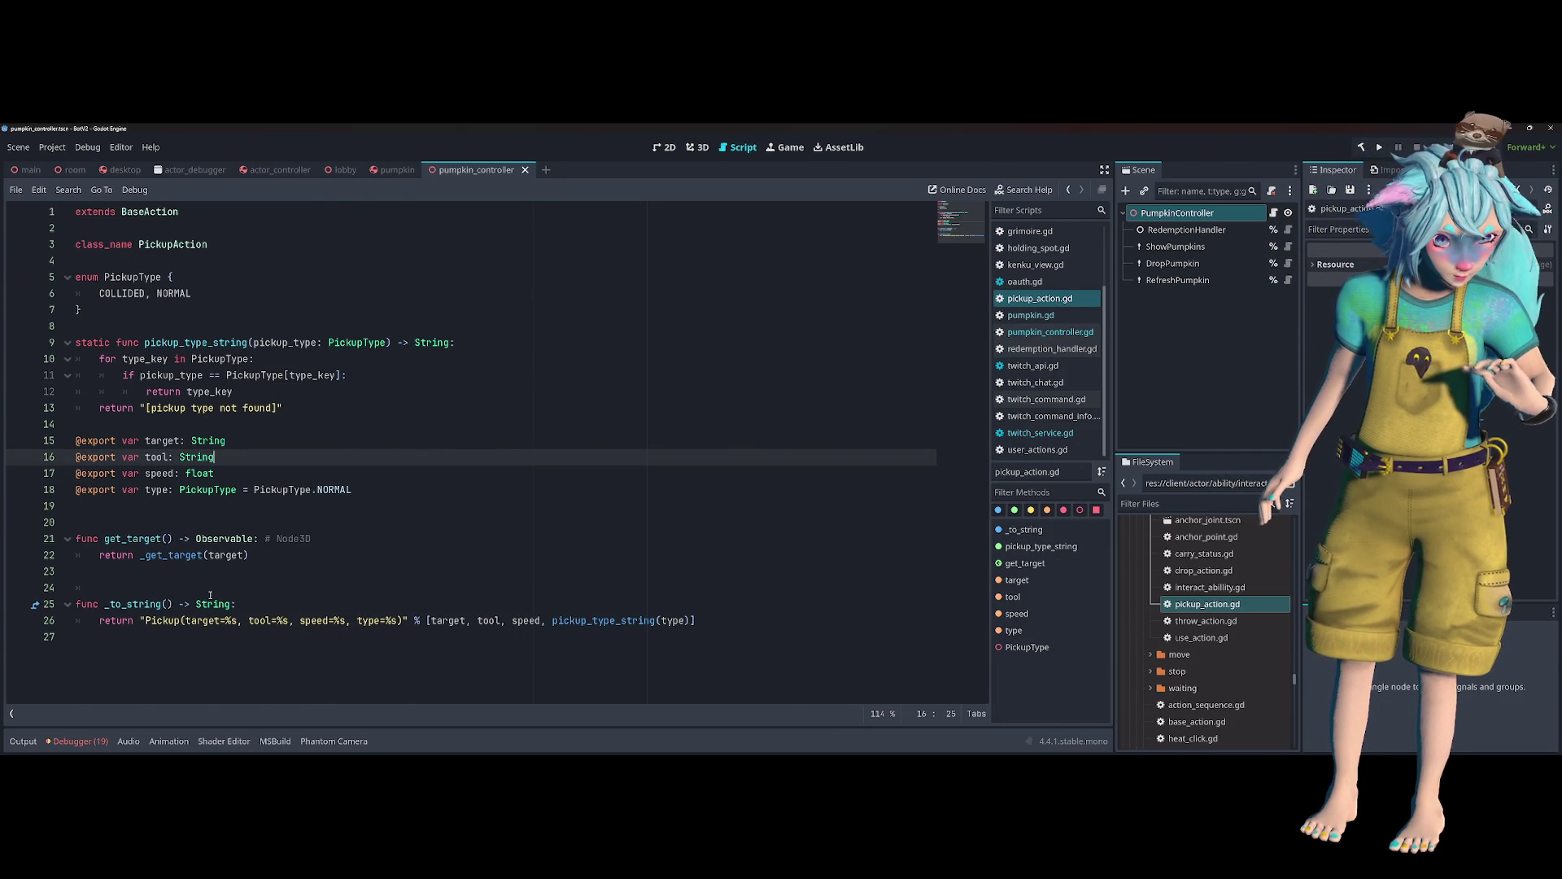
- Filter the FileSystem dock by 'llm' and open llm_prompt_handler.gd
{"action": "key", "text": "Page_Up"}
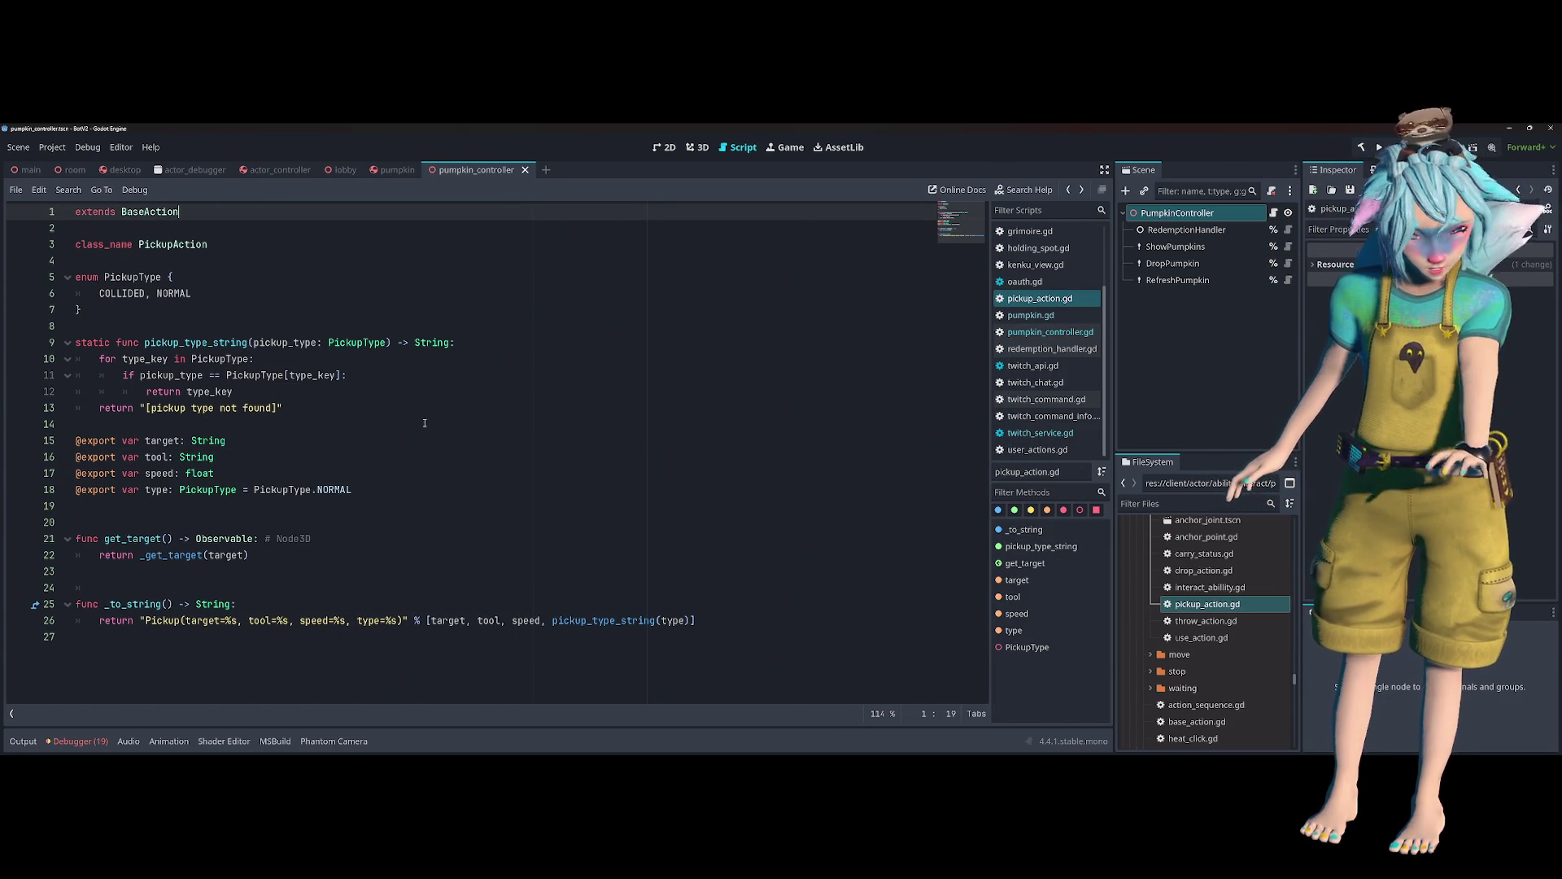
{"action": "left_click", "coordinate": [424, 422]}
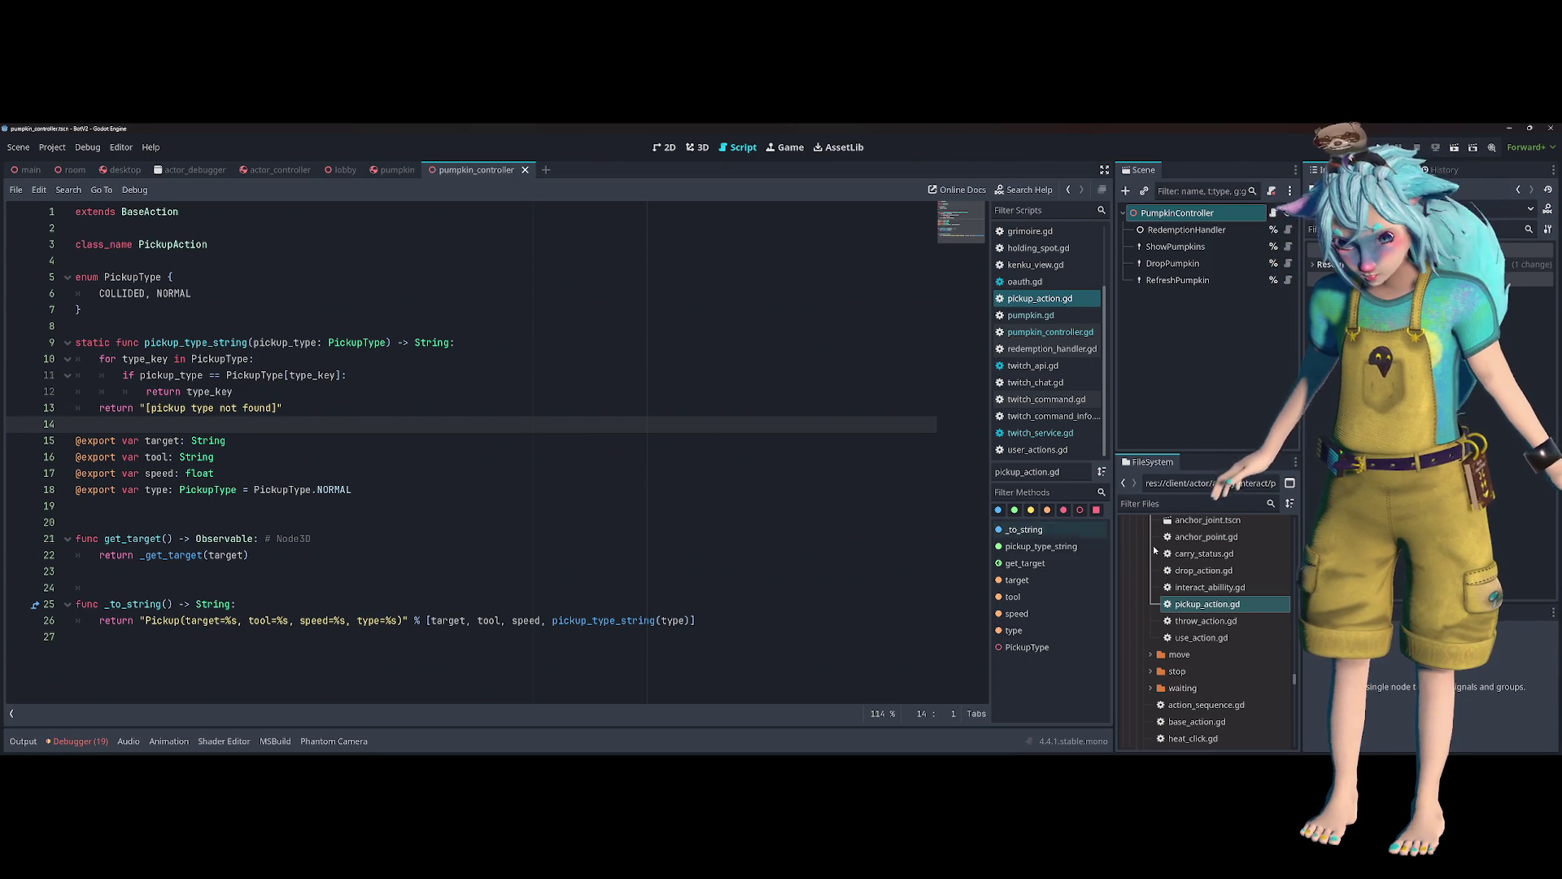
{"action": "scroll", "coordinate": [1204, 549], "scroll_direction": "up", "scroll_amount": 5}
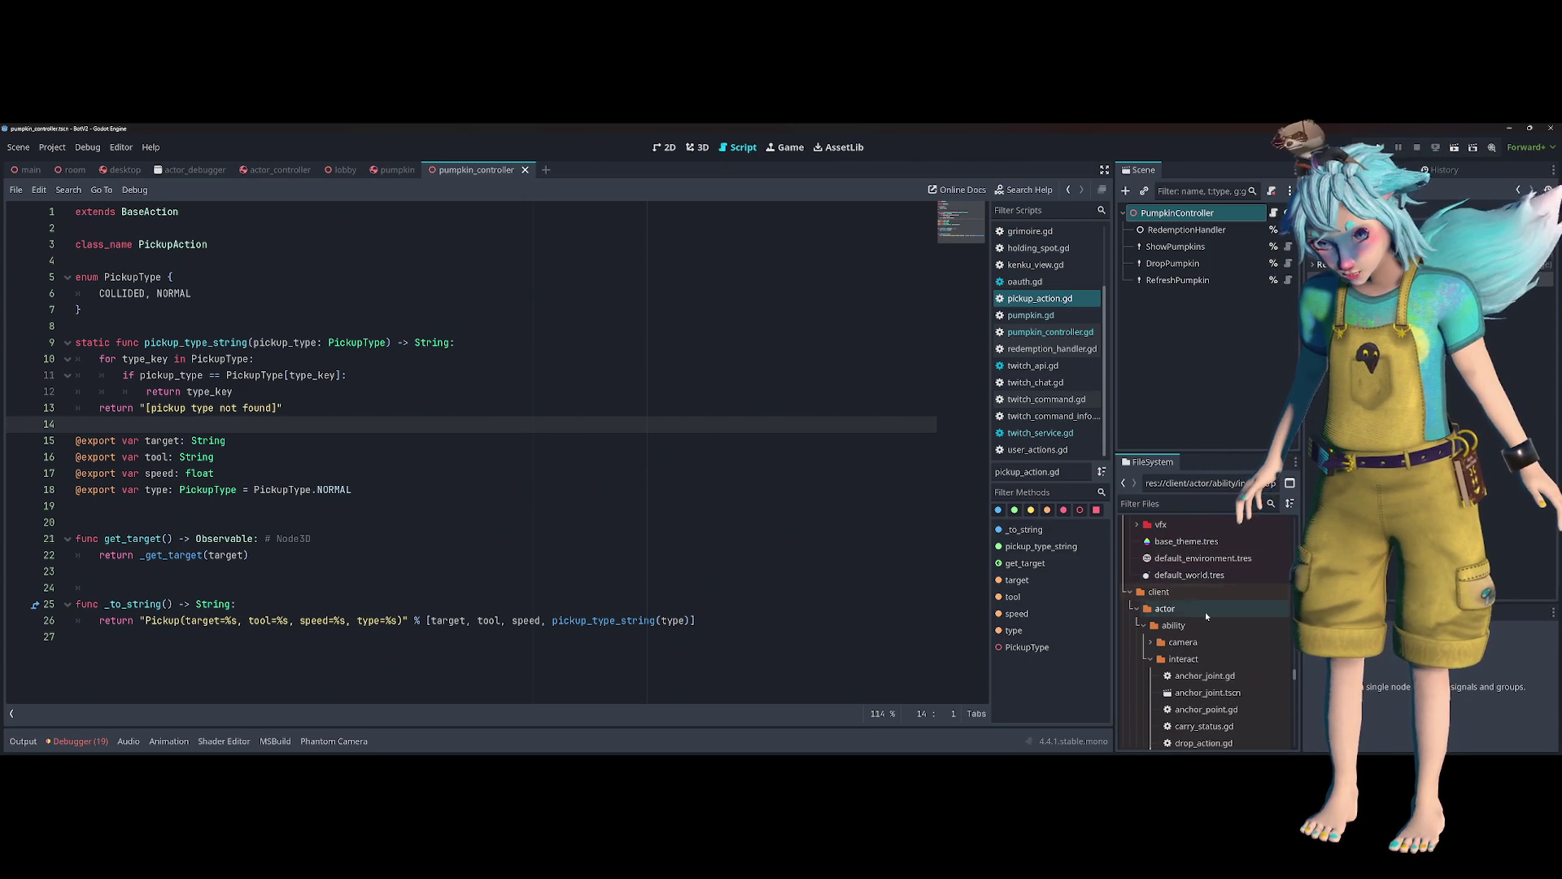
{"action": "left_click", "coordinate": [1178, 502]}
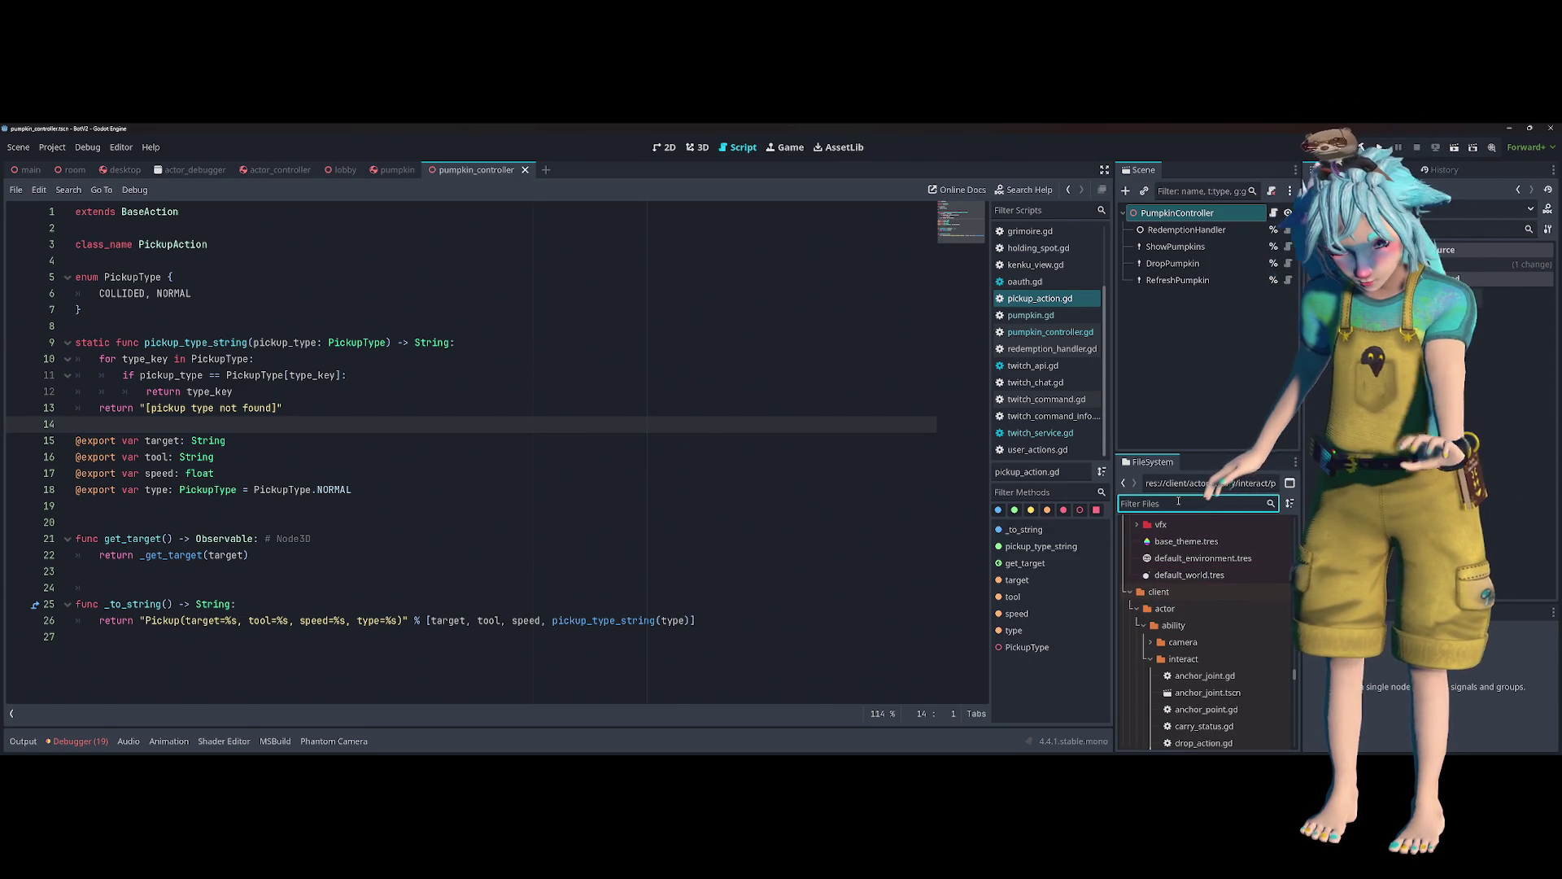
{"action": "type", "text": "llm"}
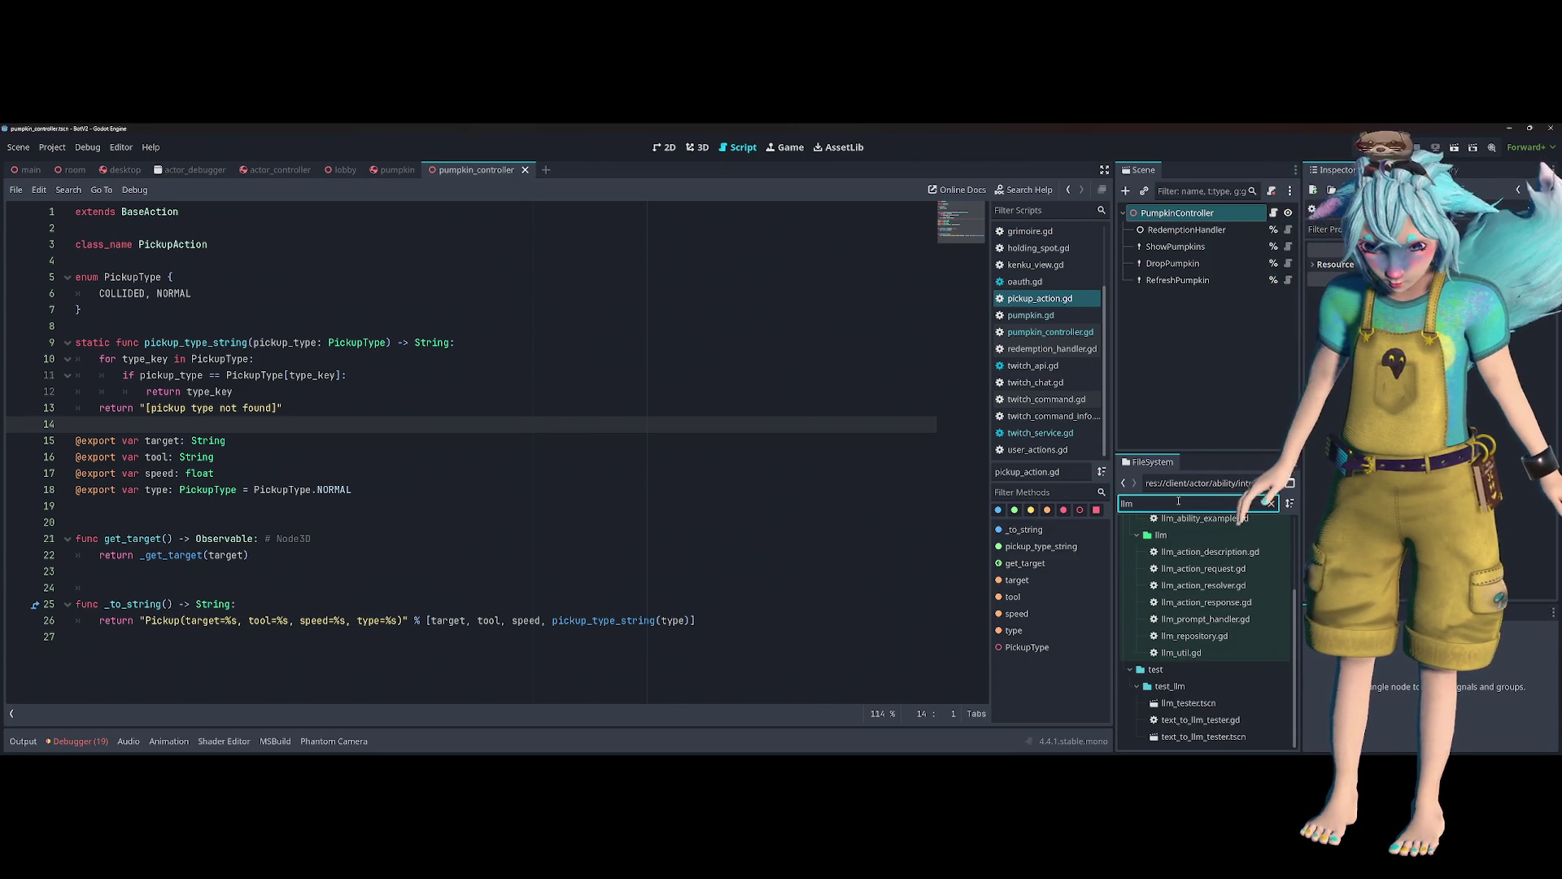
{"action": "left_click", "coordinate": [1218, 619]}
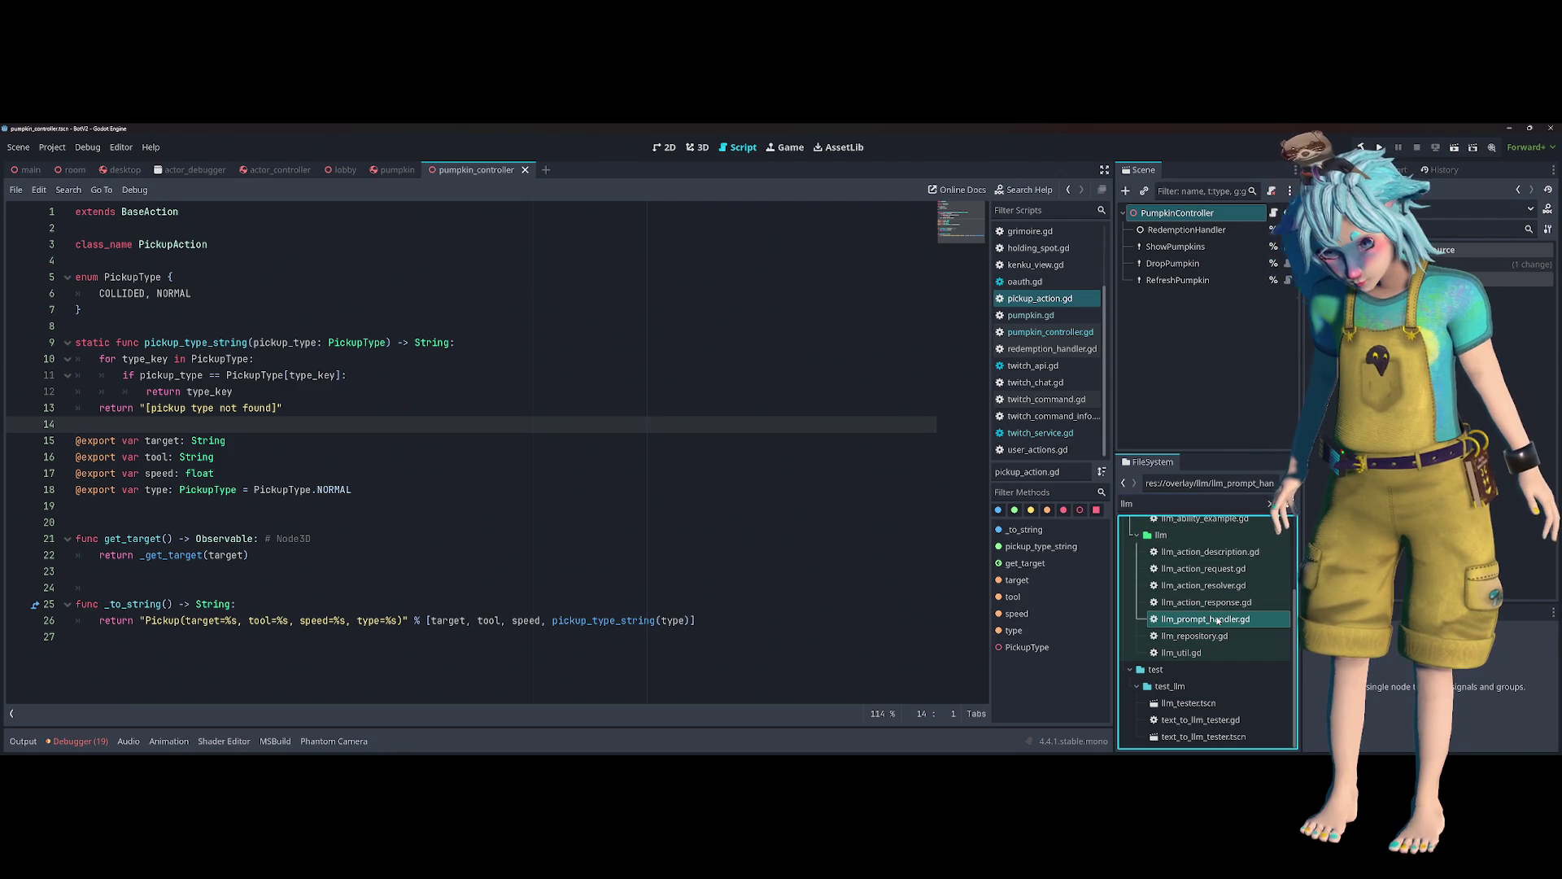
{"action": "double_click", "coordinate": [1218, 620]}
- Open llm_action_resolver.gd and jump to the _interact_action function definition
{"action": "scroll", "coordinate": [527, 468], "scroll_direction": "up", "scroll_amount": 6}
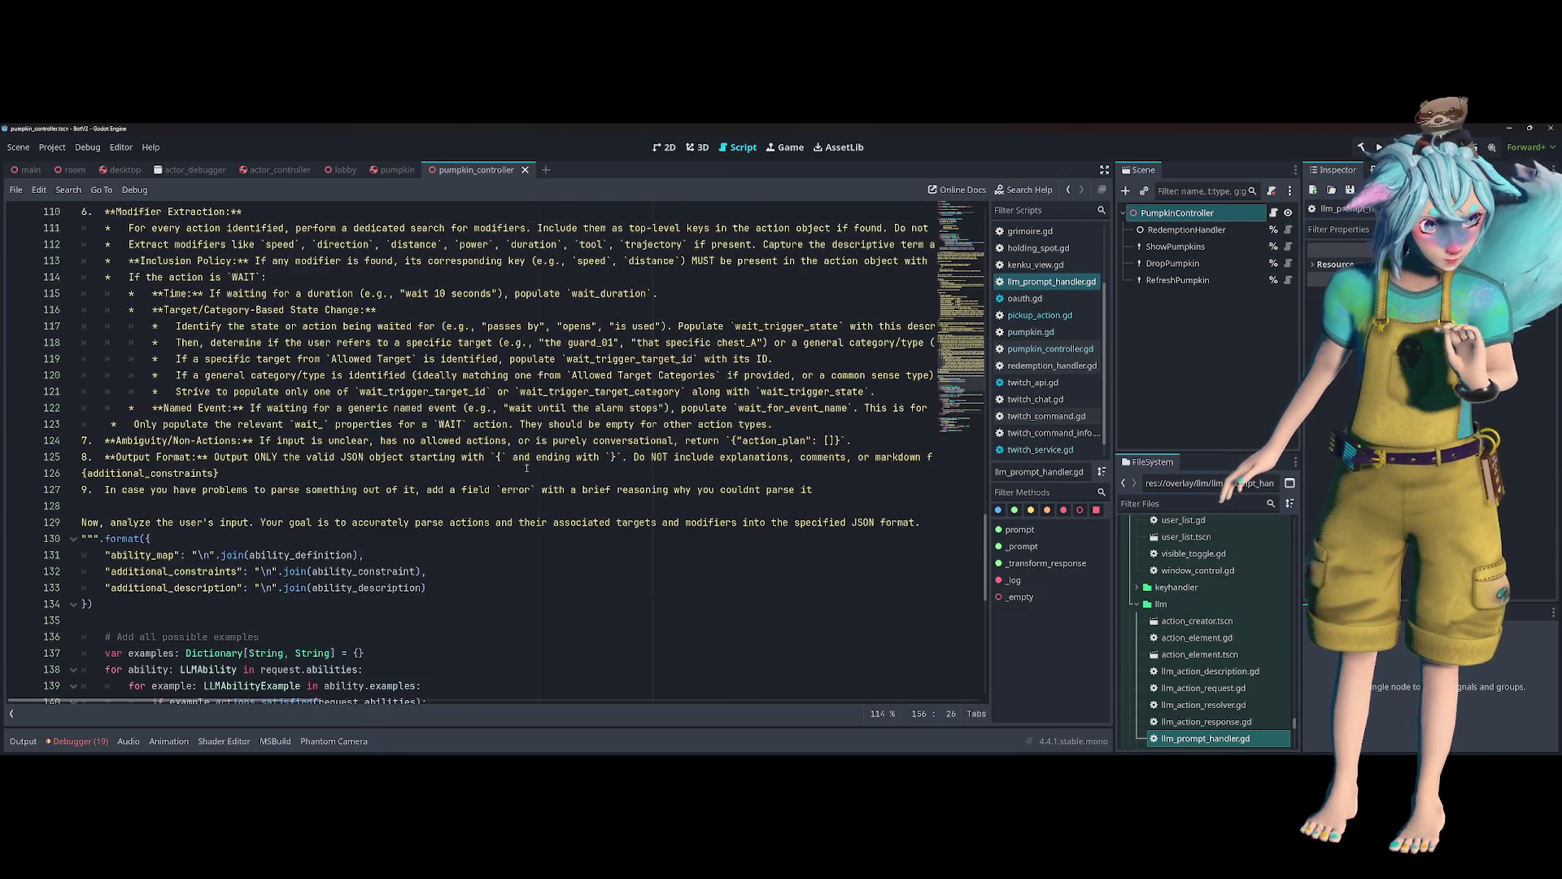
{"action": "scroll", "coordinate": [527, 468], "scroll_direction": "down", "scroll_amount": 10}
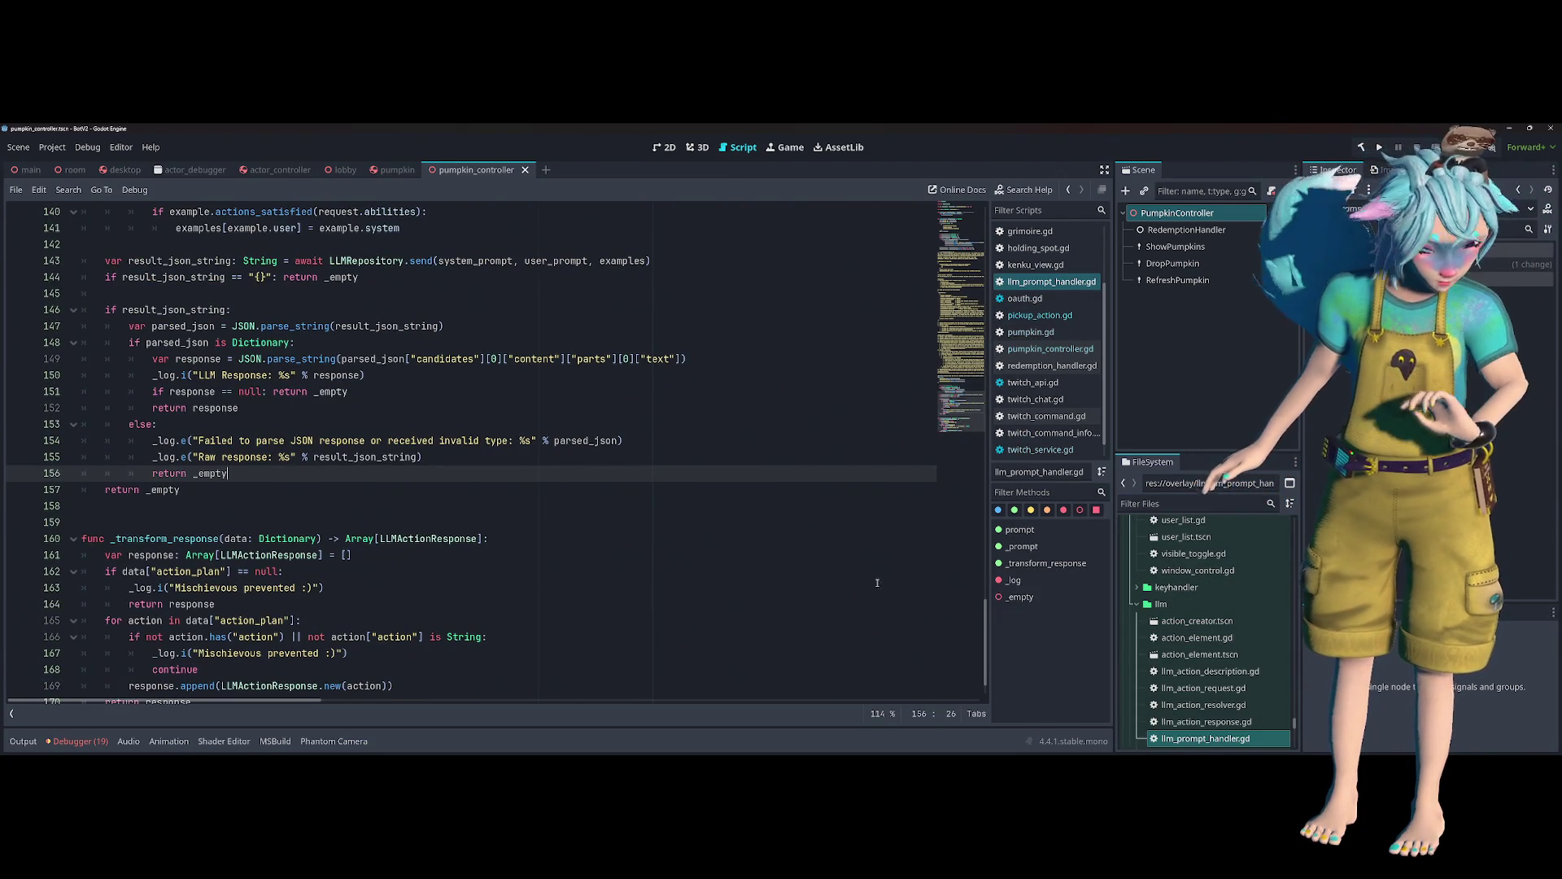
{"action": "scroll", "coordinate": [1213, 651], "scroll_direction": "down", "scroll_amount": 1}
{"action": "double_click", "coordinate": [1218, 678]}
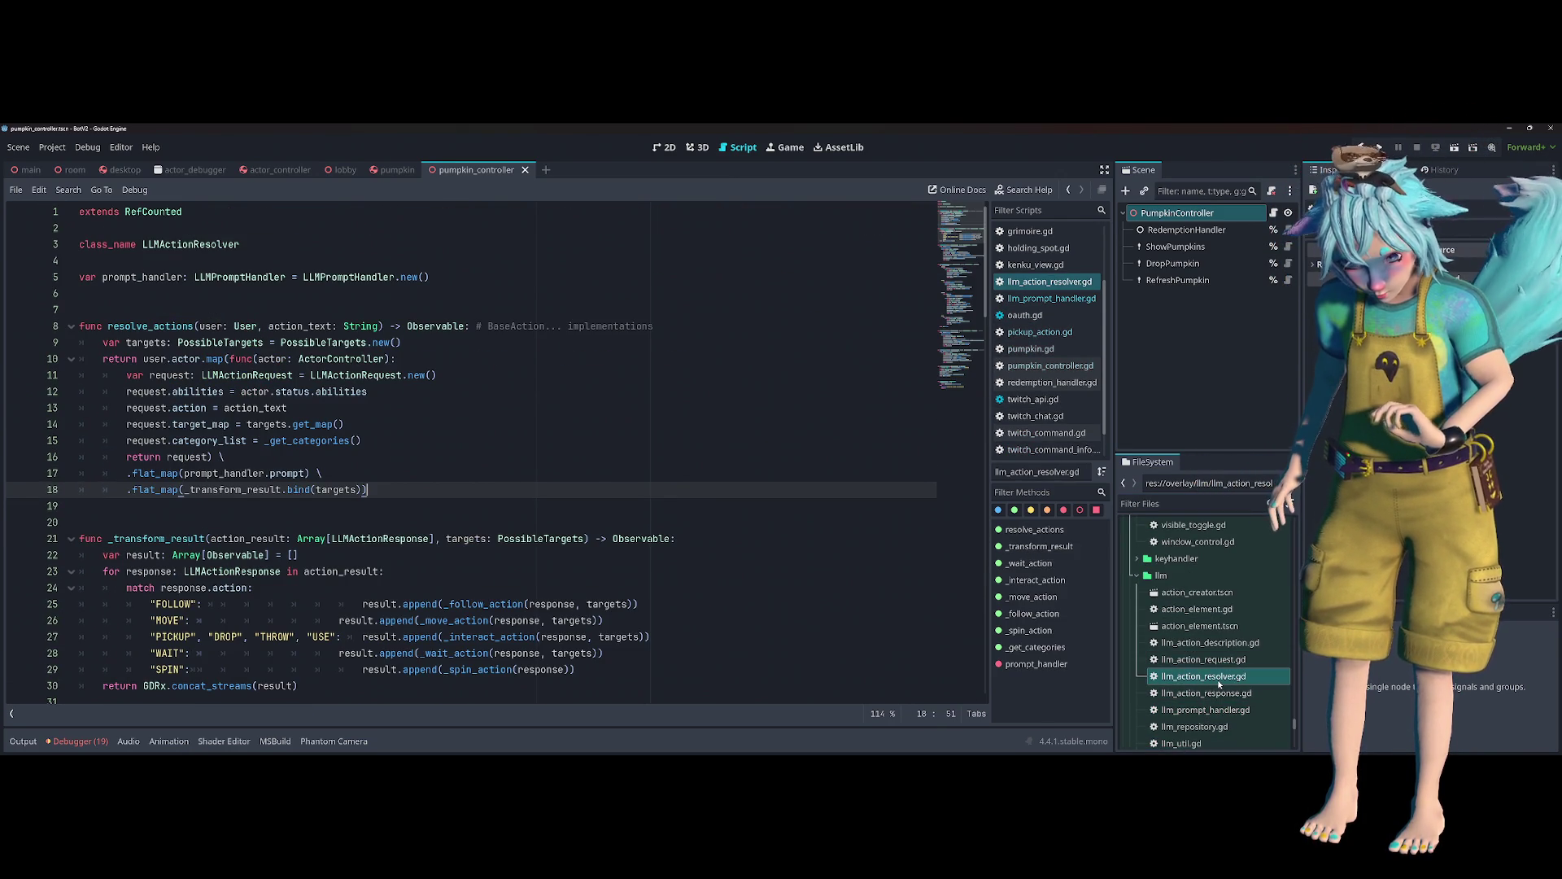
{"action": "scroll", "coordinate": [218, 486], "scroll_direction": "down", "scroll_amount": 3}
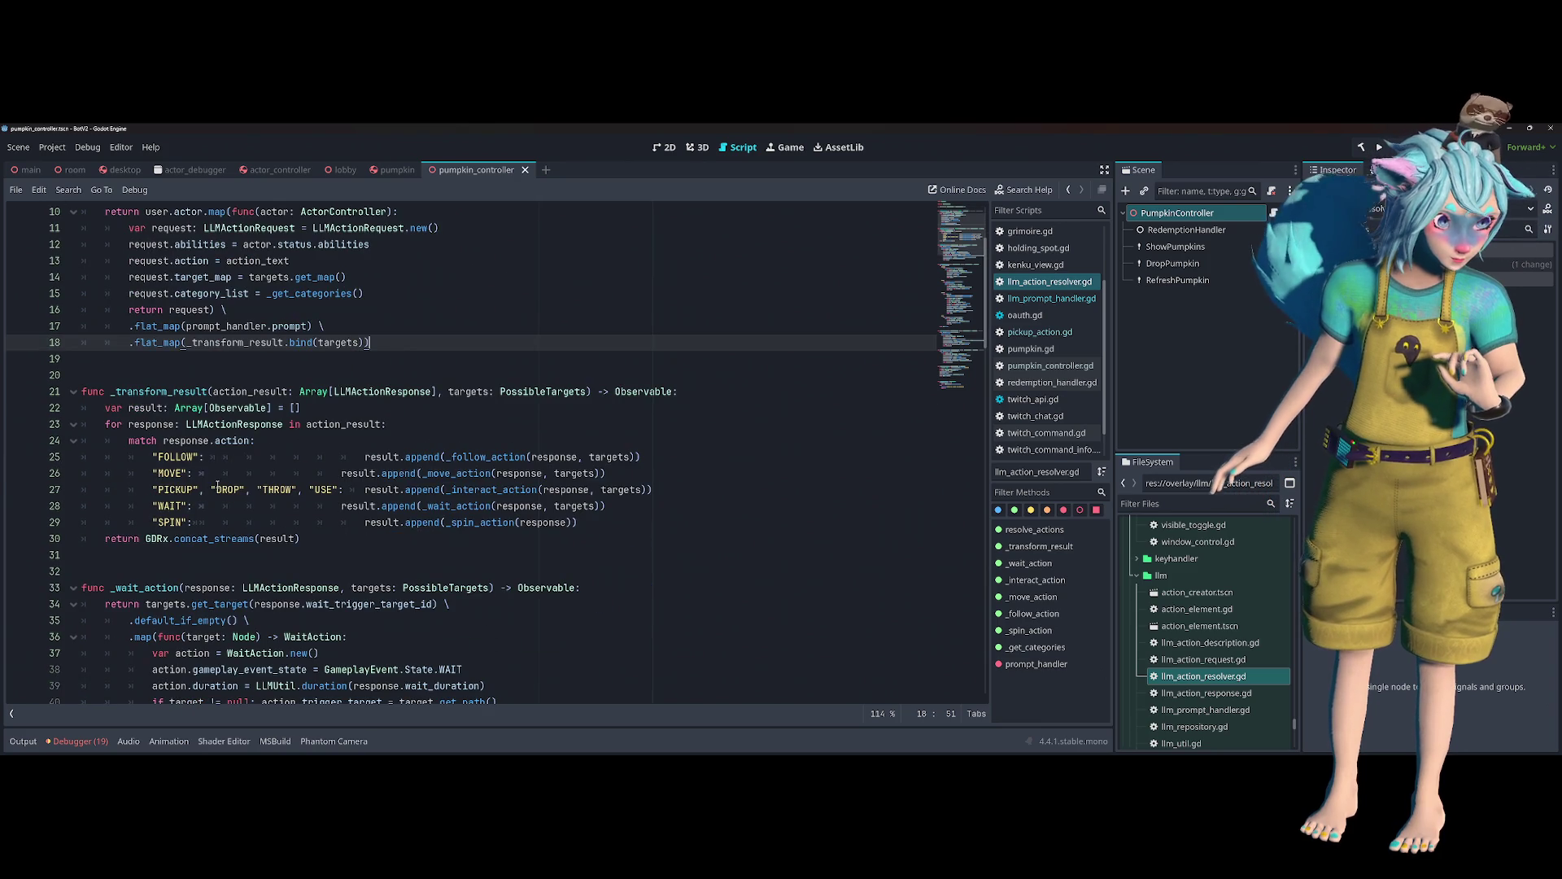
{"action": "double_click", "coordinate": [171, 474]}
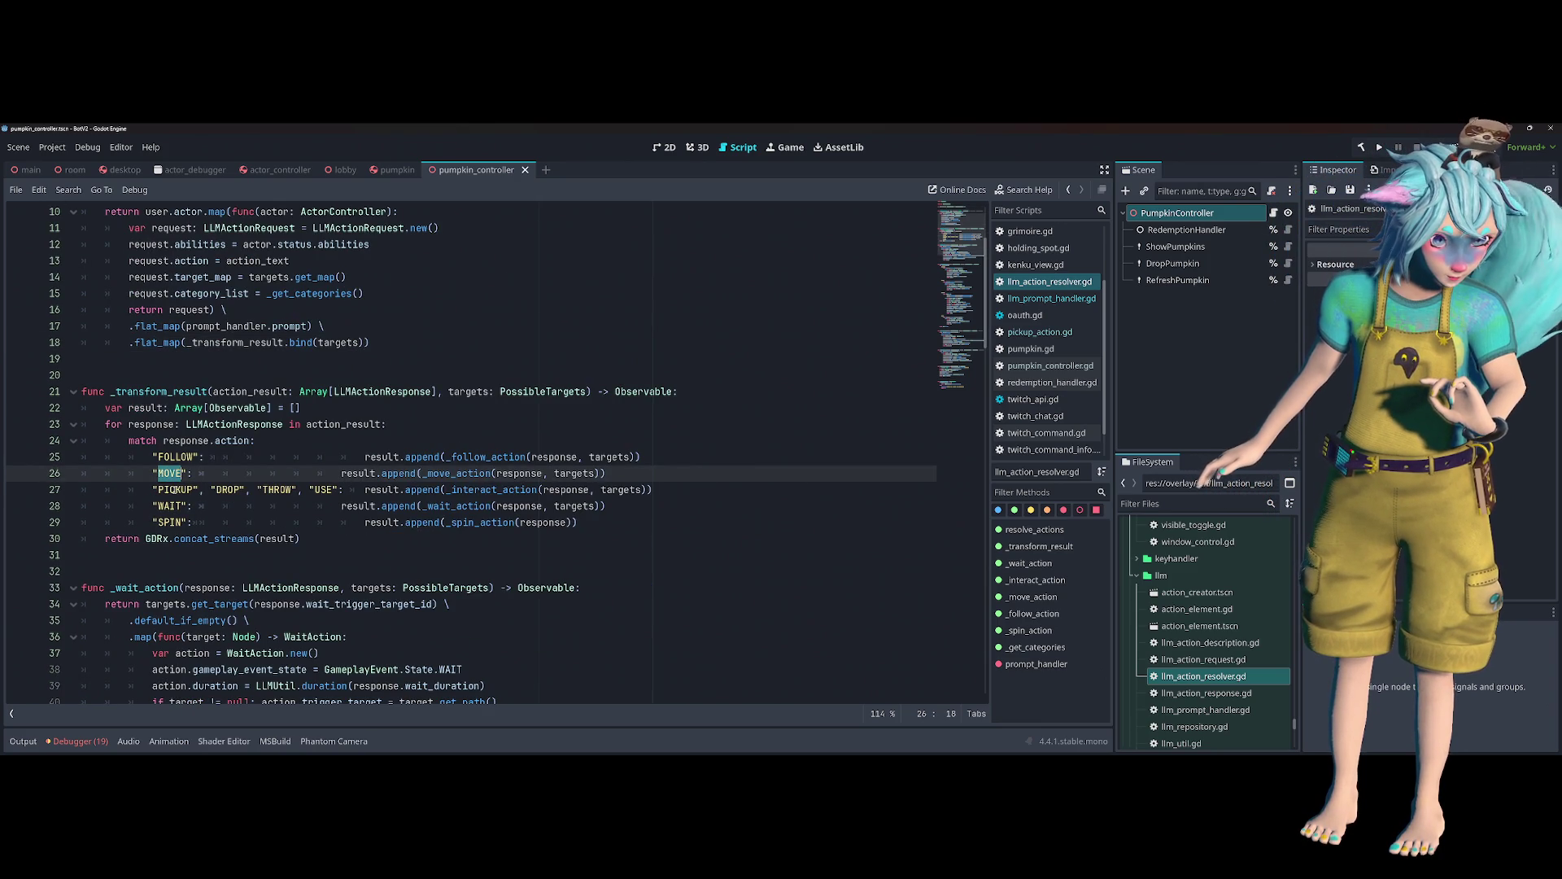
{"action": "left_click", "coordinate": [504, 489], "text": "ctrl"}
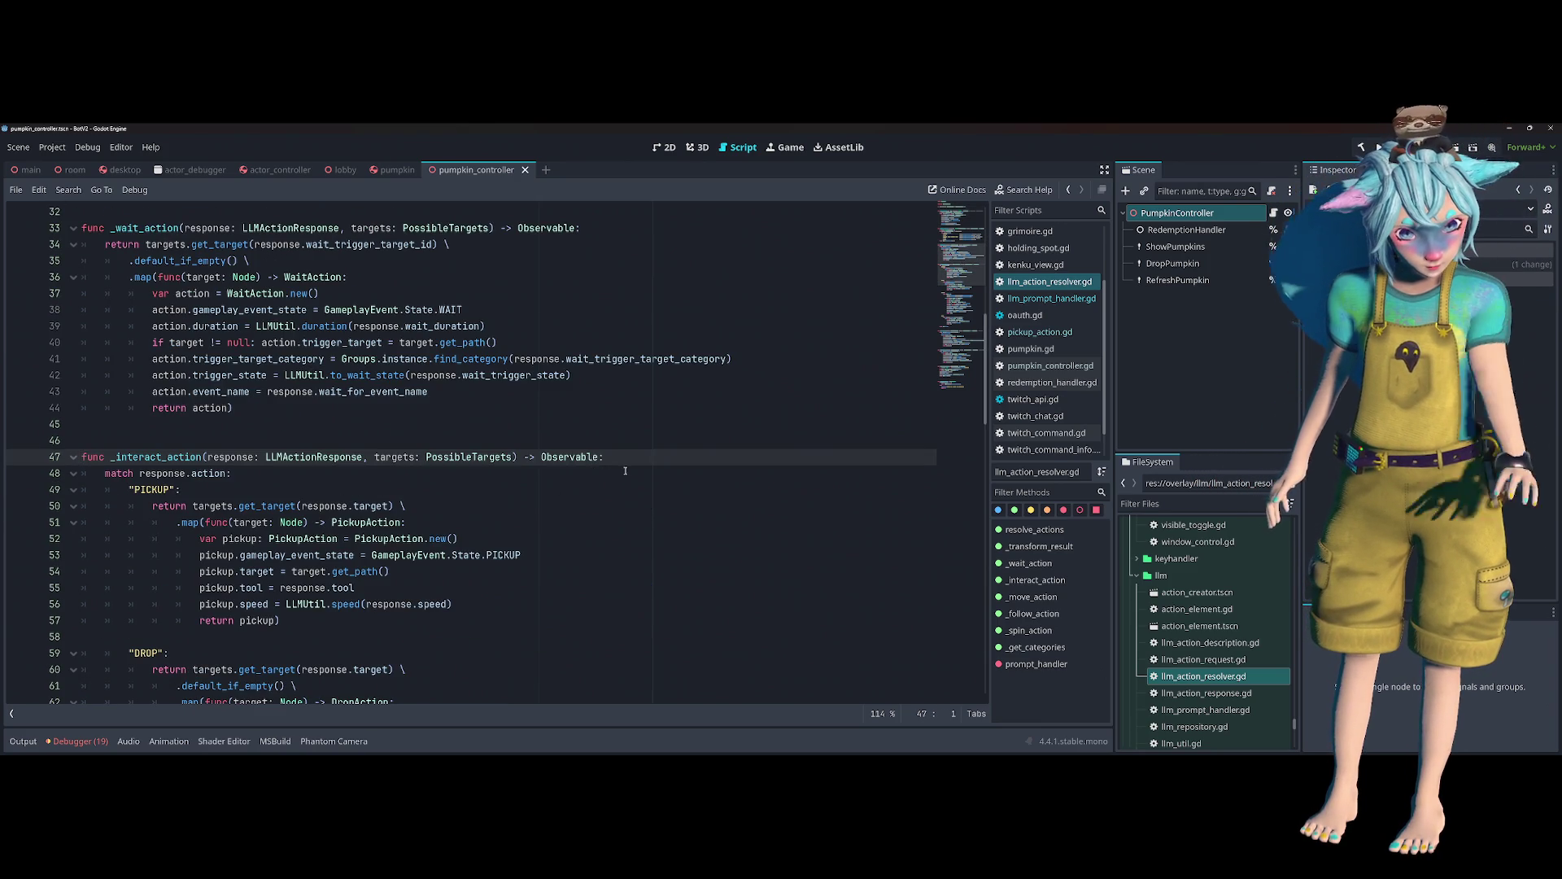
- Trace how target is assigned and used in _interact_action's PICKUP case
{"action": "scroll", "coordinate": [625, 470], "scroll_direction": "down", "scroll_amount": 2}
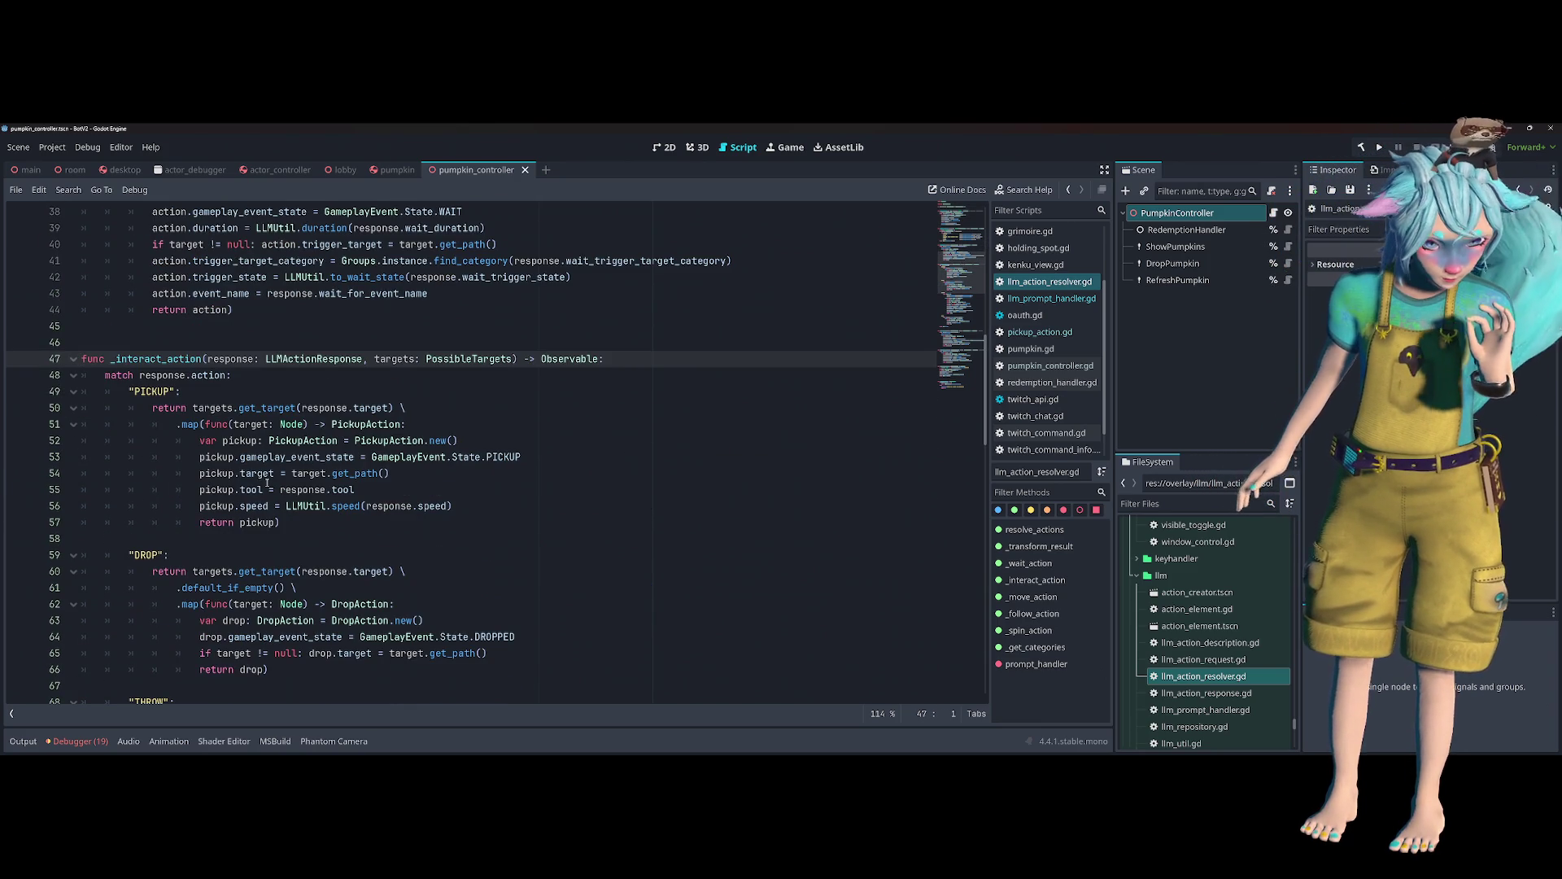
{"action": "left_click", "coordinate": [275, 475]}
{"action": "double_click", "coordinate": [324, 475]}
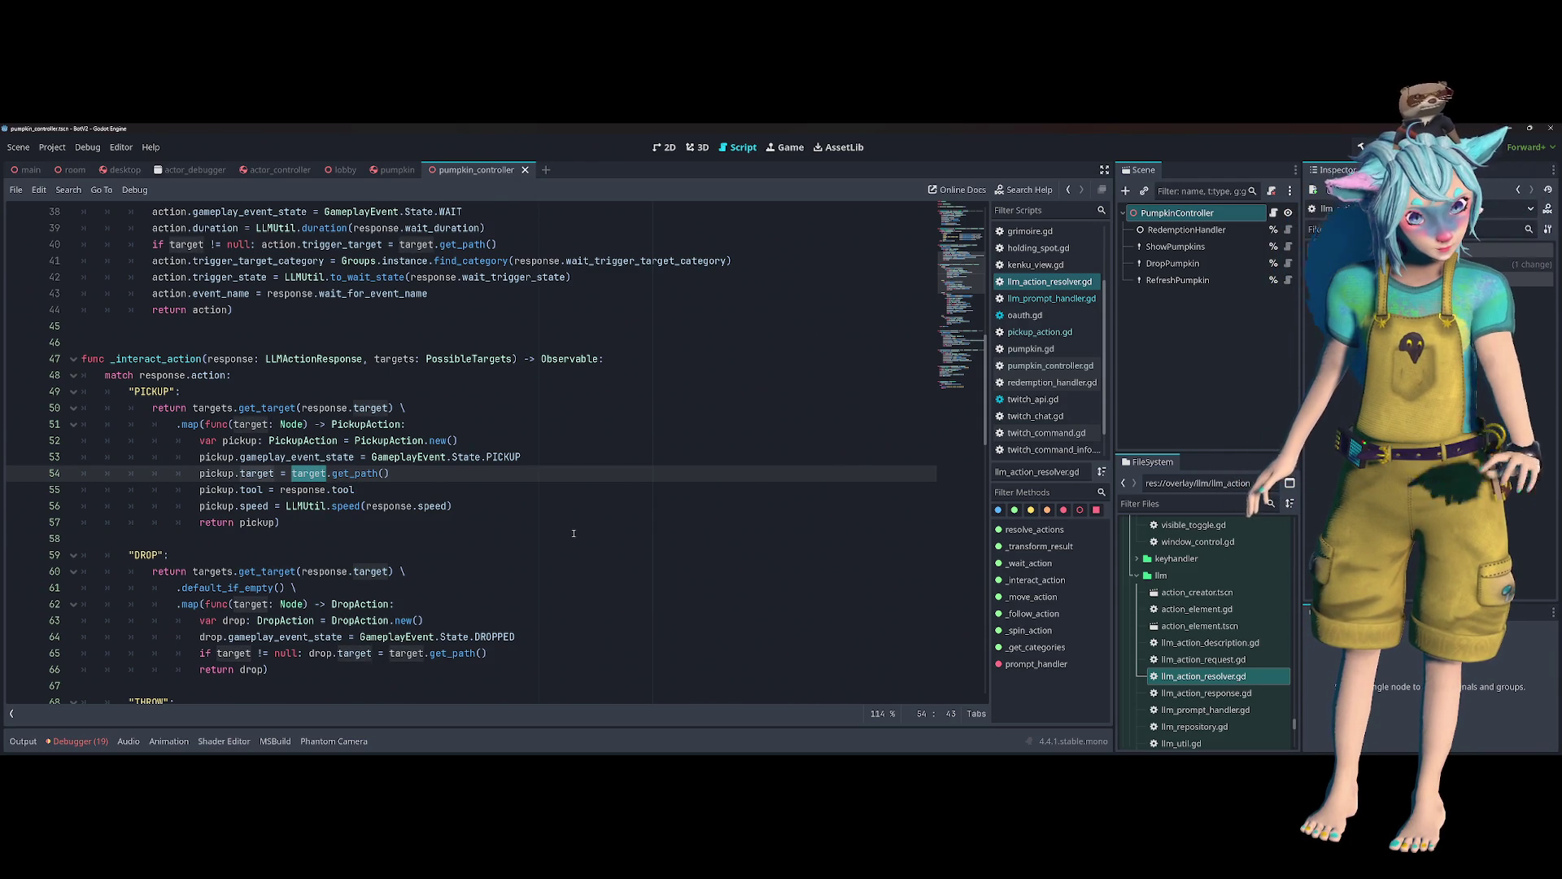
{"action": "left_click", "coordinate": [163, 408]}
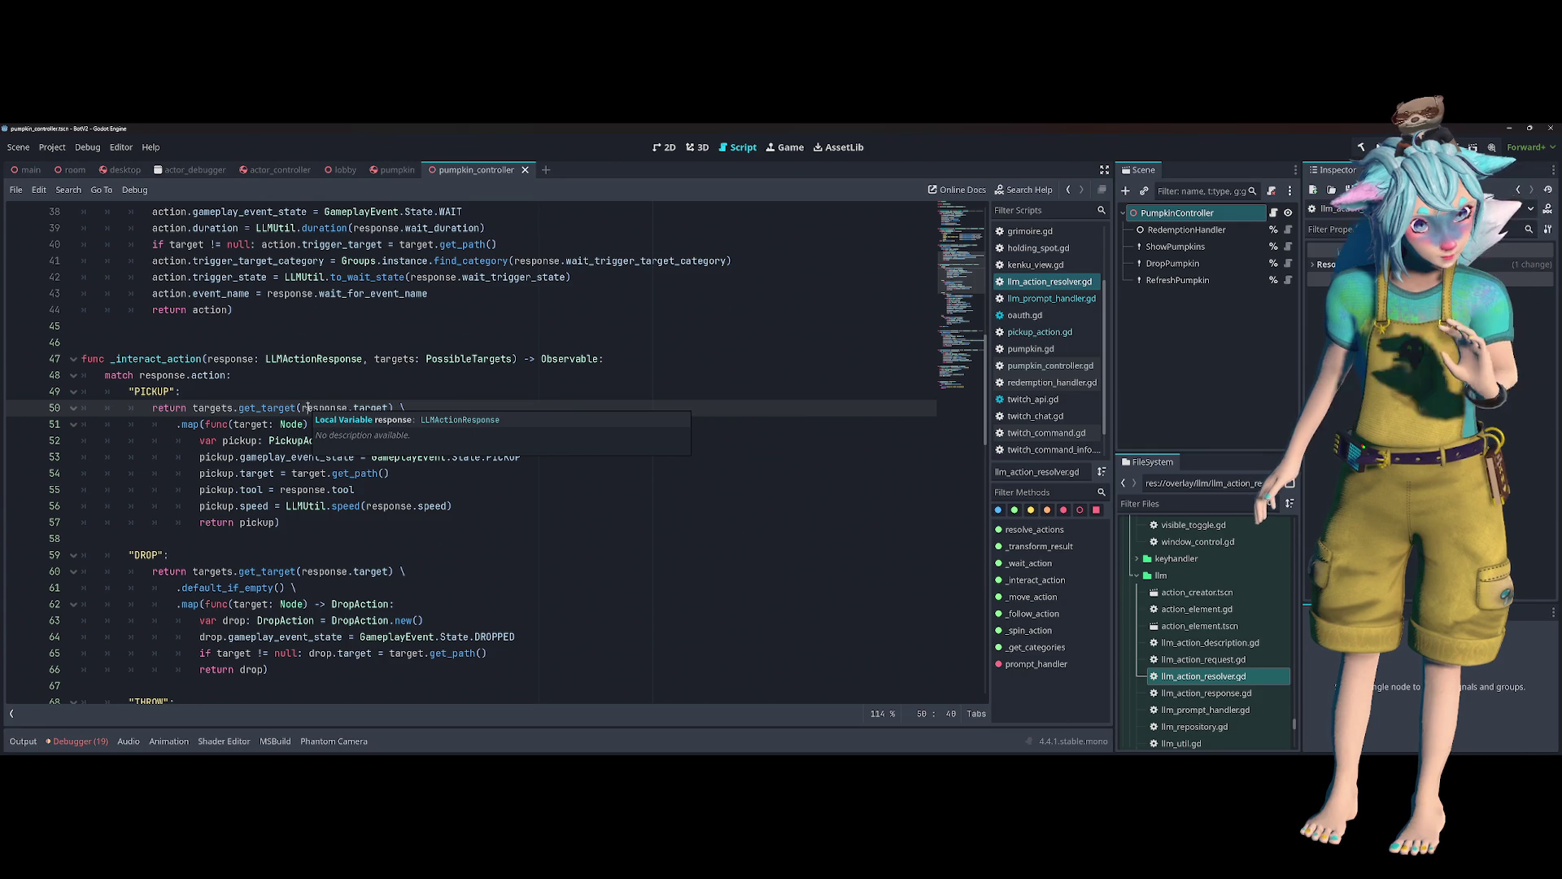
{"action": "double_click", "coordinate": [245, 425]}
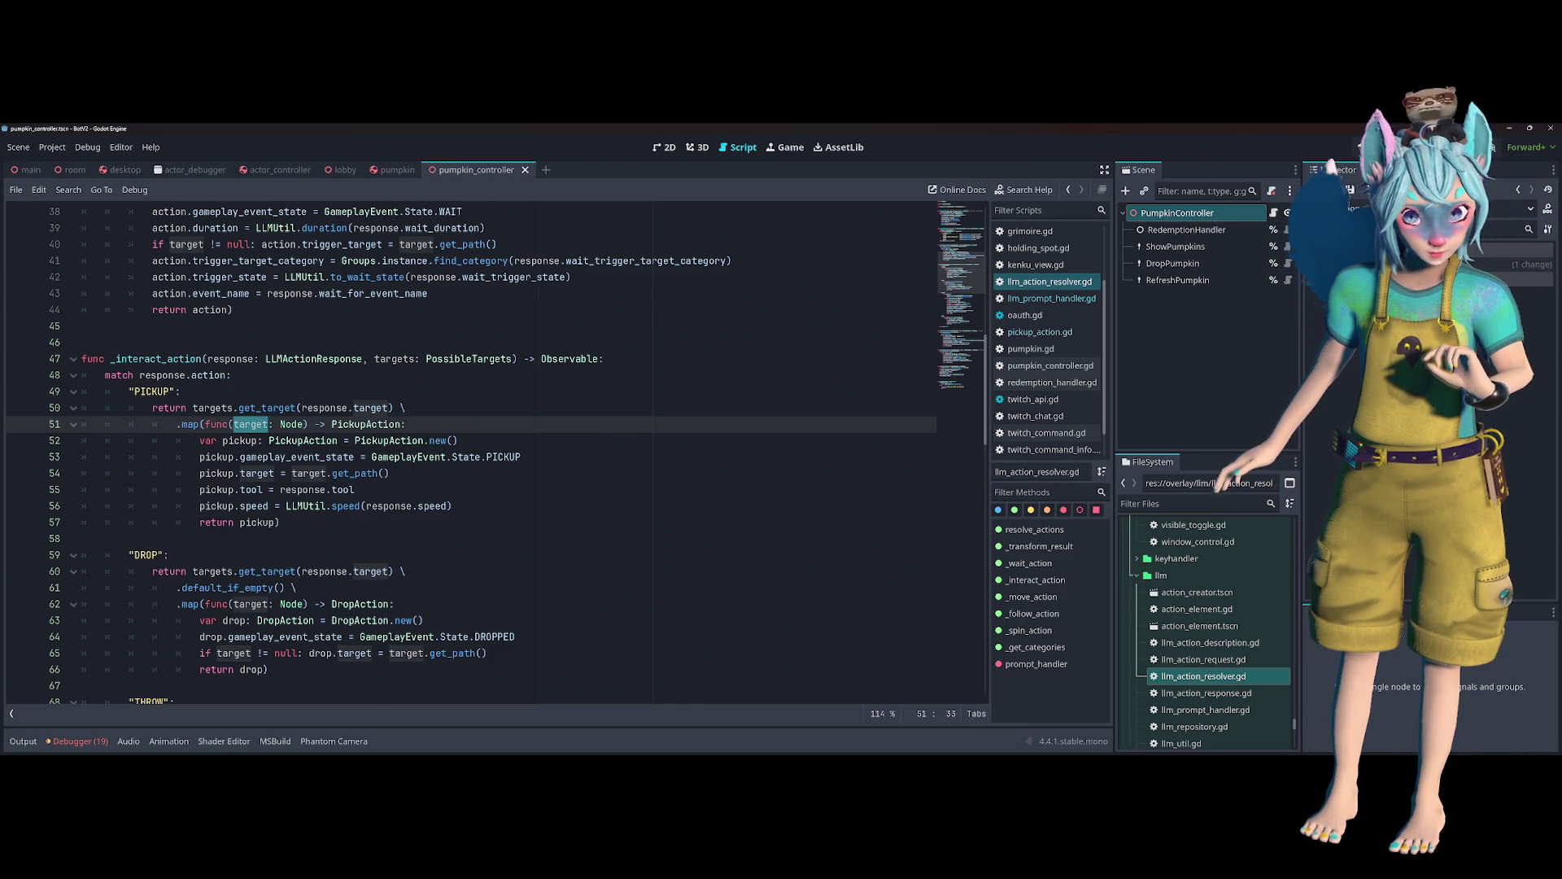
{"action": "left_click", "coordinate": [285, 327]}
- Insert a blank line 51 after the PICKUP case's get_target call
{"action": "double_click", "coordinate": [189, 359]}
{"action": "scroll", "coordinate": [534, 447], "scroll_direction": "up", "scroll_amount": 10}
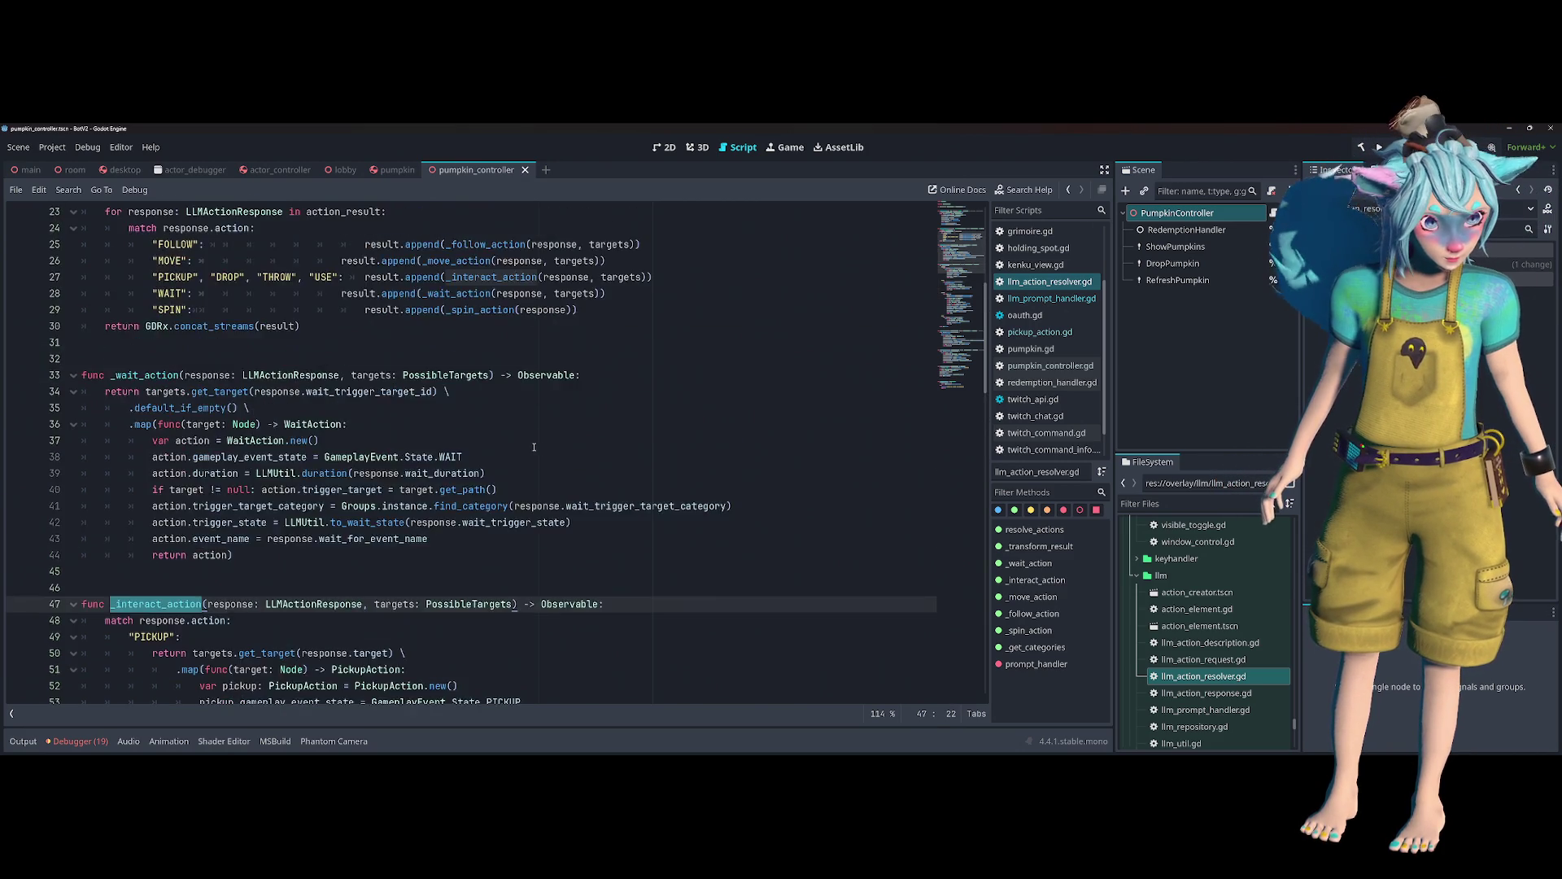
{"action": "scroll", "coordinate": [534, 446], "scroll_direction": "down", "scroll_amount": 3}
{"action": "left_click", "coordinate": [432, 425]}
{"action": "left_click", "coordinate": [457, 426], "text": "ctrl"}
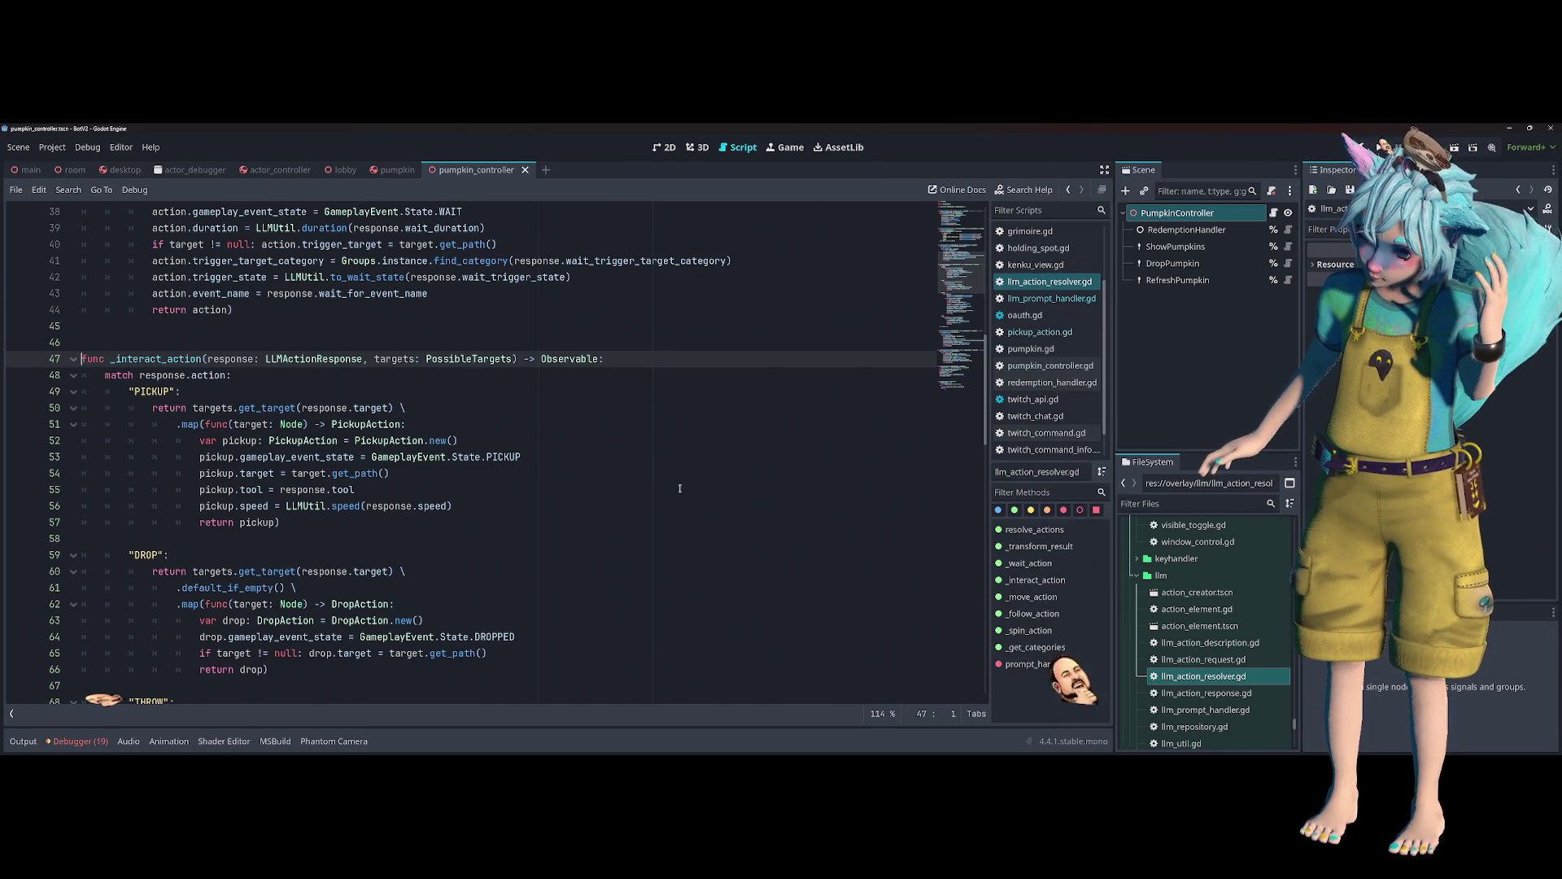
{"action": "left_click", "coordinate": [458, 410]}
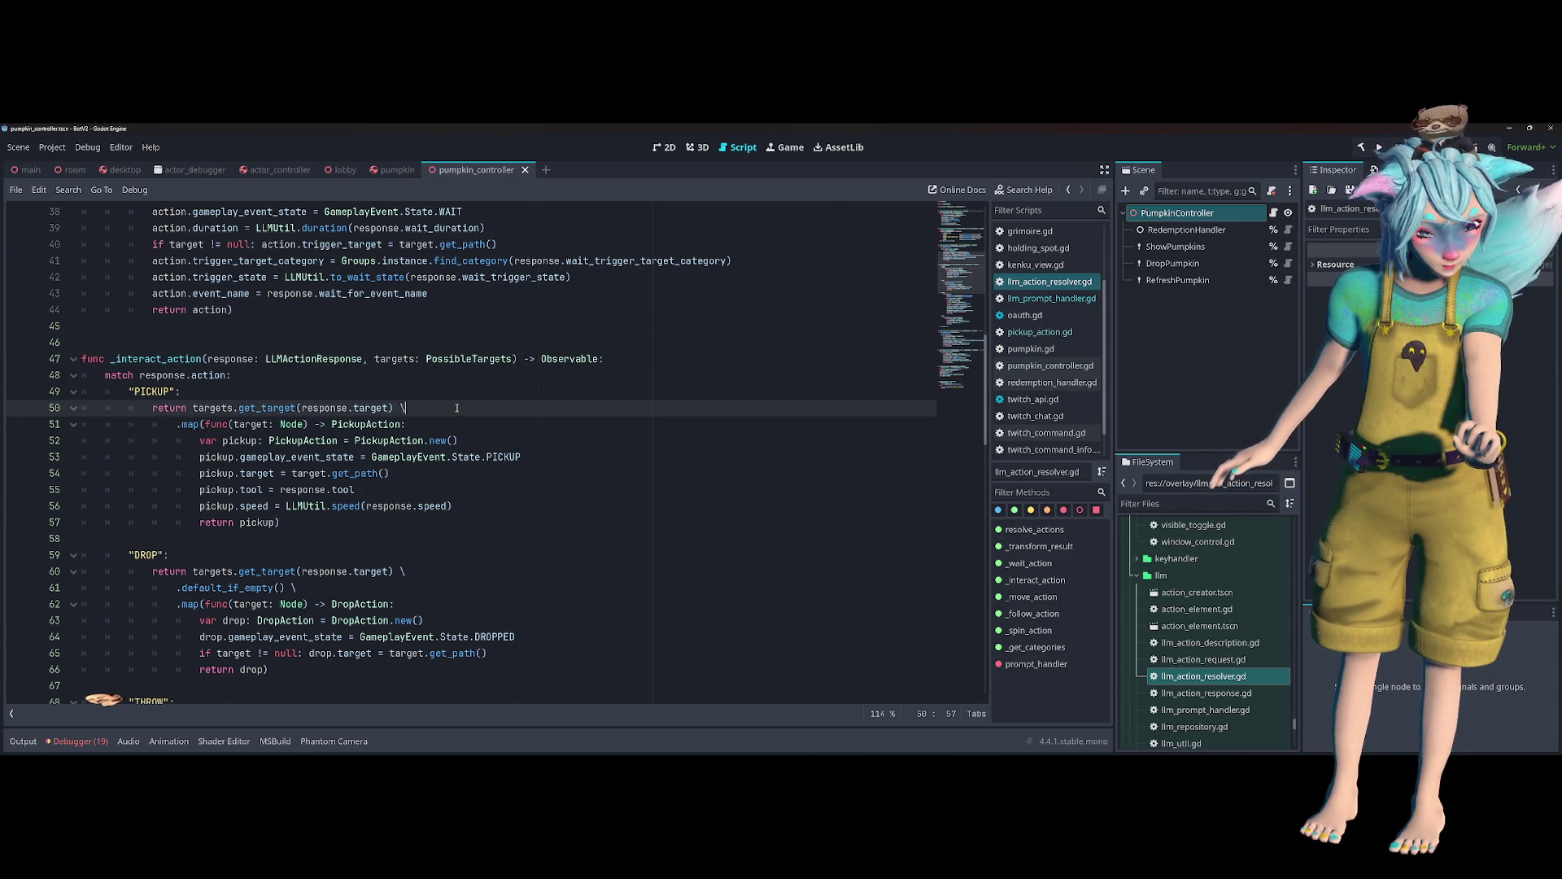
{"action": "key", "text": "Return"}
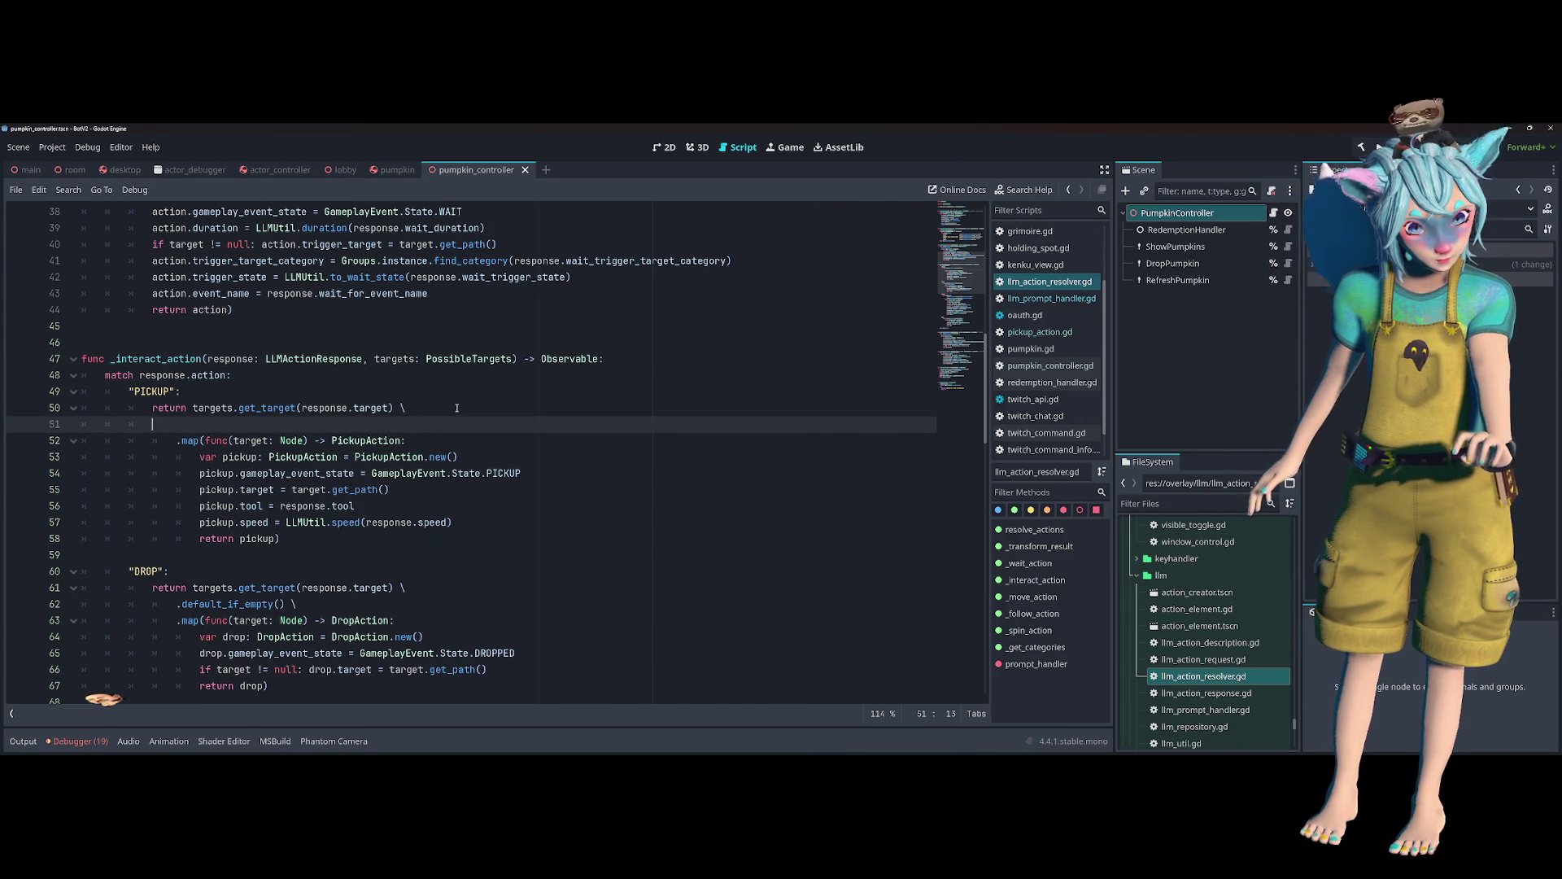
- Copy DROP's .default_if_empty() call onto the PICKUP branch's new line 51
{"action": "left_click", "coordinate": [337, 599]}
{"action": "key", "text": "shift+Home"}
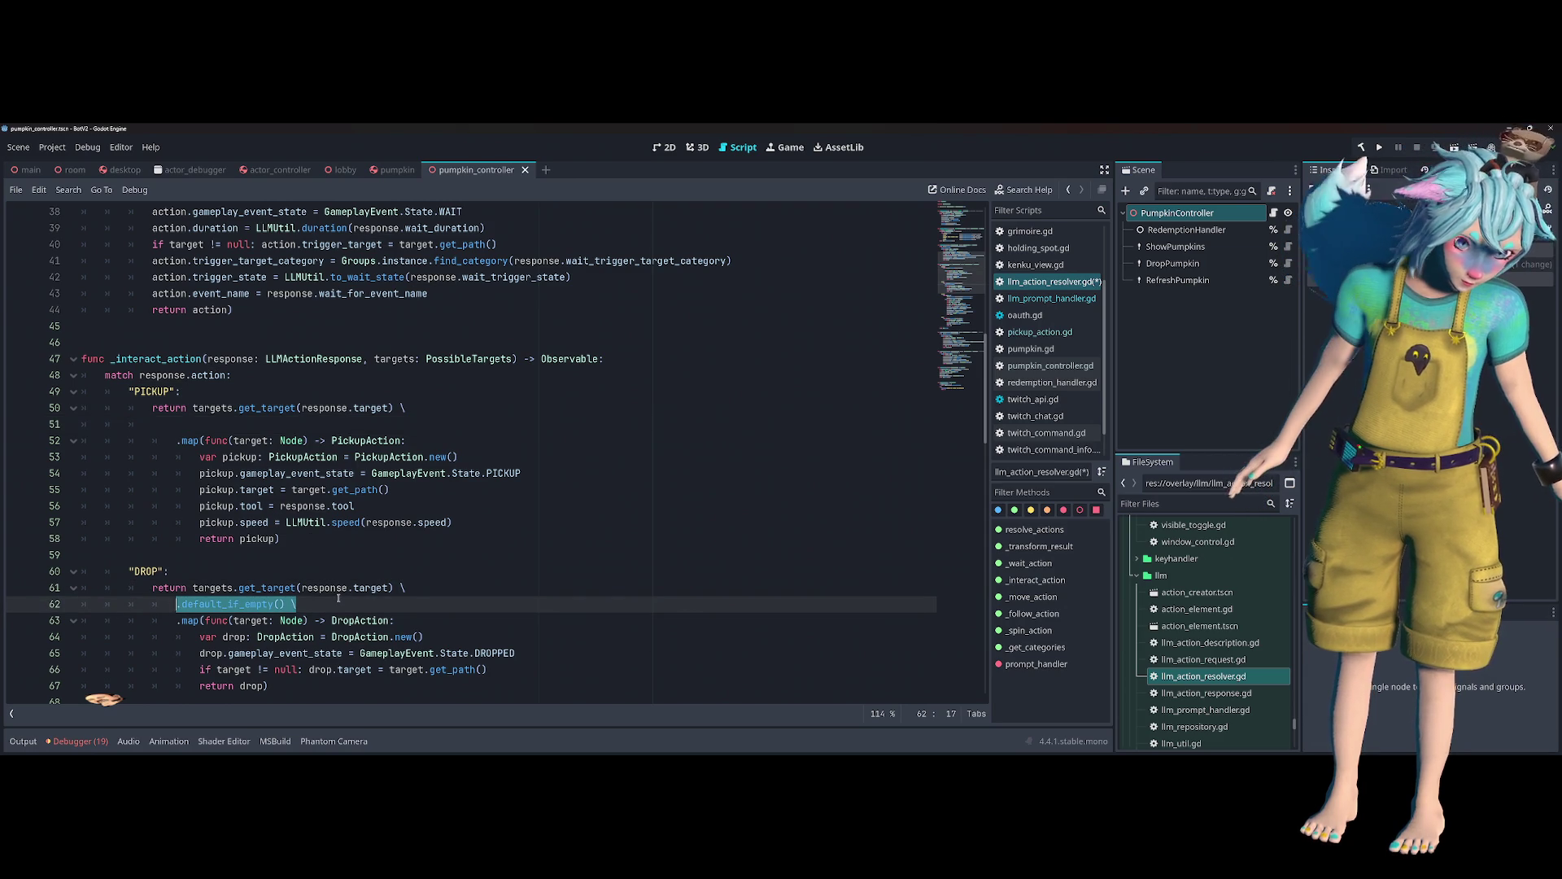
{"action": "key", "text": "ctrl+c"}
{"action": "left_click", "coordinate": [244, 430]}
{"action": "key", "text": "ctrl+v"}
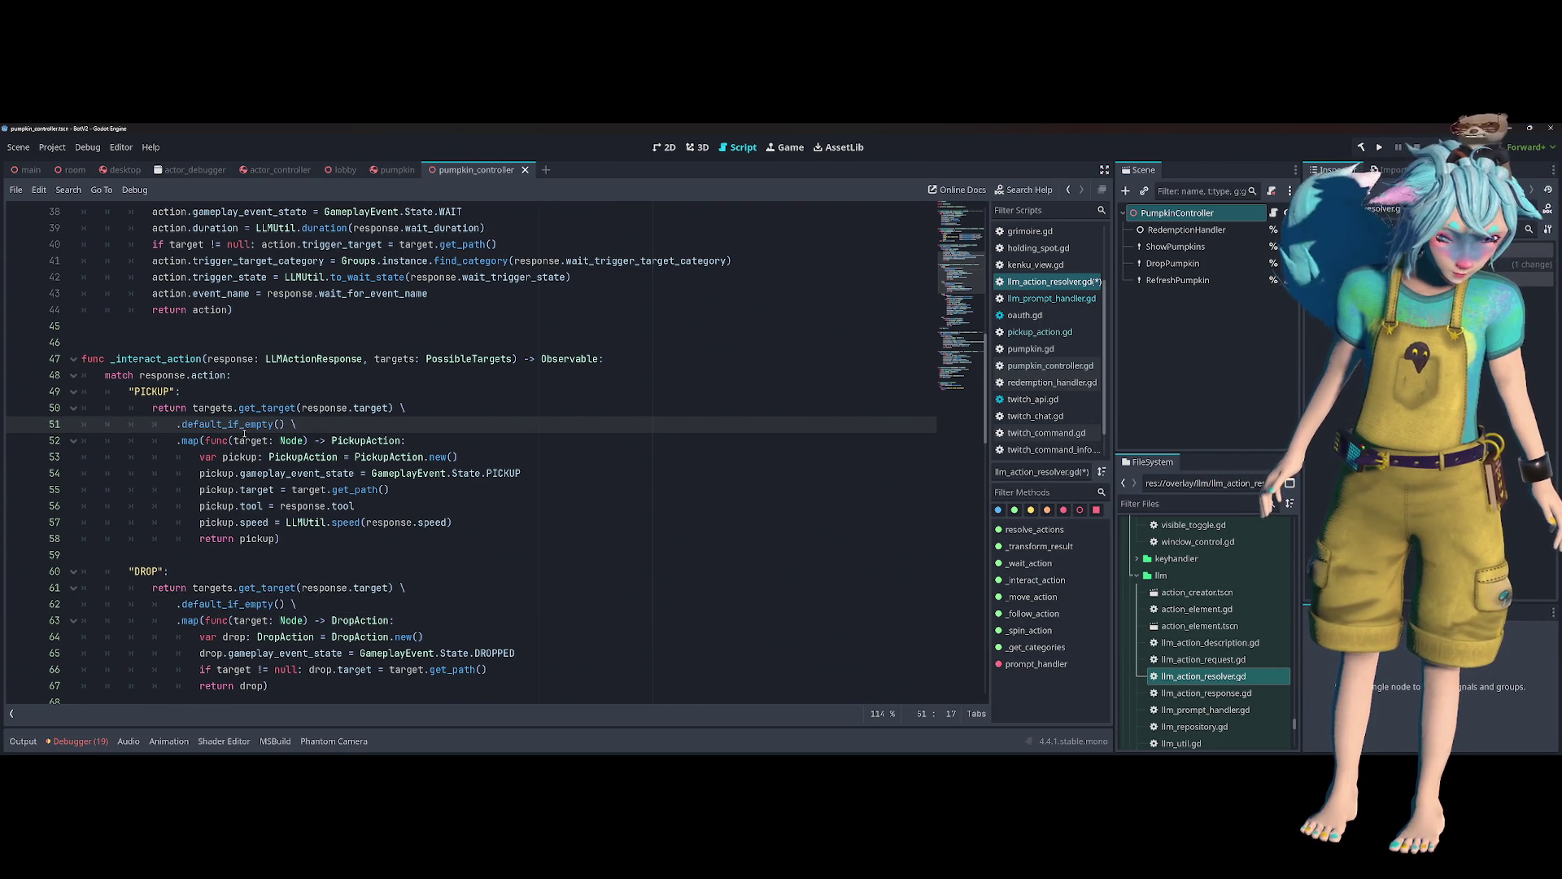
- Review the PICKUP chain, save llm_action_resolver.gd, and rerun the game
{"action": "scroll", "coordinate": [243, 434], "scroll_direction": "down", "scroll_amount": 4}
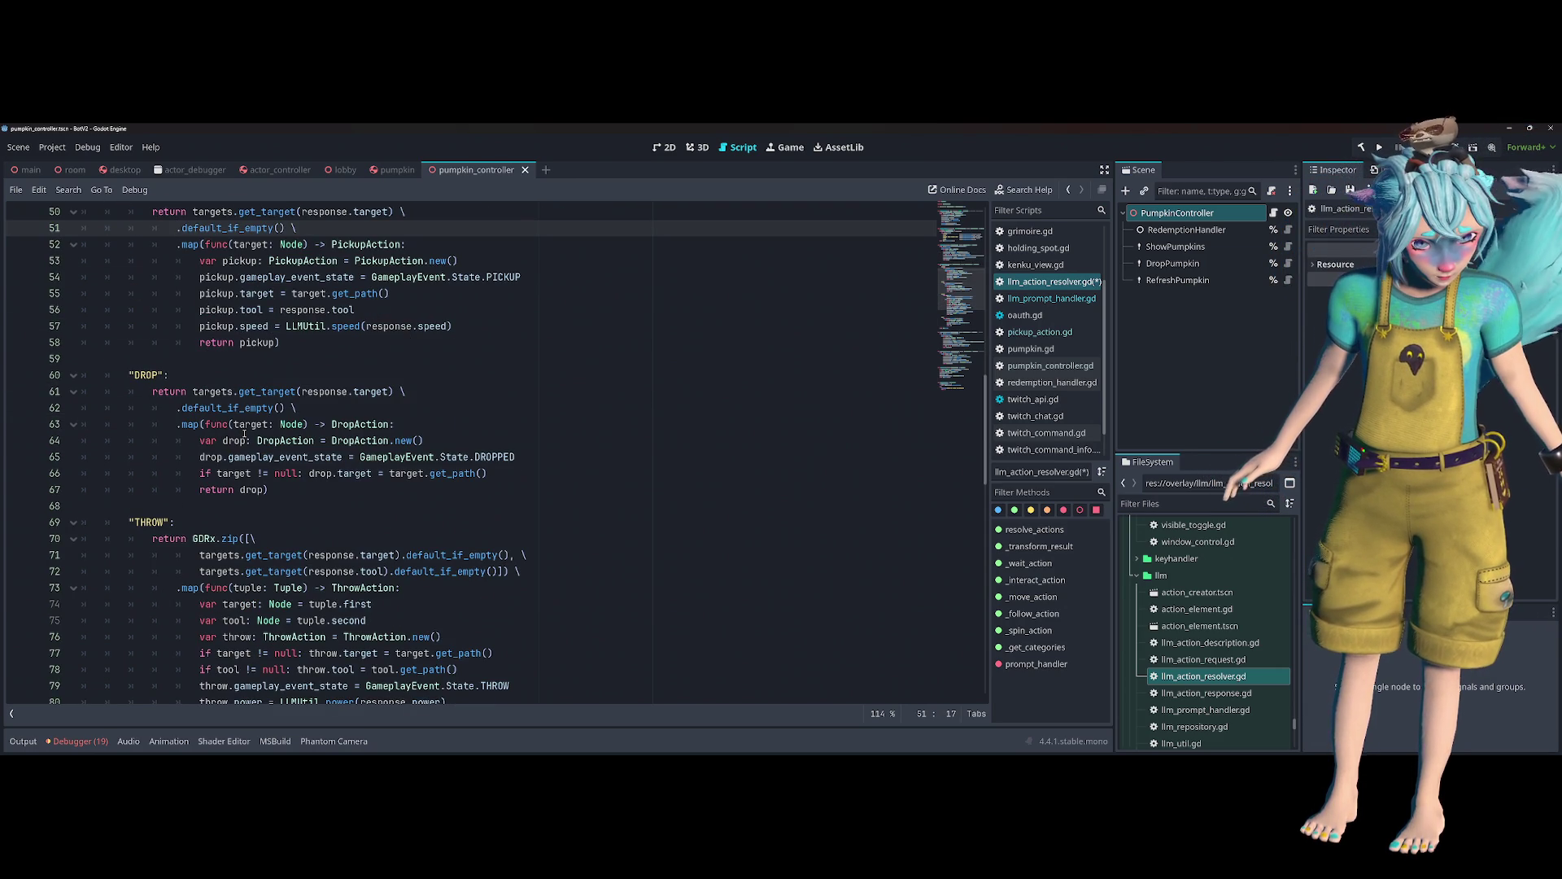
{"action": "scroll", "coordinate": [243, 434], "scroll_direction": "up", "scroll_amount": 1}
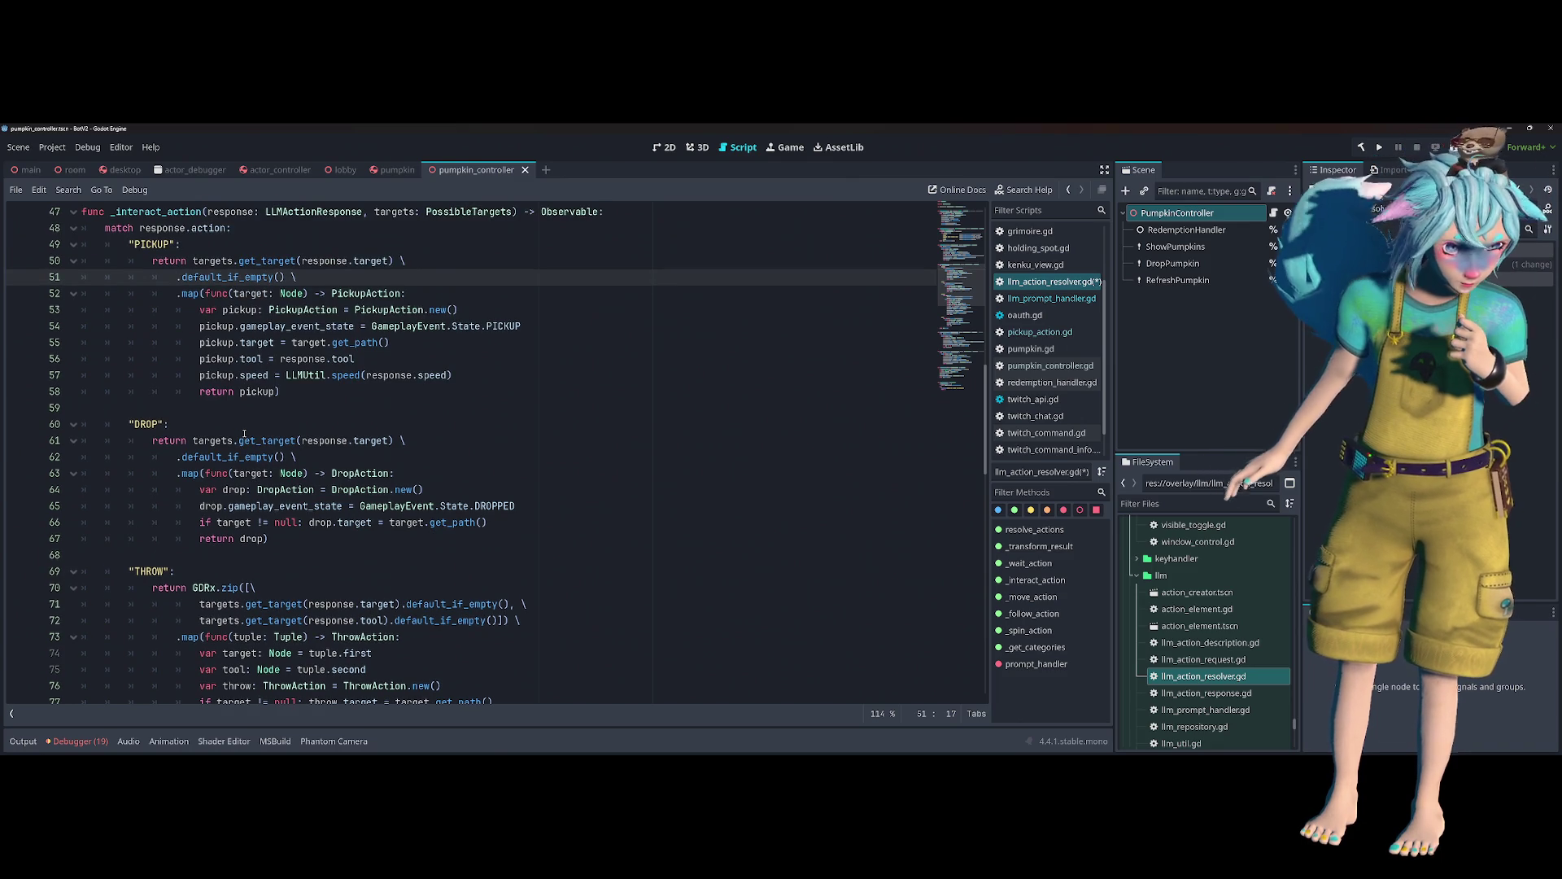
{"action": "double_click", "coordinate": [253, 261]}
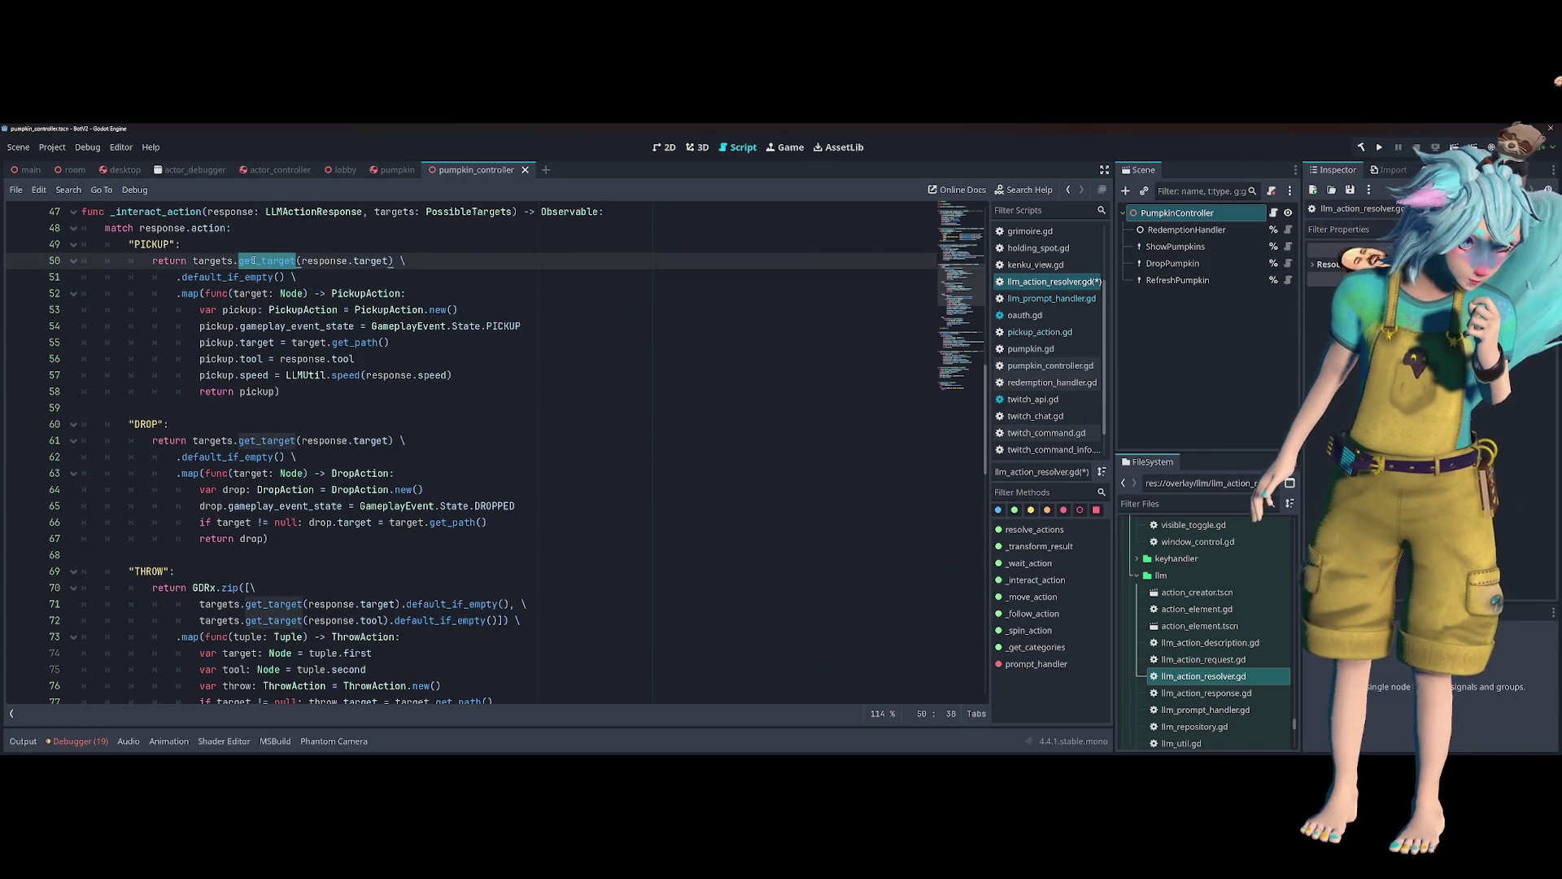
{"action": "double_click", "coordinate": [236, 277]}
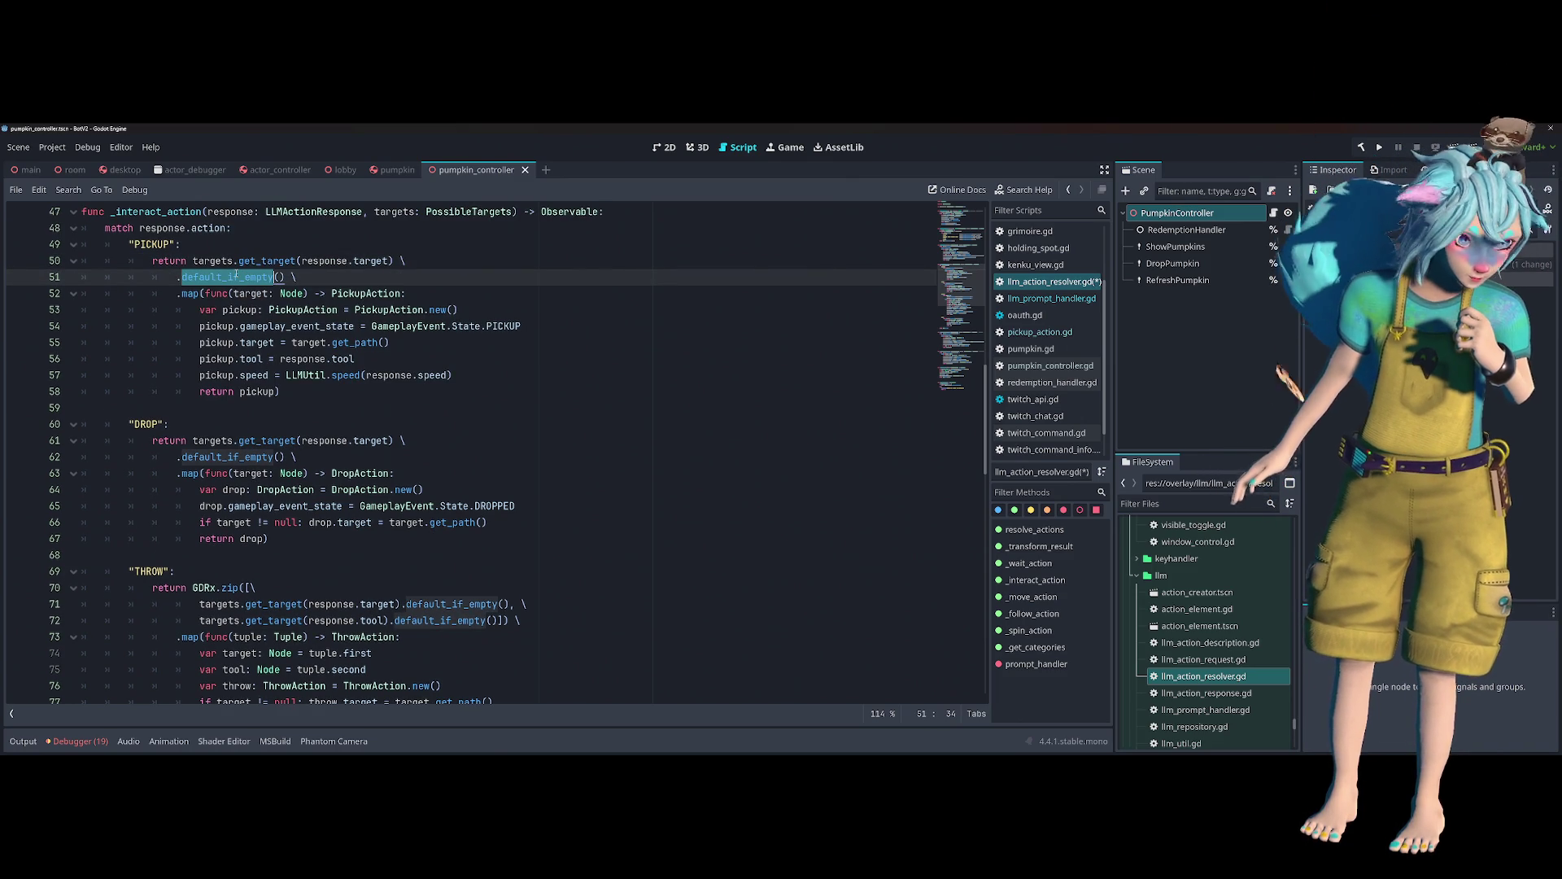
{"action": "left_click", "coordinate": [701, 308]}
{"action": "key", "text": "ctrl+s"}
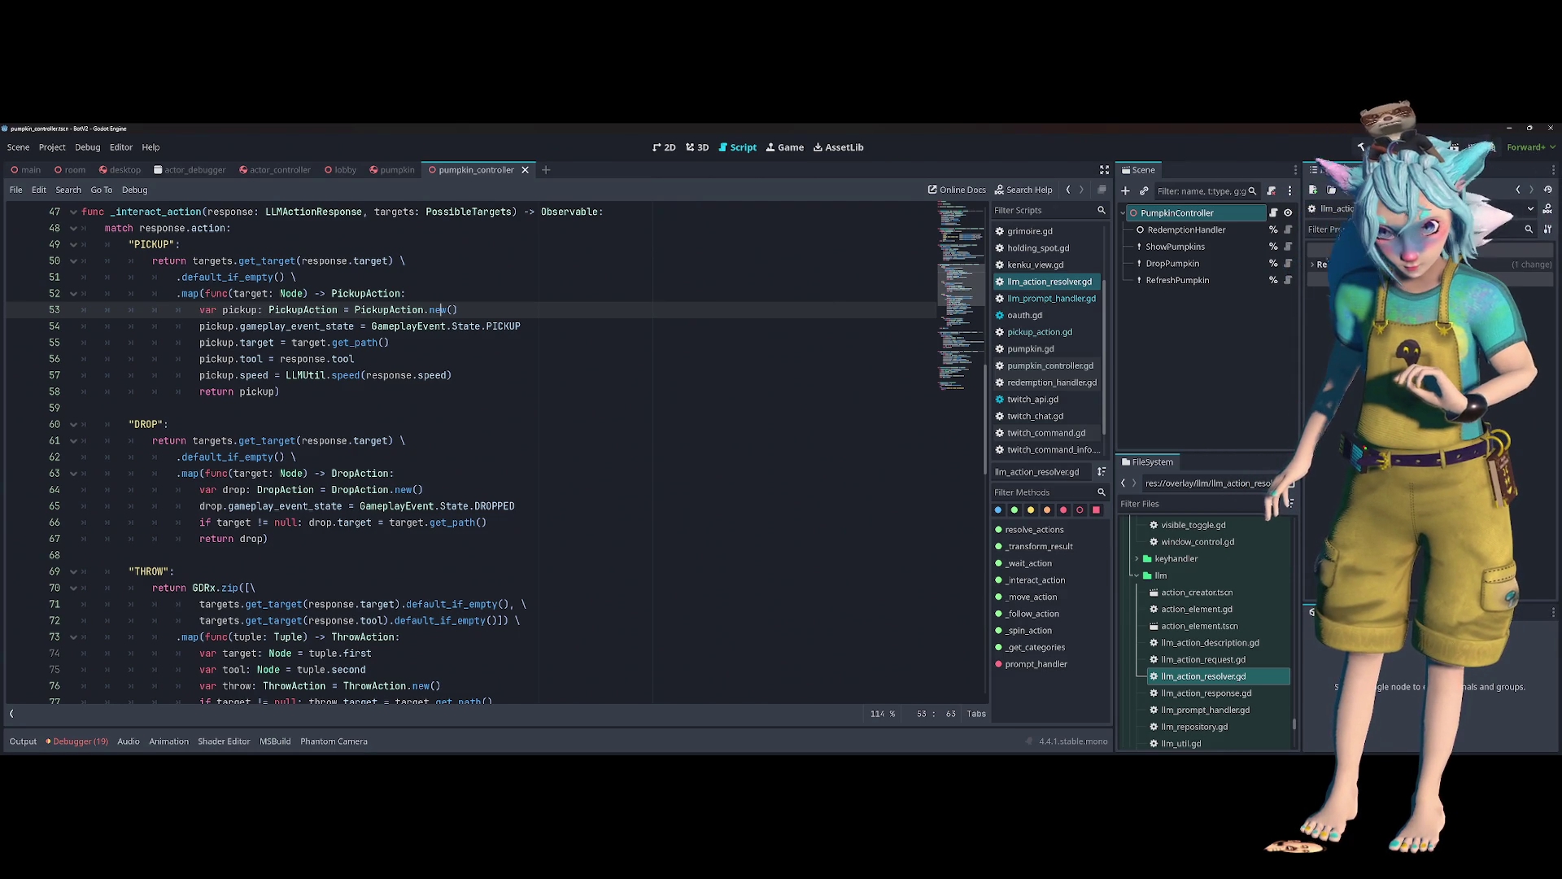
{"action": "key", "text": "F5"}
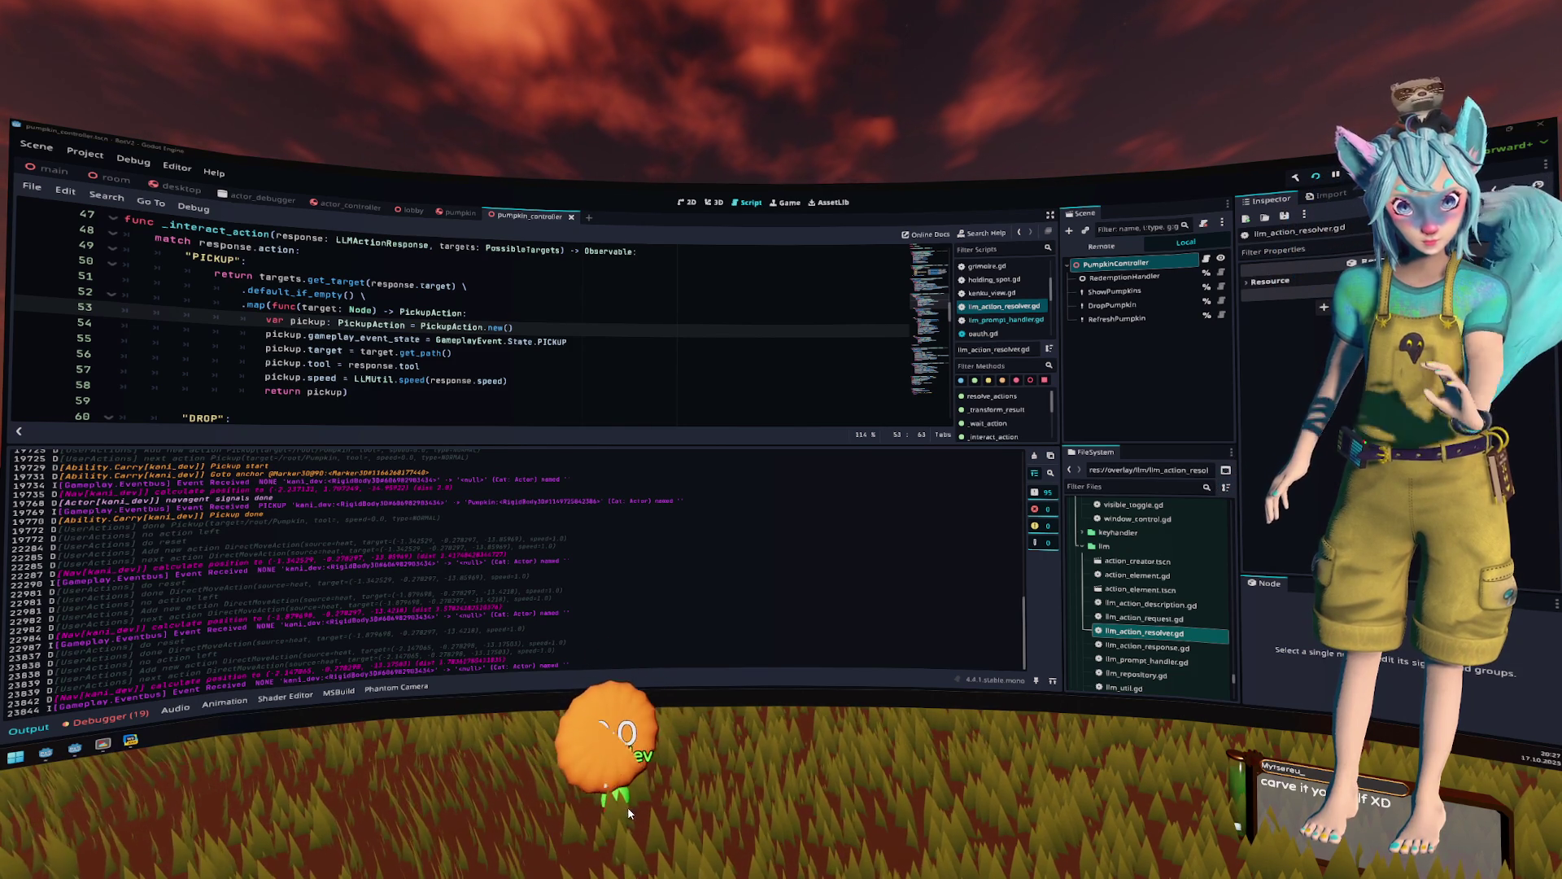
- With execution paused in weakkeydictionary.gd, place the caret at line 54 and bring up the Output log
{"action": "left_click", "coordinate": [674, 328]}
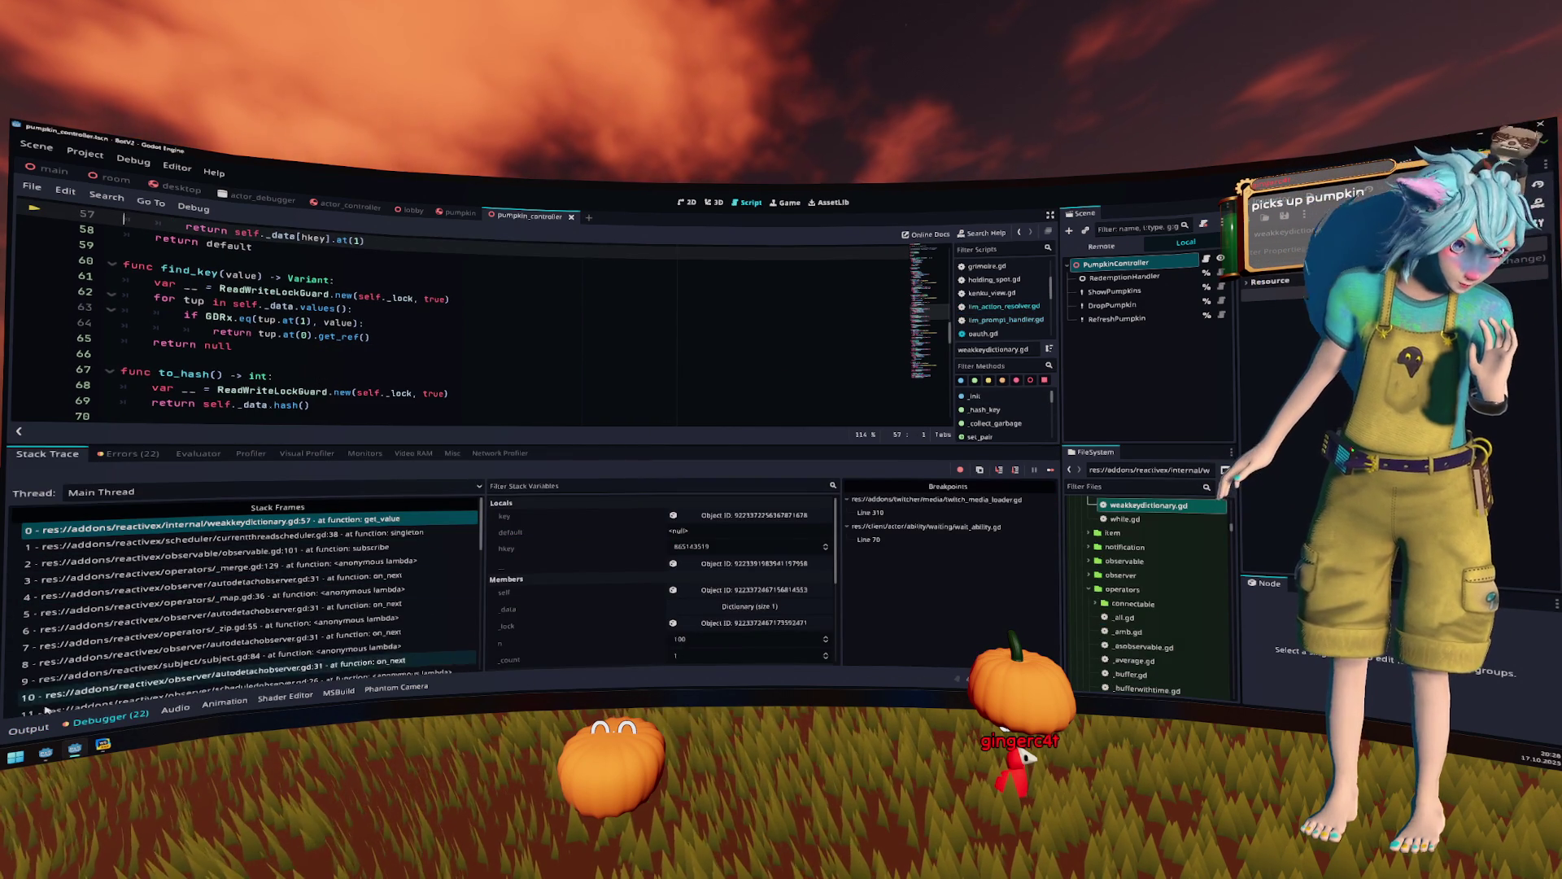
{"action": "left_click", "coordinate": [25, 729]}
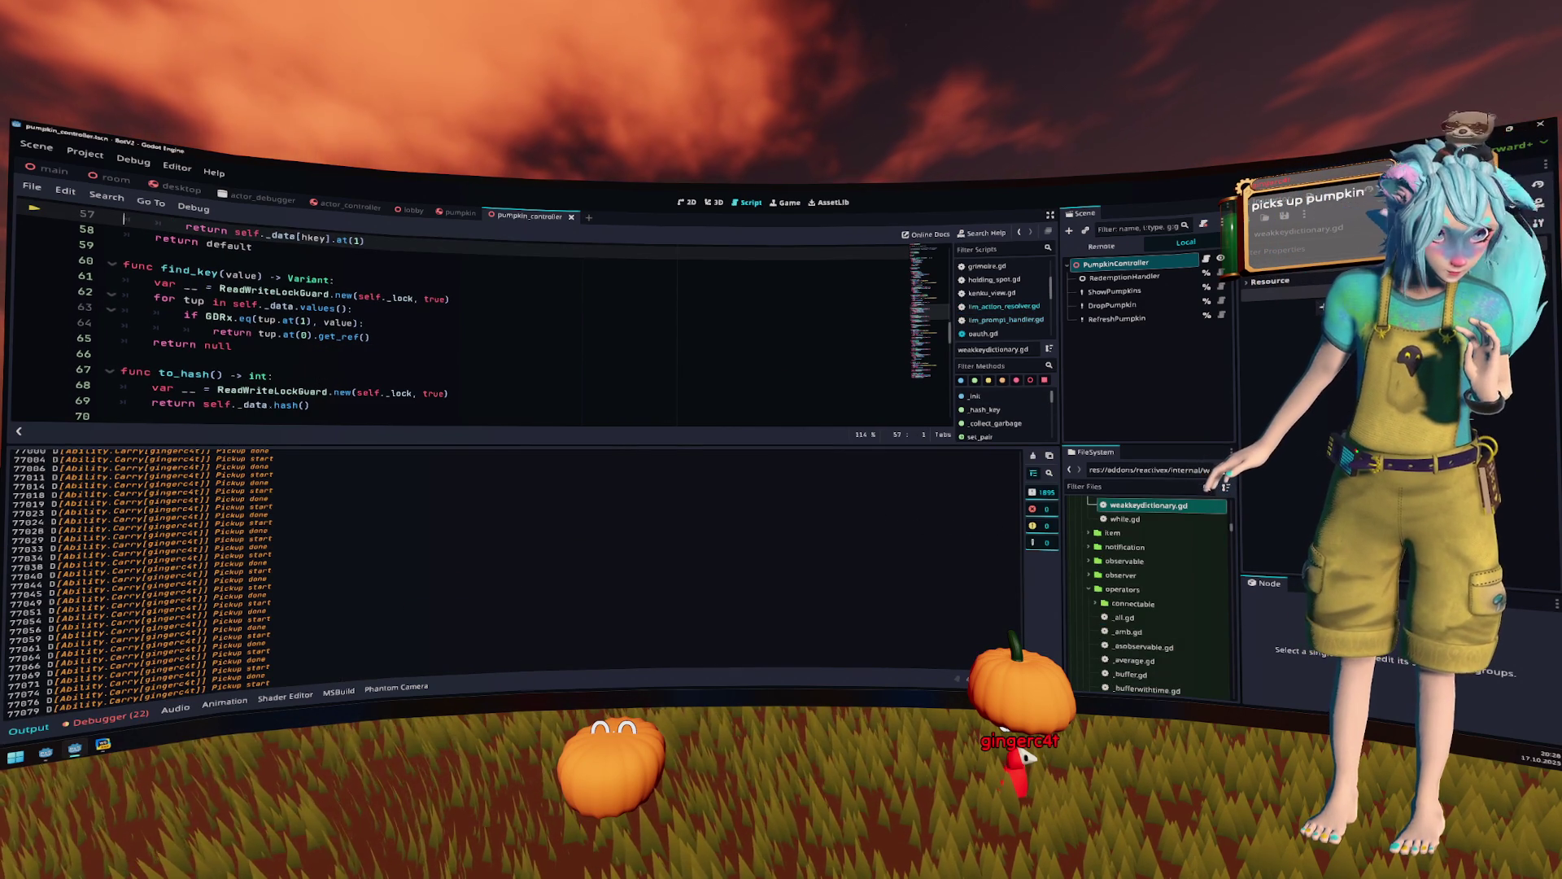
- Scroll back through the output log and highlight the LLM's PICKUP Pumpkin action plan, Event Received and 'no action left' lines
{"action": "key", "text": "super+d"}
{"action": "key", "text": "super+d"}
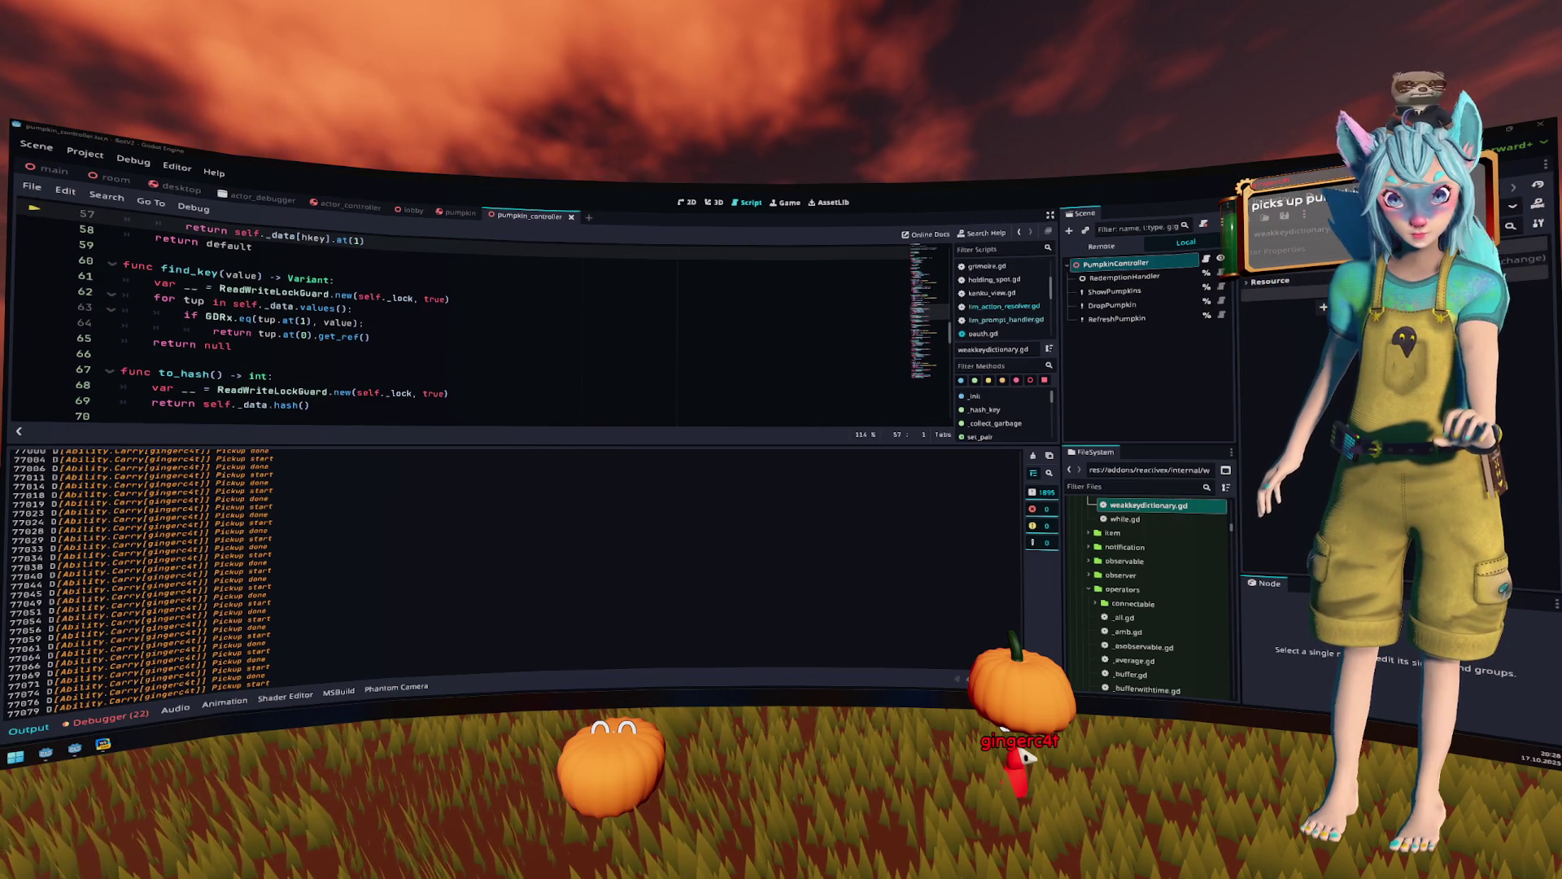
{"action": "scroll", "coordinate": [267, 555], "scroll_direction": "up", "scroll_amount": 20}
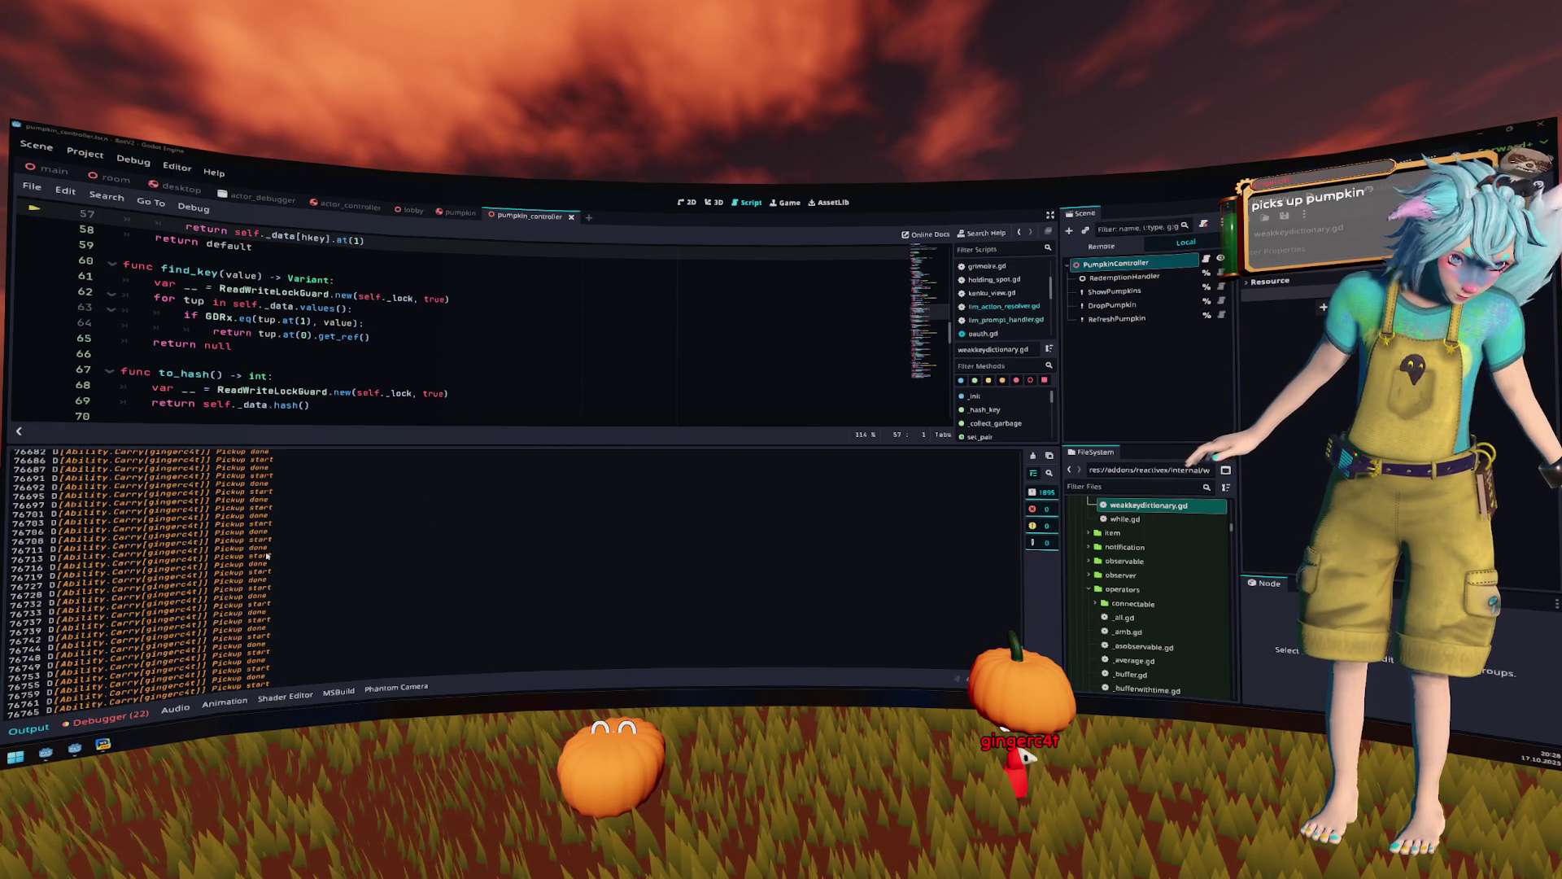
{"action": "scroll", "coordinate": [267, 555], "scroll_direction": "up", "scroll_amount": 10}
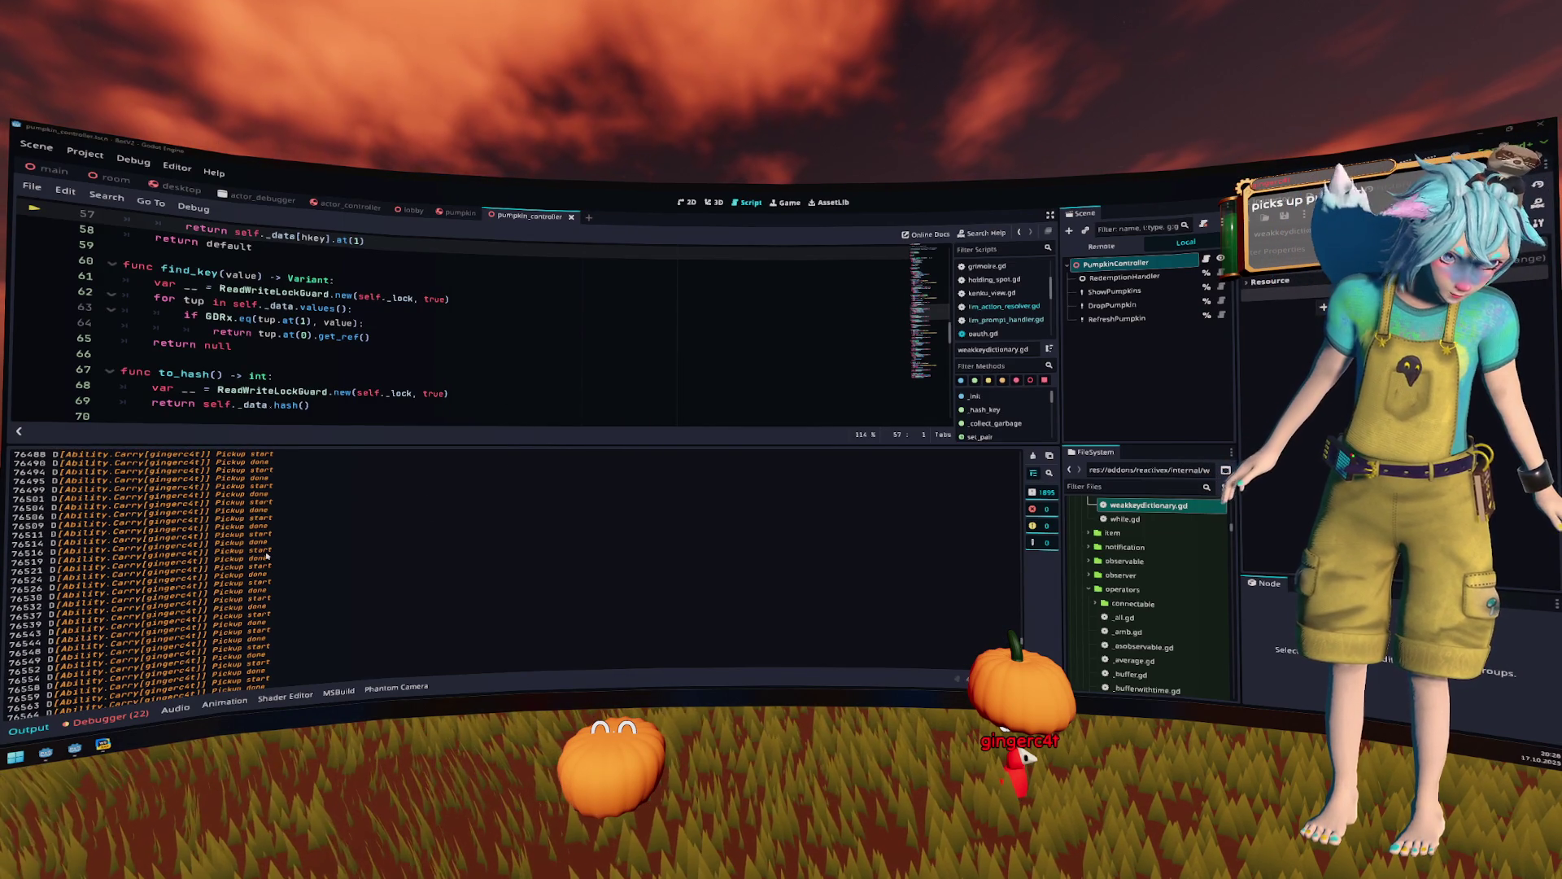
{"action": "scroll", "coordinate": [267, 555], "scroll_direction": "up", "scroll_amount": 20}
{"action": "mouse_move", "coordinate": [1003, 536]}
{"action": "left_mouse_down"}
{"action": "mouse_move", "coordinate": [1020, 476]}
{"action": "mouse_move", "coordinate": [1017, 529]}
{"action": "left_mouse_up"}
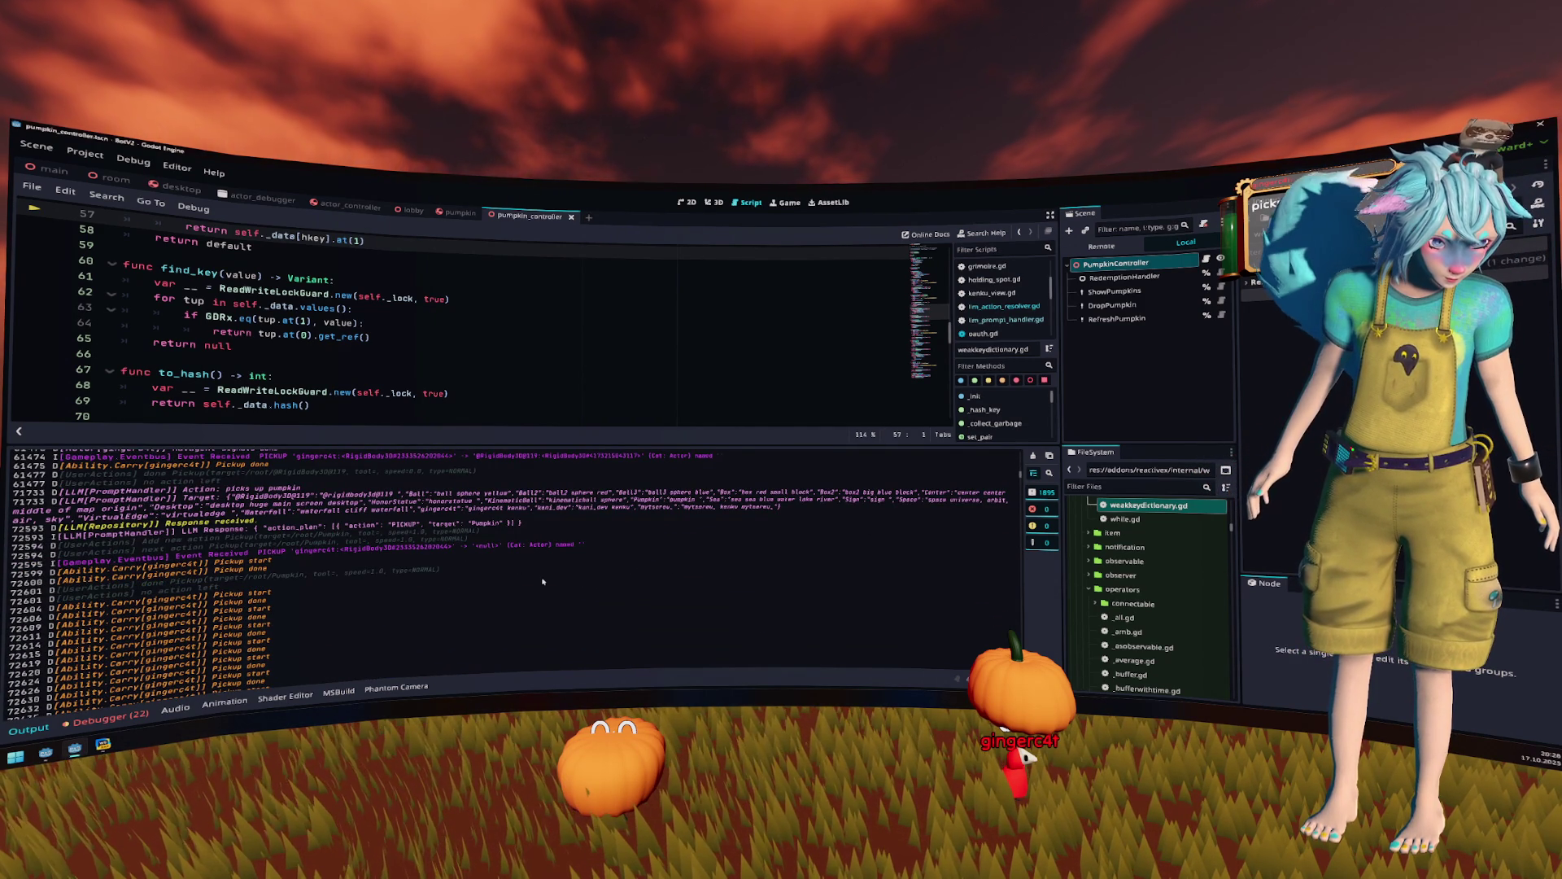
{"action": "left_click_drag", "start_coordinate": [294, 526], "coordinate": [503, 522]}
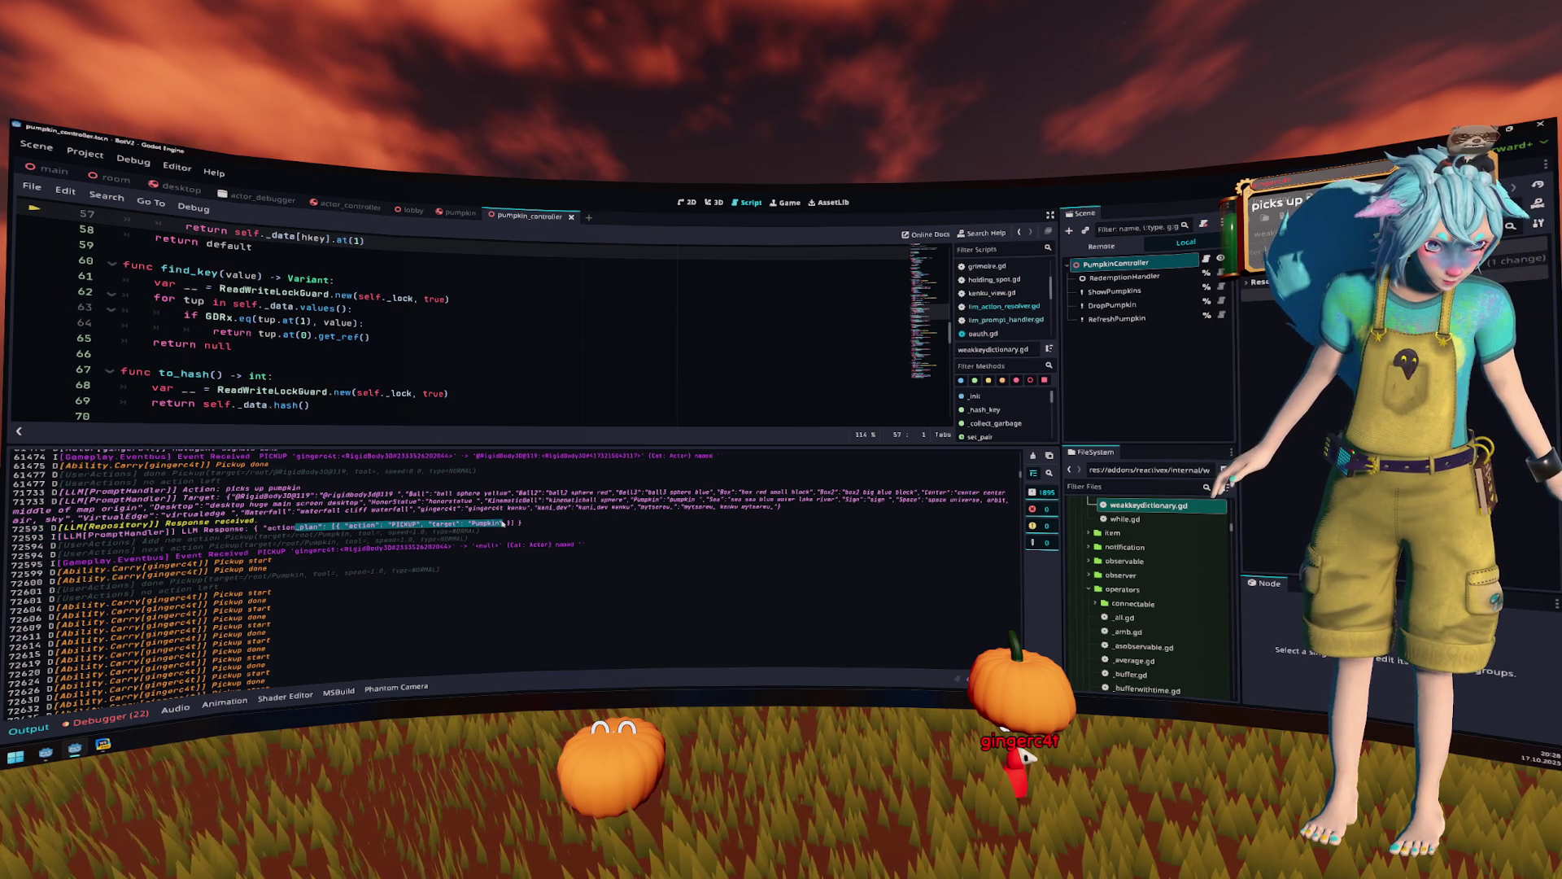
{"action": "left_click", "coordinate": [266, 539]}
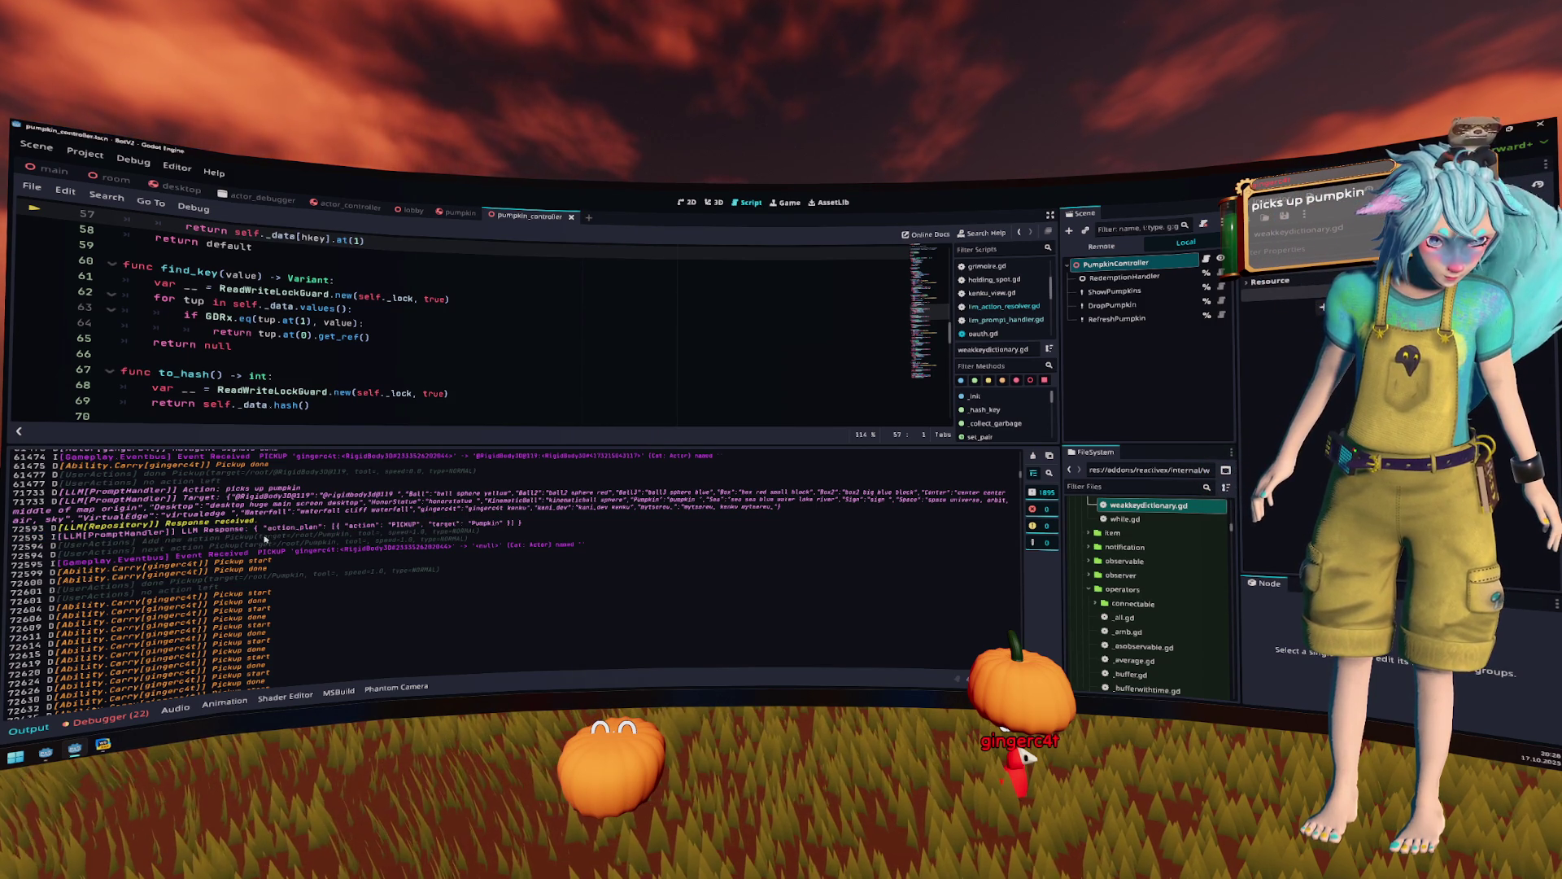
{"action": "mouse_move", "coordinate": [265, 539]}
{"action": "left_mouse_down"}
{"action": "mouse_move", "coordinate": [253, 547]}
{"action": "mouse_move", "coordinate": [401, 545]}
{"action": "left_mouse_up"}
{"action": "left_click", "coordinate": [400, 546]}
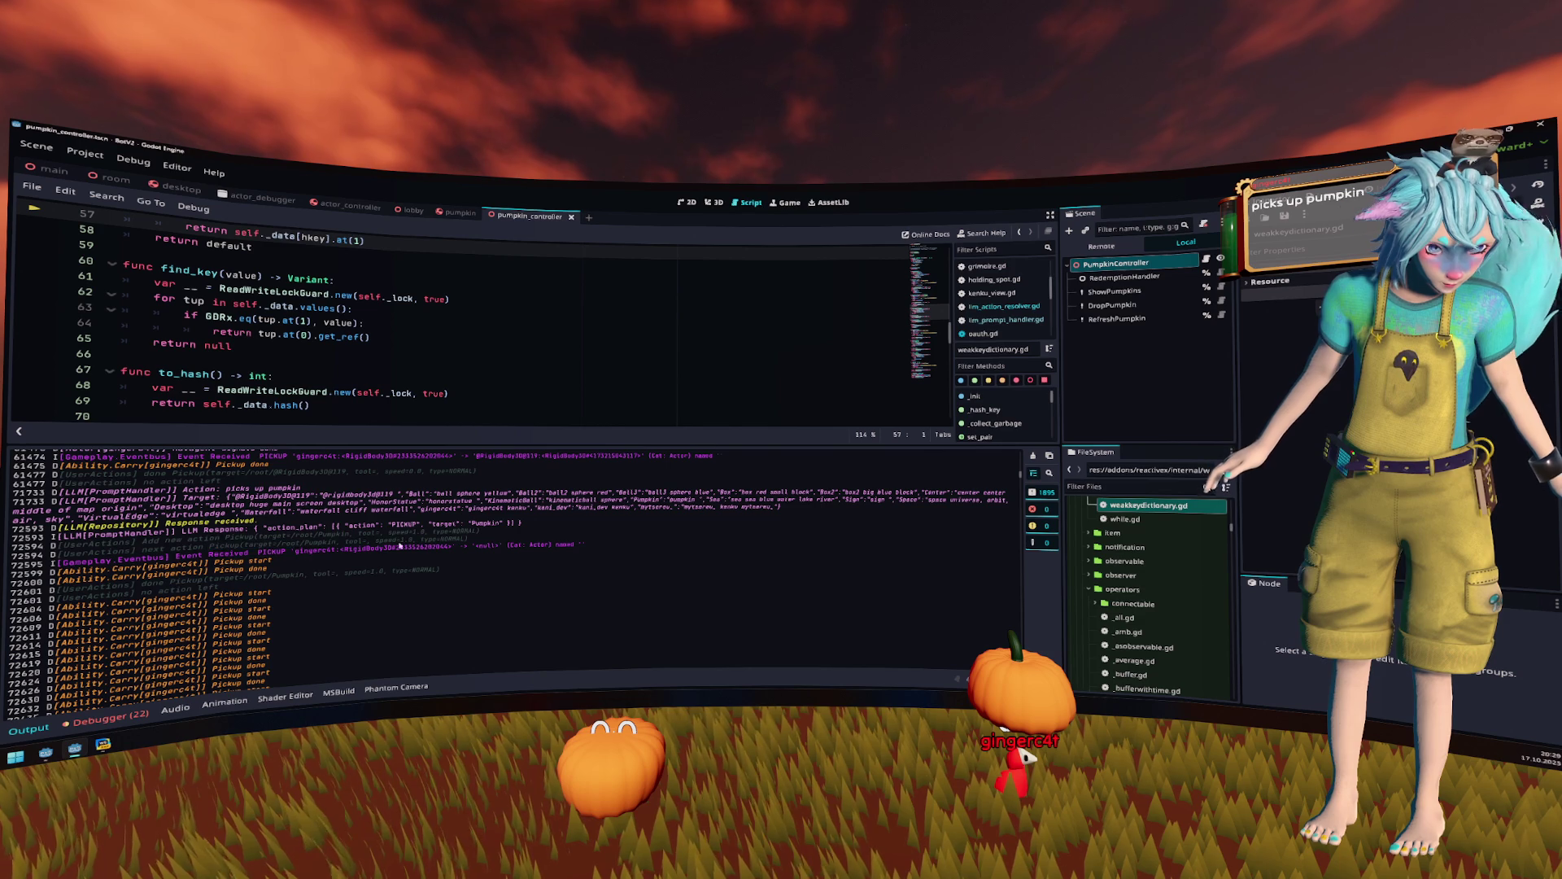
{"action": "mouse_move", "coordinate": [174, 555]}
{"action": "left_mouse_down"}
{"action": "mouse_move", "coordinate": [300, 553]}
{"action": "mouse_move", "coordinate": [274, 569]}
{"action": "mouse_move", "coordinate": [585, 543]}
{"action": "mouse_move", "coordinate": [303, 551]}
{"action": "mouse_move", "coordinate": [264, 574]}
{"action": "left_mouse_up"}
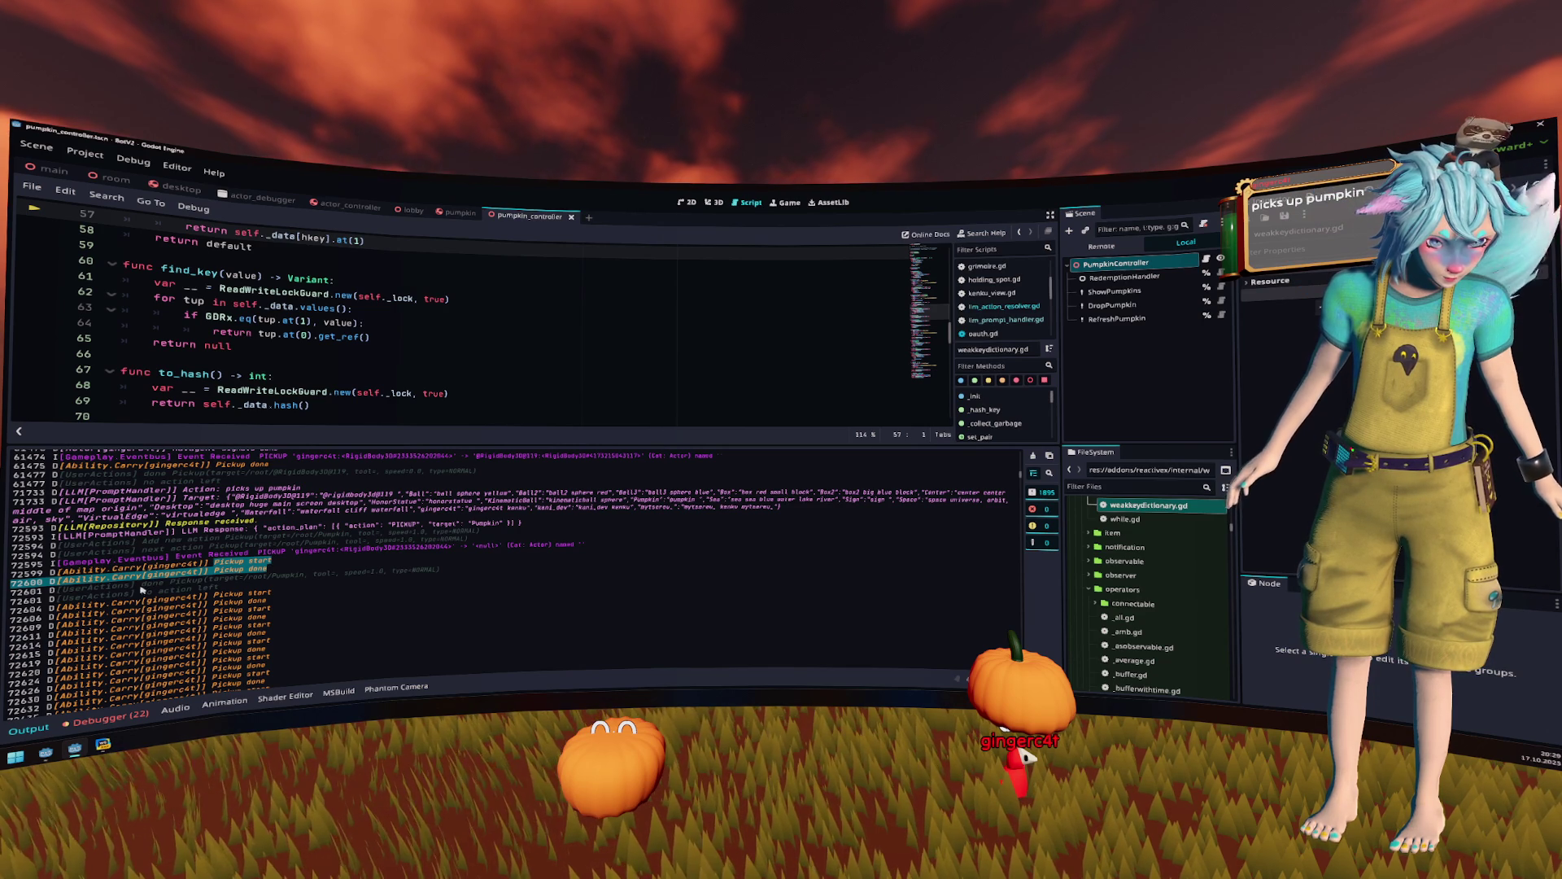
{"action": "left_click_drag", "start_coordinate": [136, 593], "coordinate": [231, 586]}
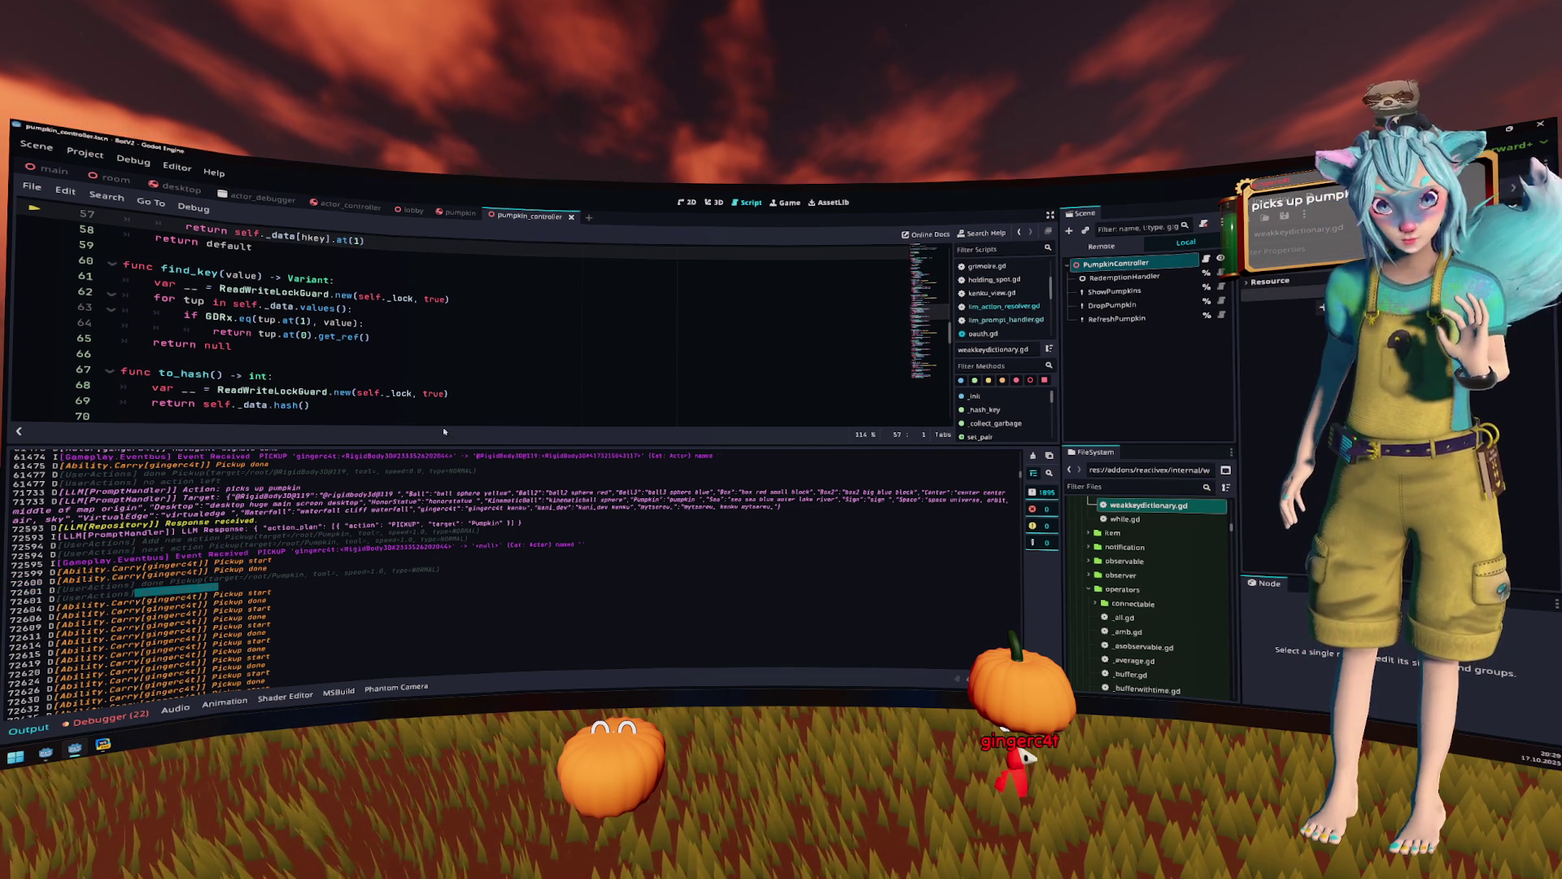
- Select the run of carry Pickup start/done entries in the output log
{"action": "left_click", "coordinate": [448, 349]}
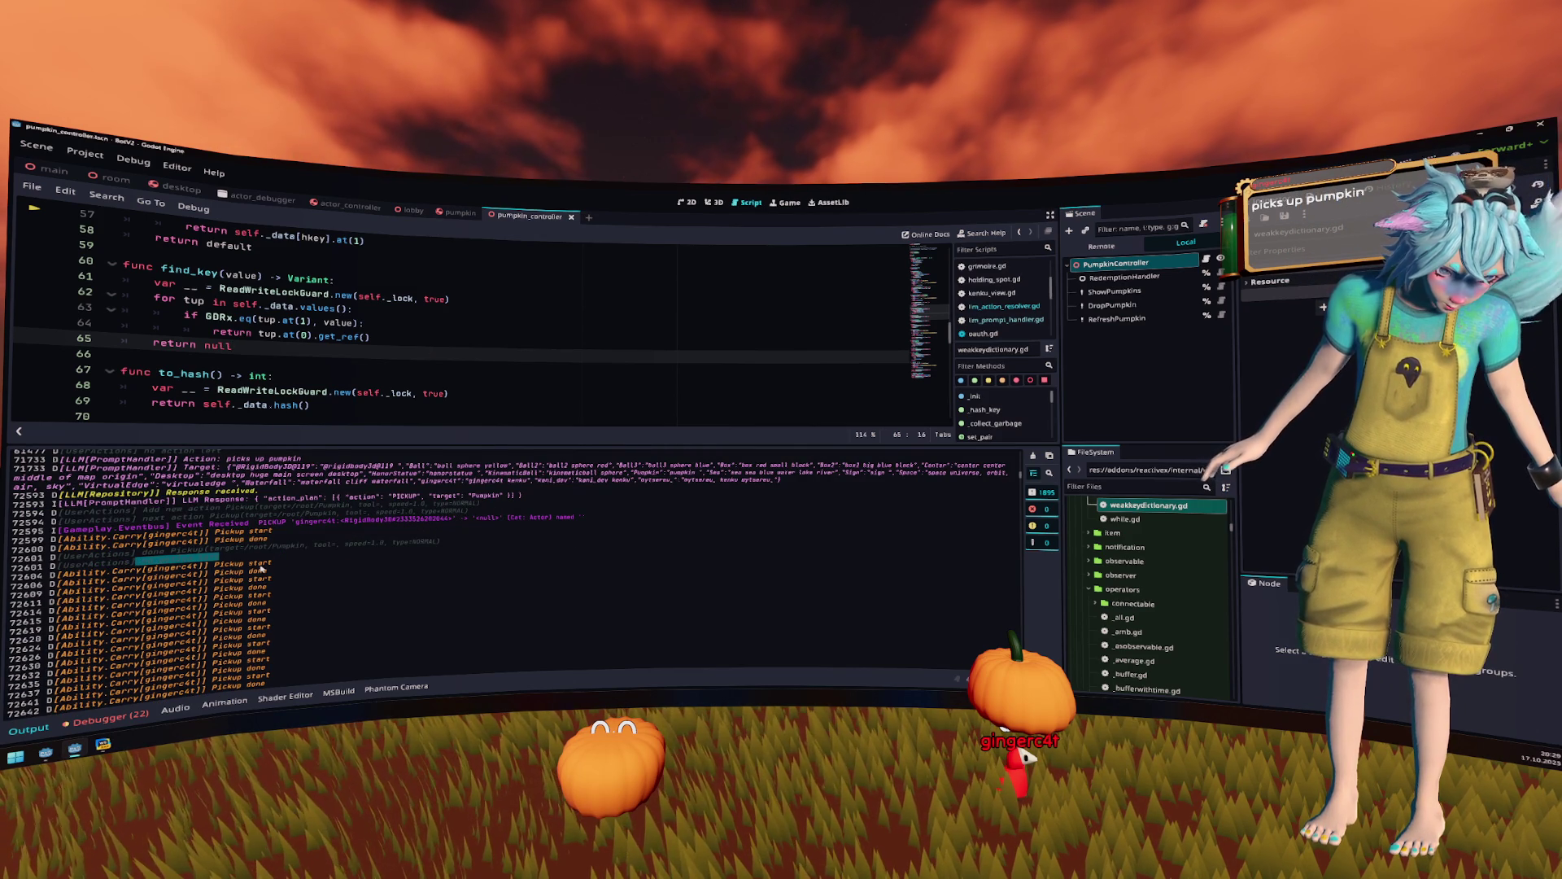
{"action": "left_click_drag", "start_coordinate": [272, 564], "coordinate": [228, 564]}
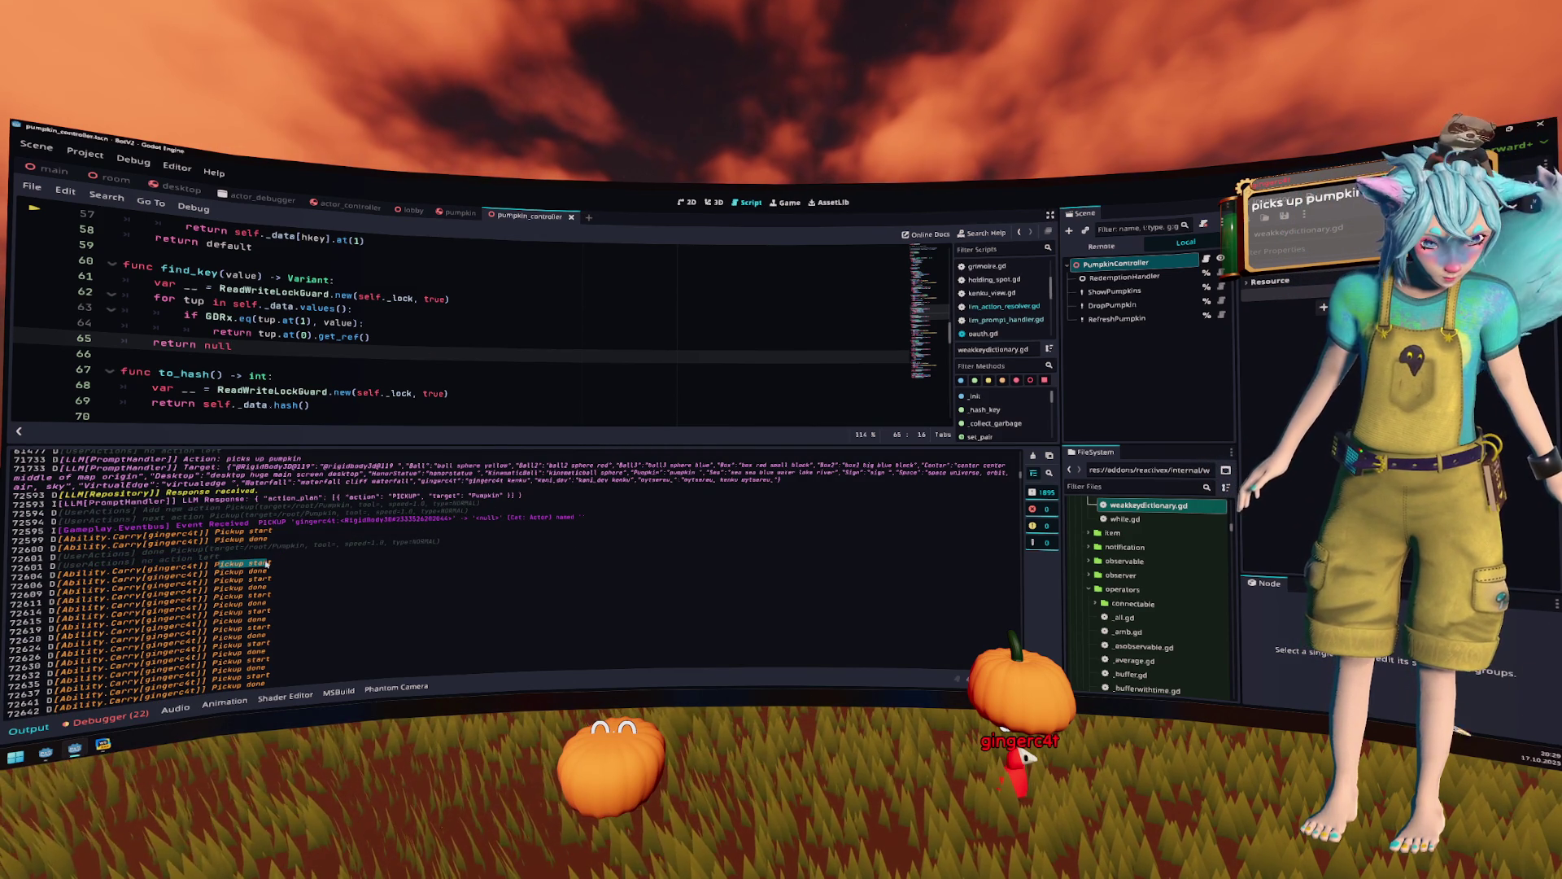
{"action": "left_click", "coordinate": [234, 563]}
{"action": "mouse_move", "coordinate": [234, 559]}
{"action": "left_mouse_down"}
{"action": "mouse_move", "coordinate": [591, 500]}
{"action": "mouse_move", "coordinate": [521, 492]}
{"action": "left_mouse_up"}
{"action": "left_click", "coordinate": [423, 543]}
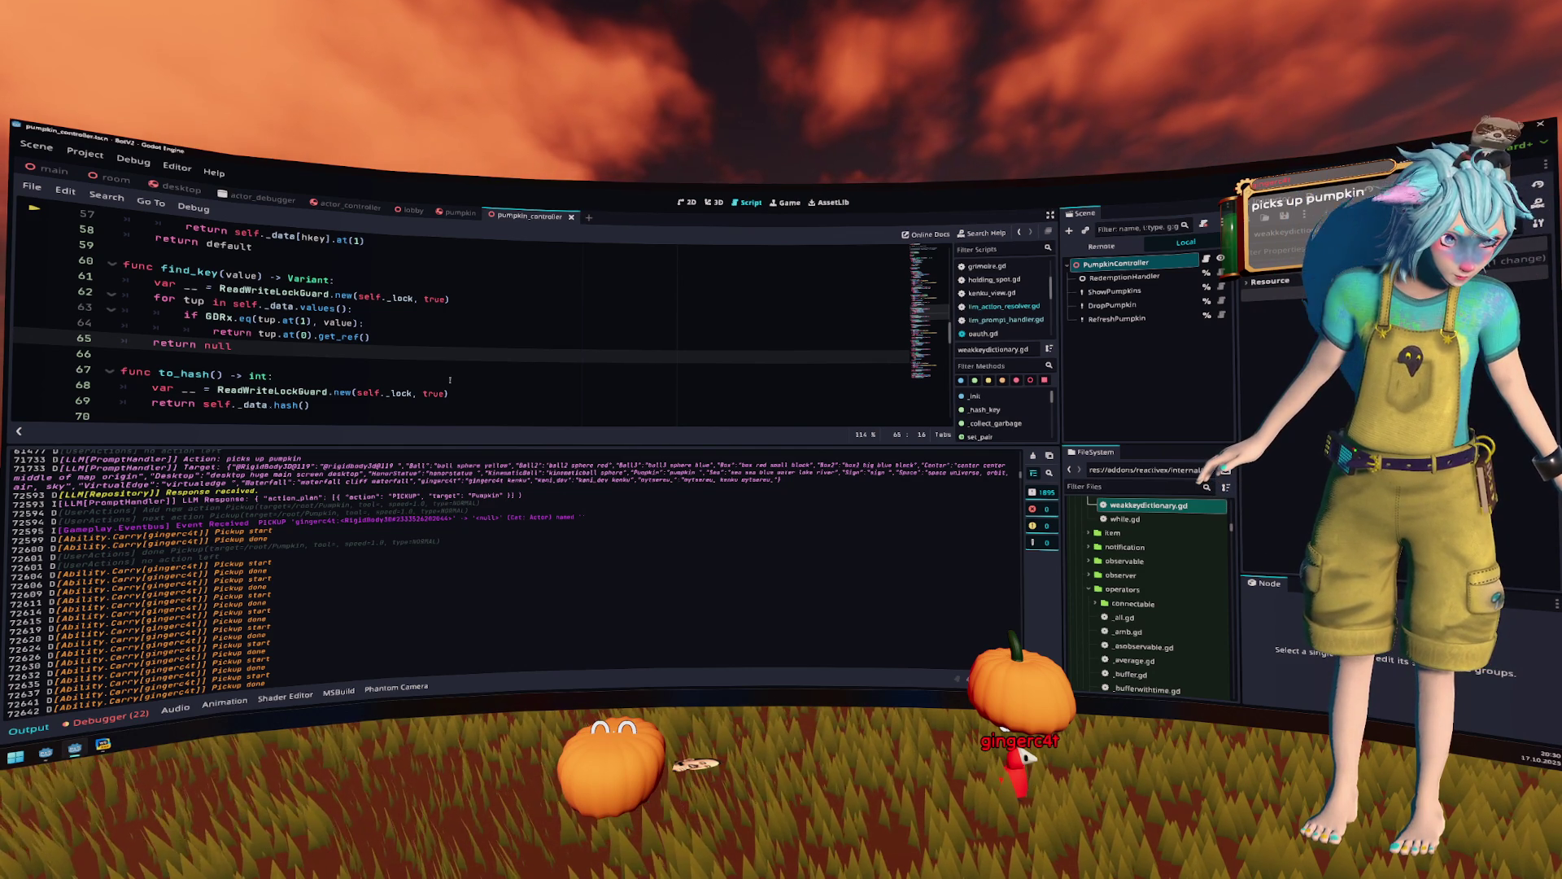
- Save the scene with Ctrl+S to relaunch the game, and move the LevelLoader window up and left
{"action": "left_click", "coordinate": [475, 354]}
{"action": "scroll", "coordinate": [475, 333], "scroll_direction": "up", "scroll_amount": 3}
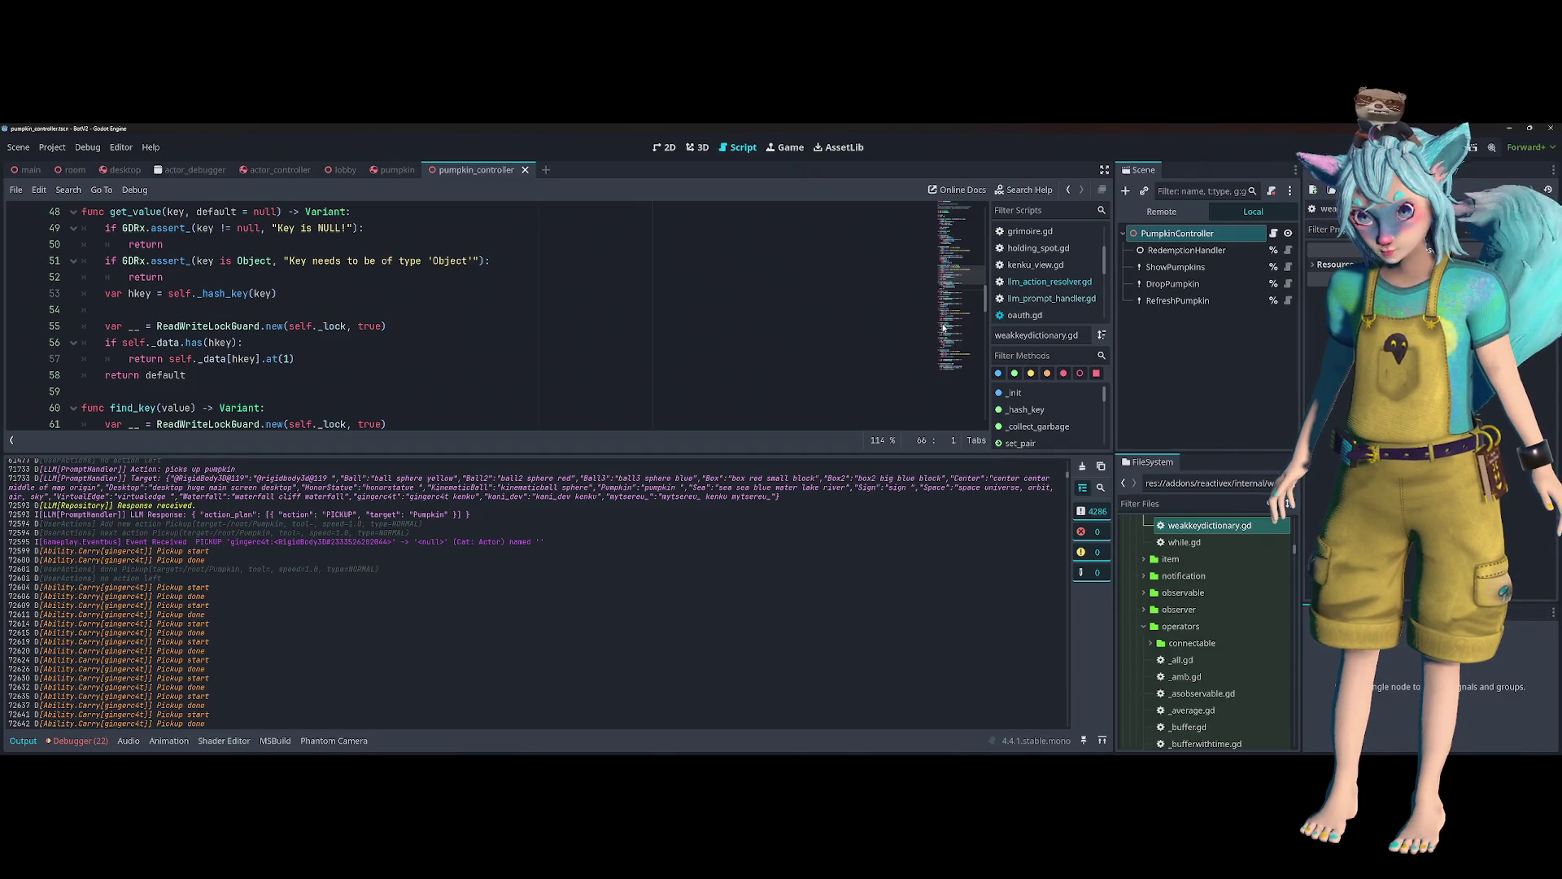
{"action": "key", "text": "ctrl+s"}
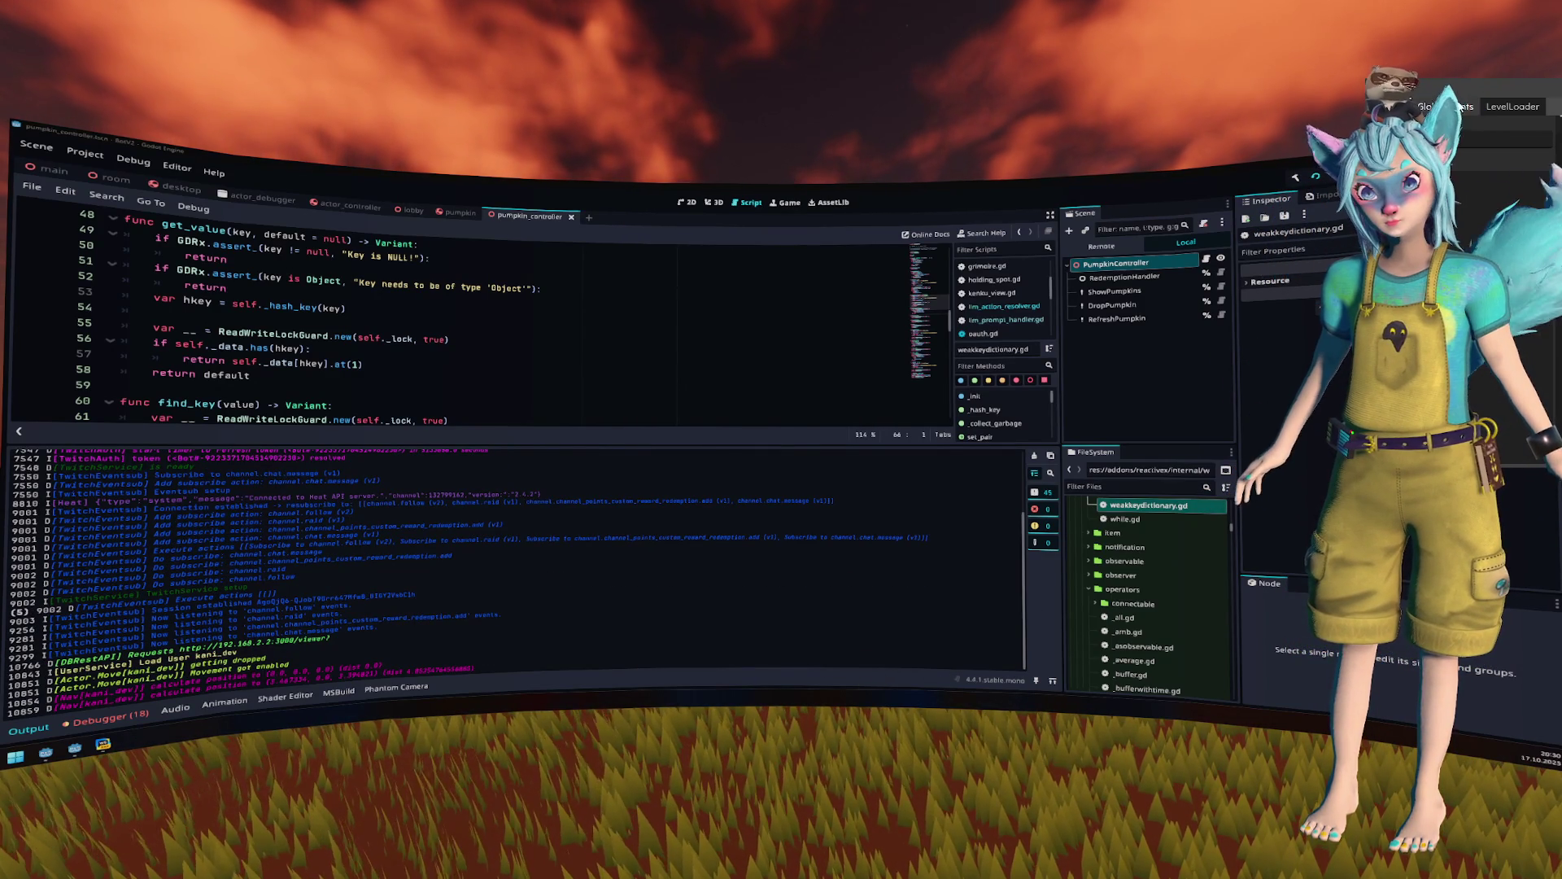
{"action": "left_click_drag", "start_coordinate": [1464, 86], "coordinate": [1363, 59]}
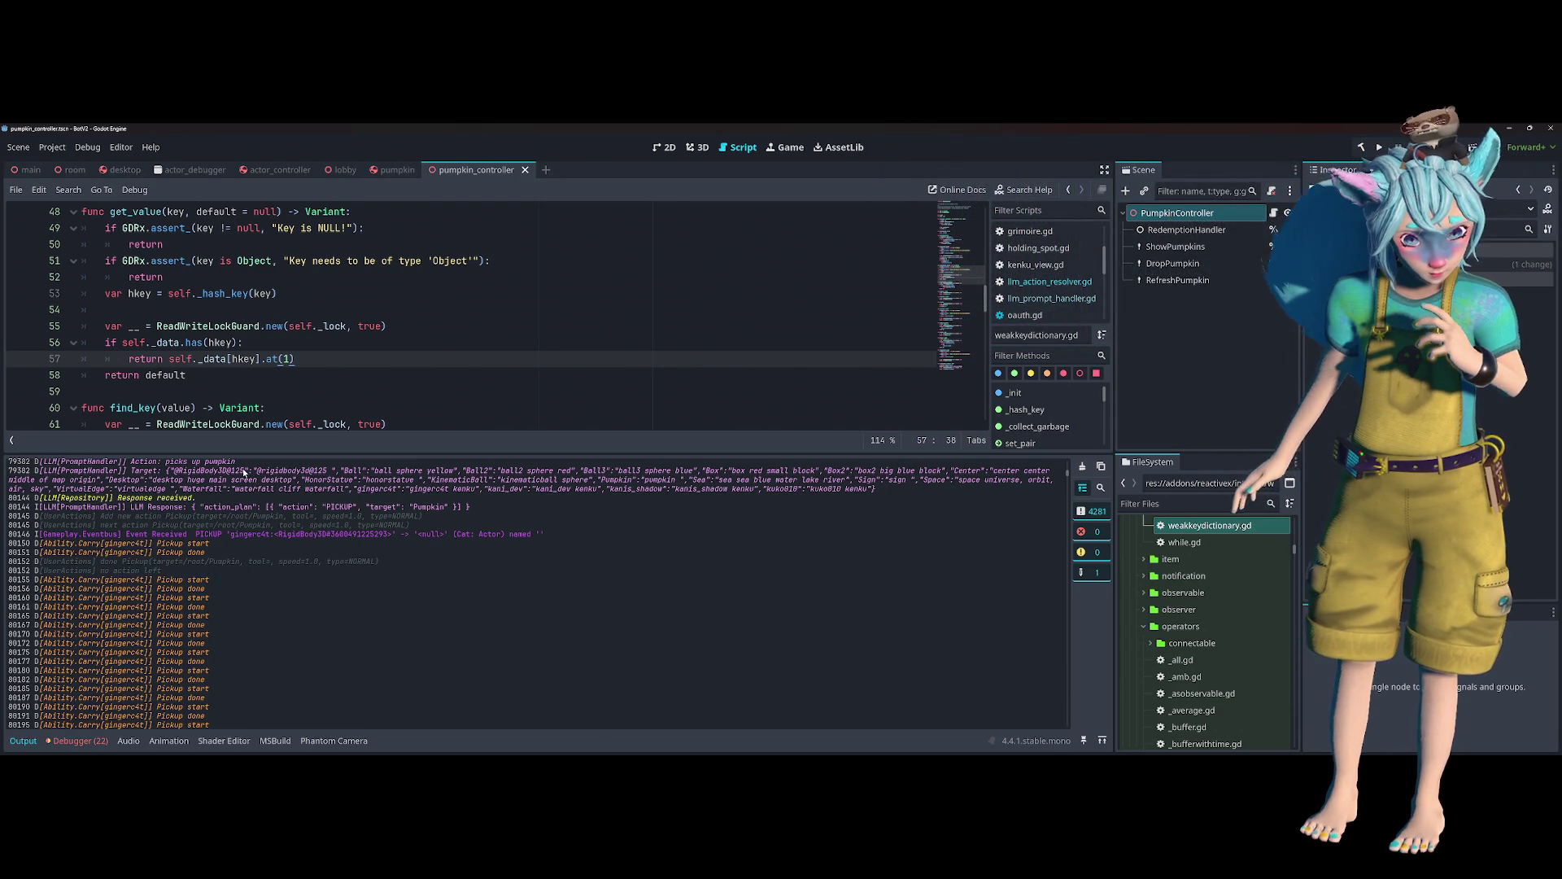
- Collapse the output log and open pickup_action.gd, then pumpkin.gd
{"action": "scroll", "coordinate": [243, 472], "scroll_direction": "up", "scroll_amount": 2}
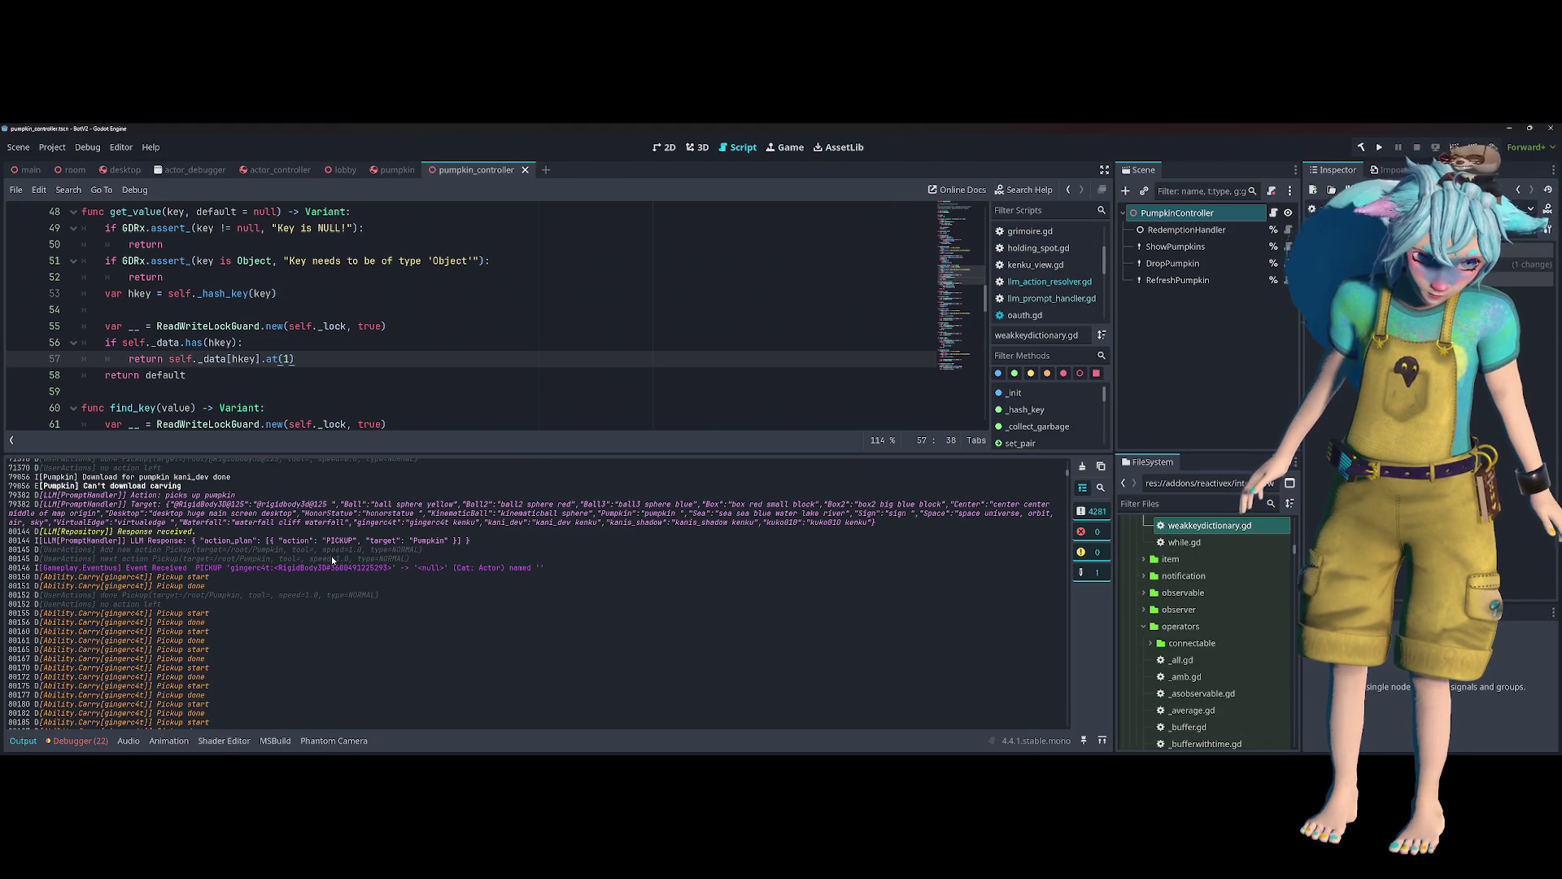
{"action": "left_click", "coordinate": [537, 277]}
{"action": "scroll", "coordinate": [1050, 276], "scroll_direction": "down", "scroll_amount": 5}
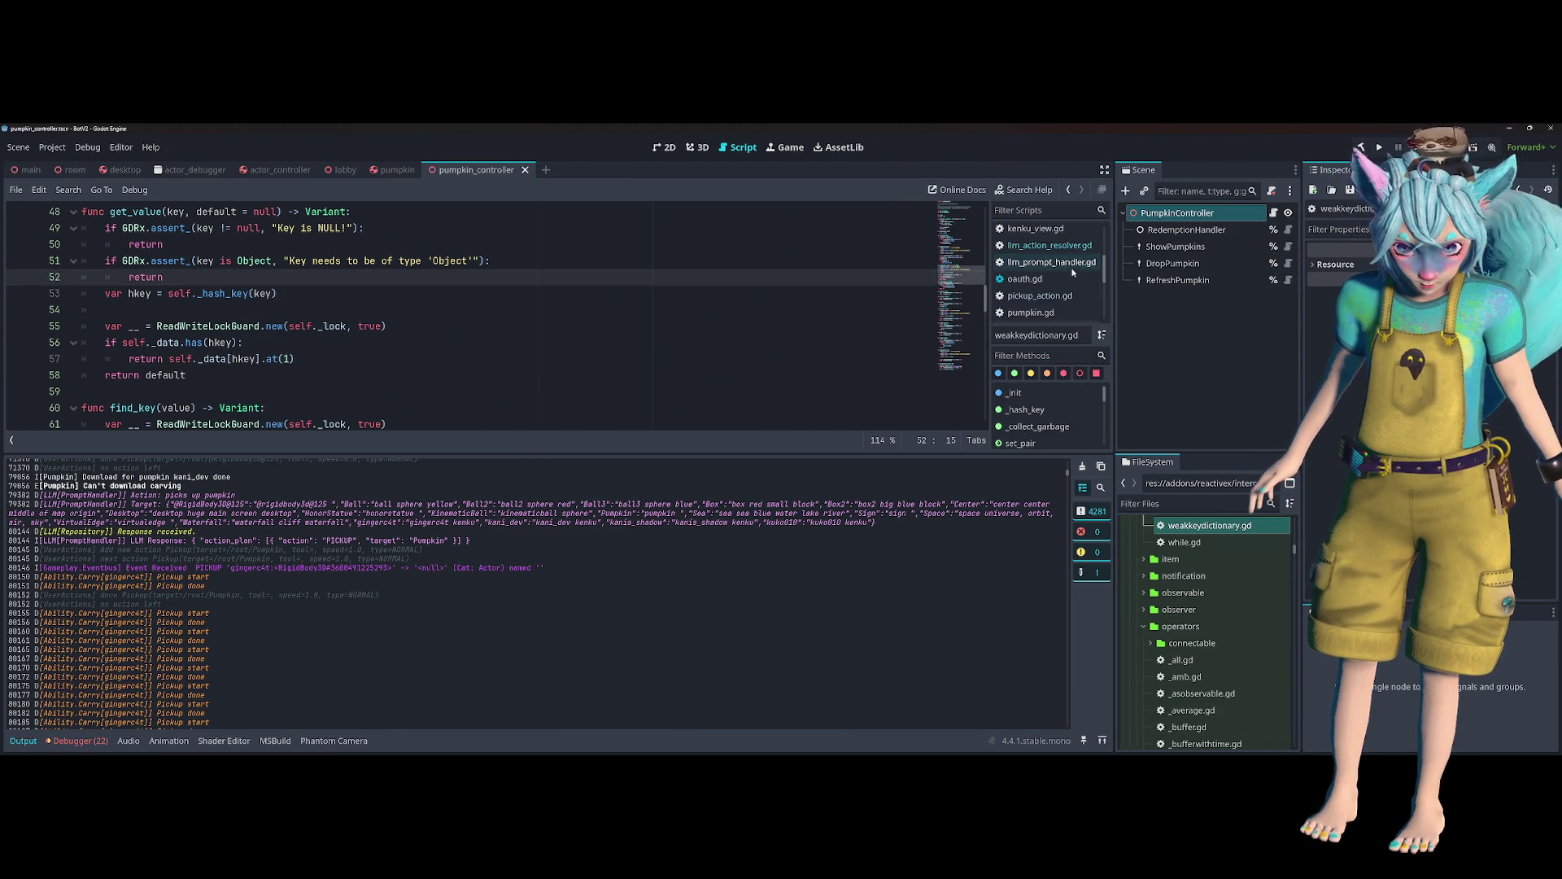
{"action": "scroll", "coordinate": [1069, 280], "scroll_direction": "down", "scroll_amount": 2}
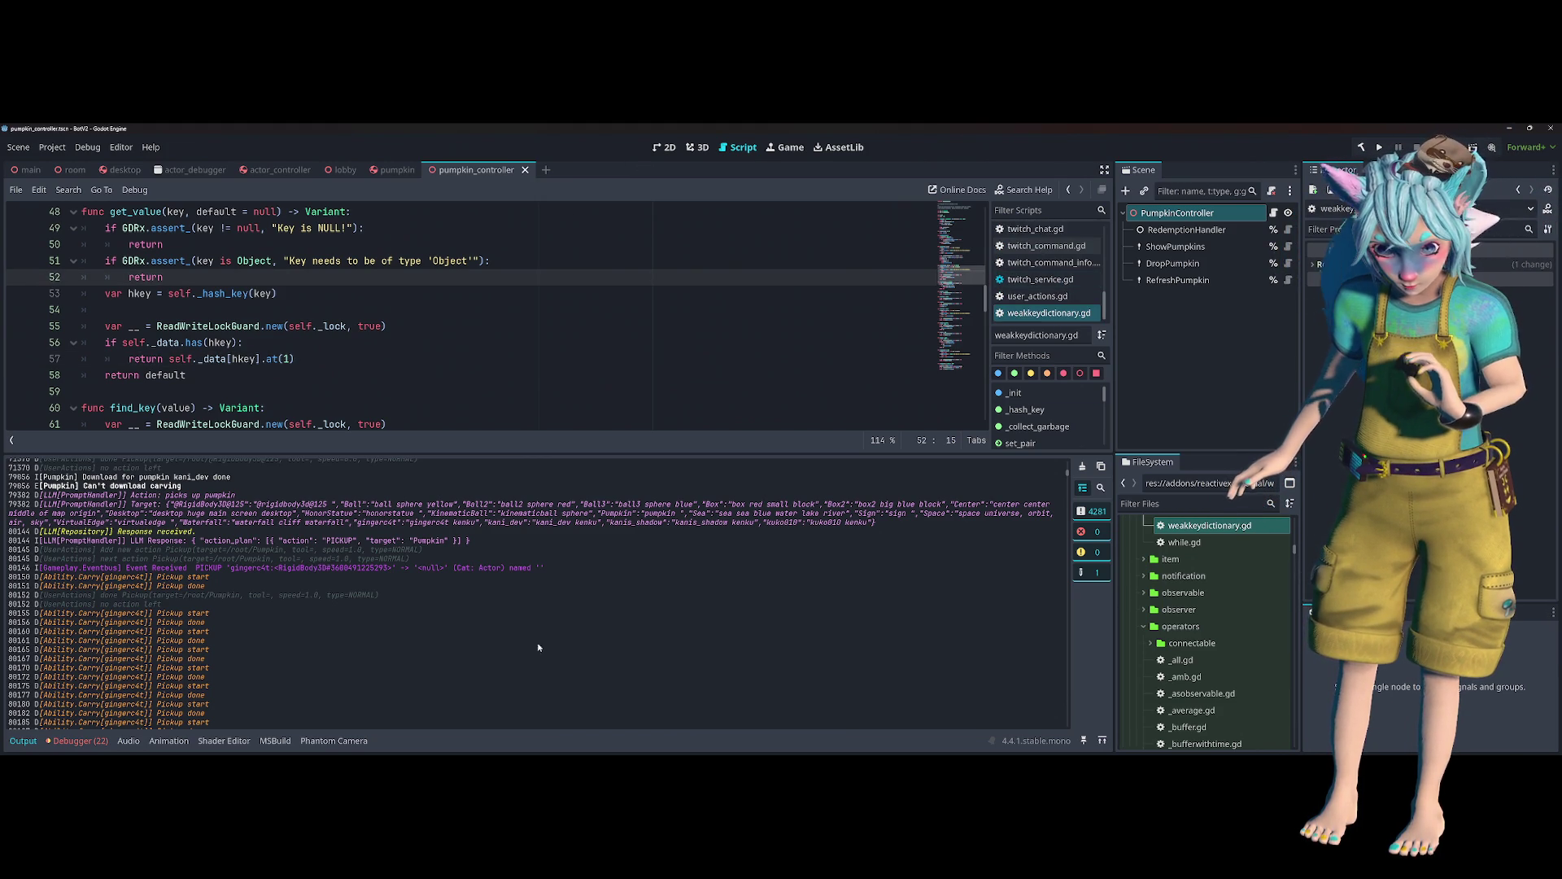
{"action": "left_click", "coordinate": [23, 741]}
{"action": "left_click", "coordinate": [1040, 282]}
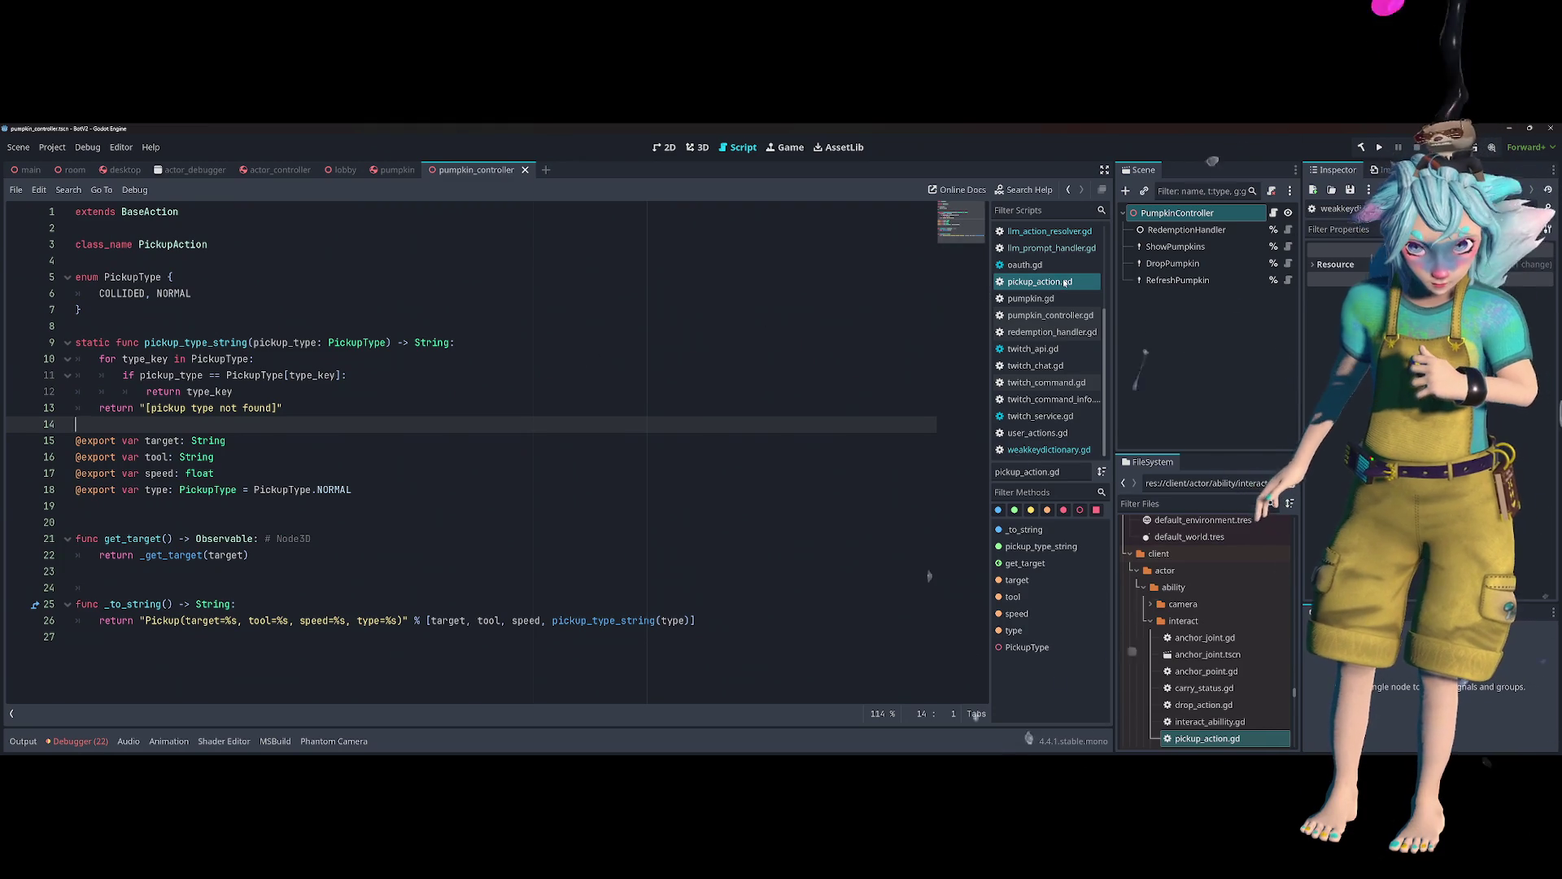
{"action": "left_click", "coordinate": [1062, 299]}
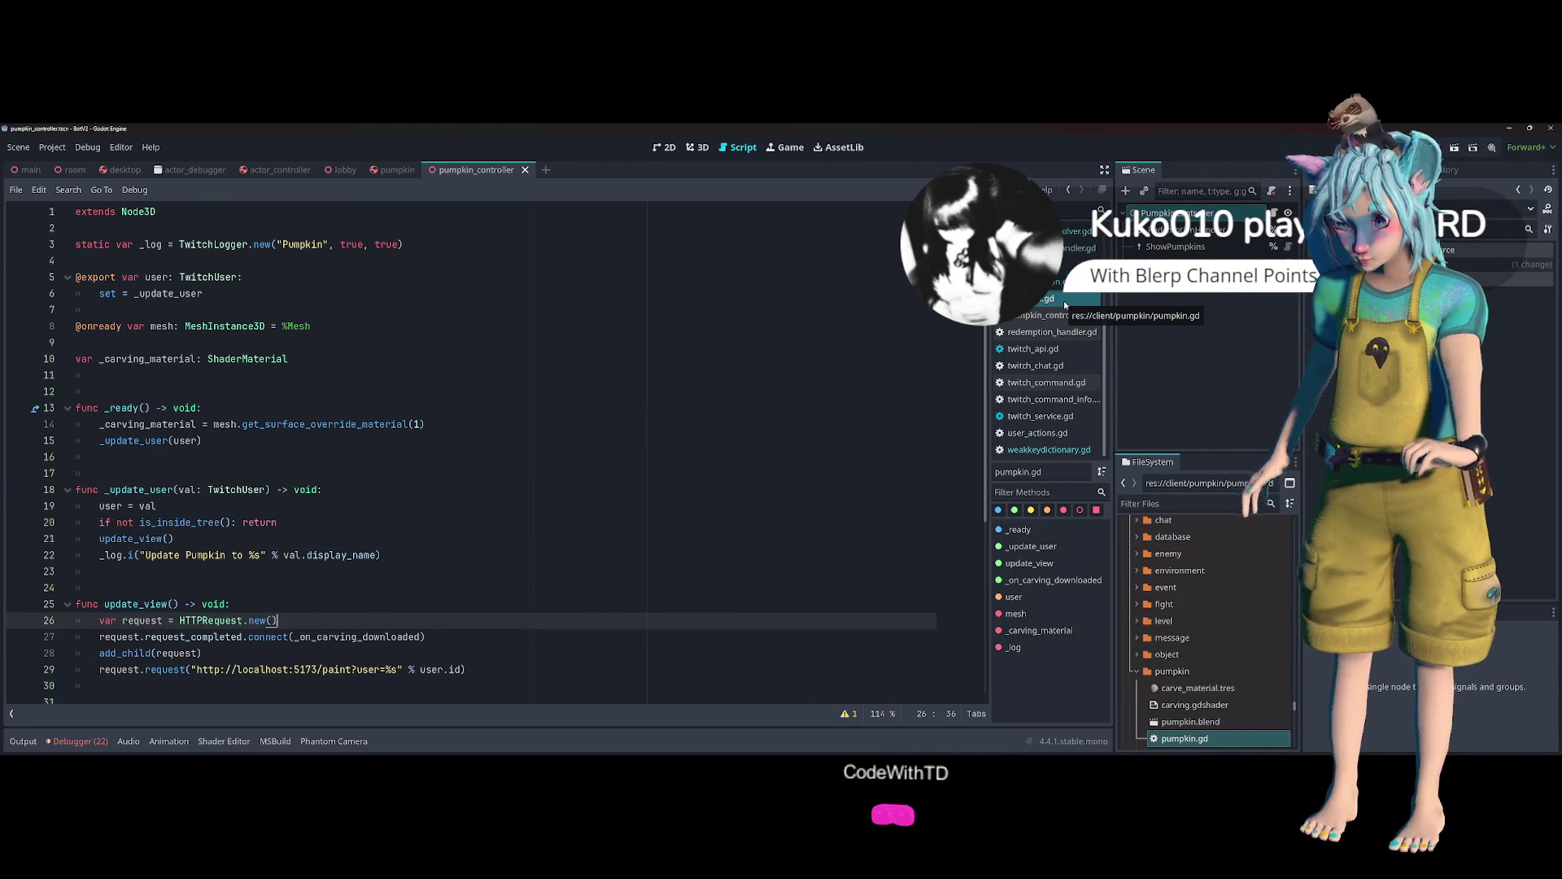
{"action": "left_click", "coordinate": [439, 476]}
{"action": "scroll", "coordinate": [438, 481], "scroll_direction": "down", "scroll_amount": 4}
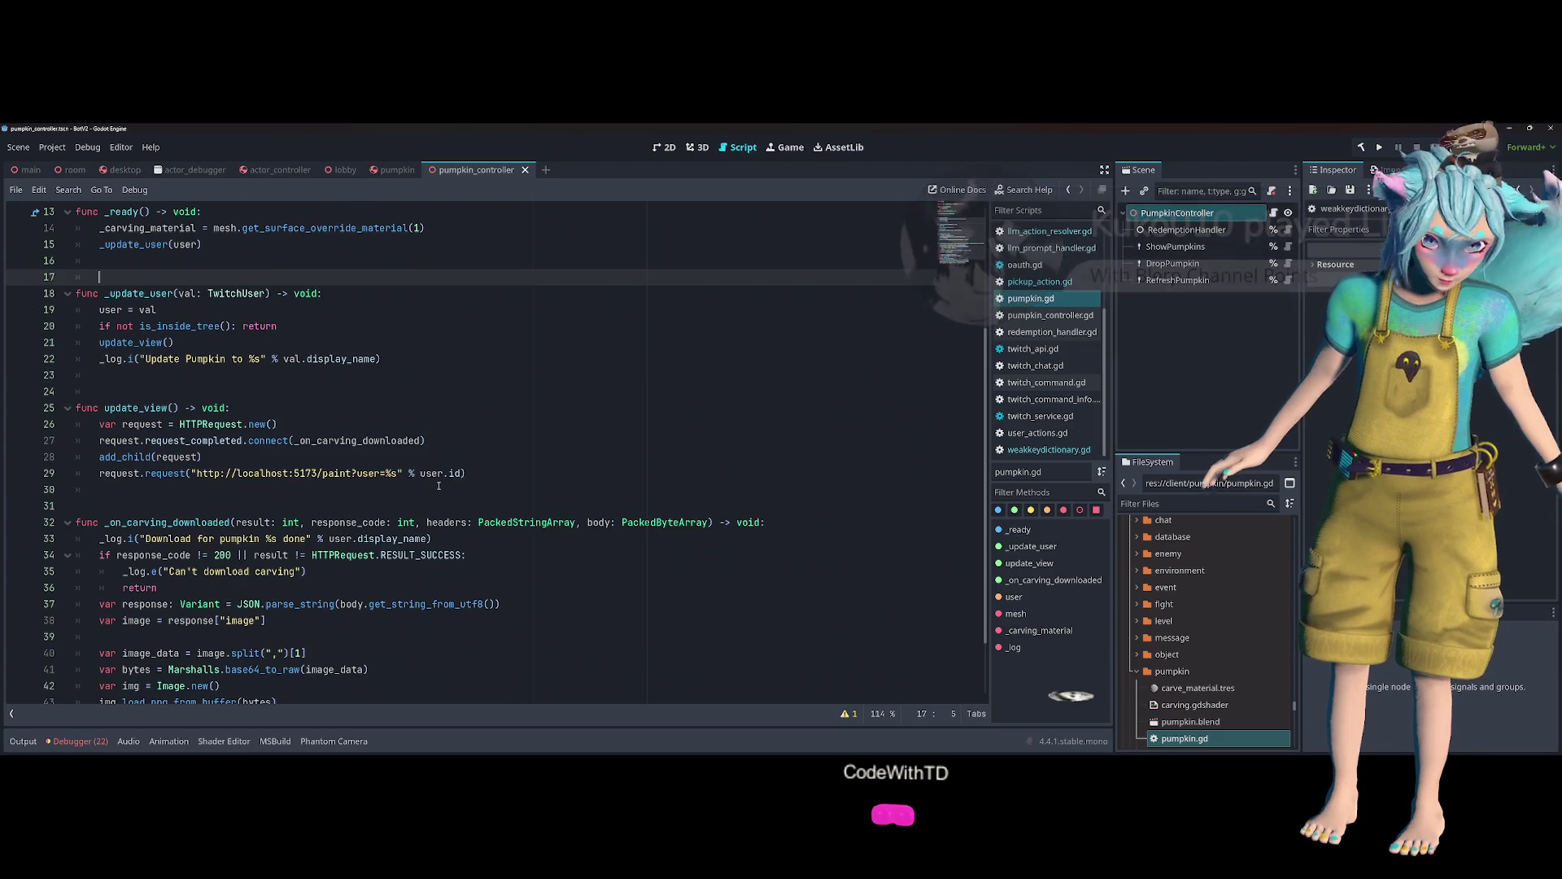
{"action": "scroll", "coordinate": [438, 486], "scroll_direction": "up", "scroll_amount": 2}
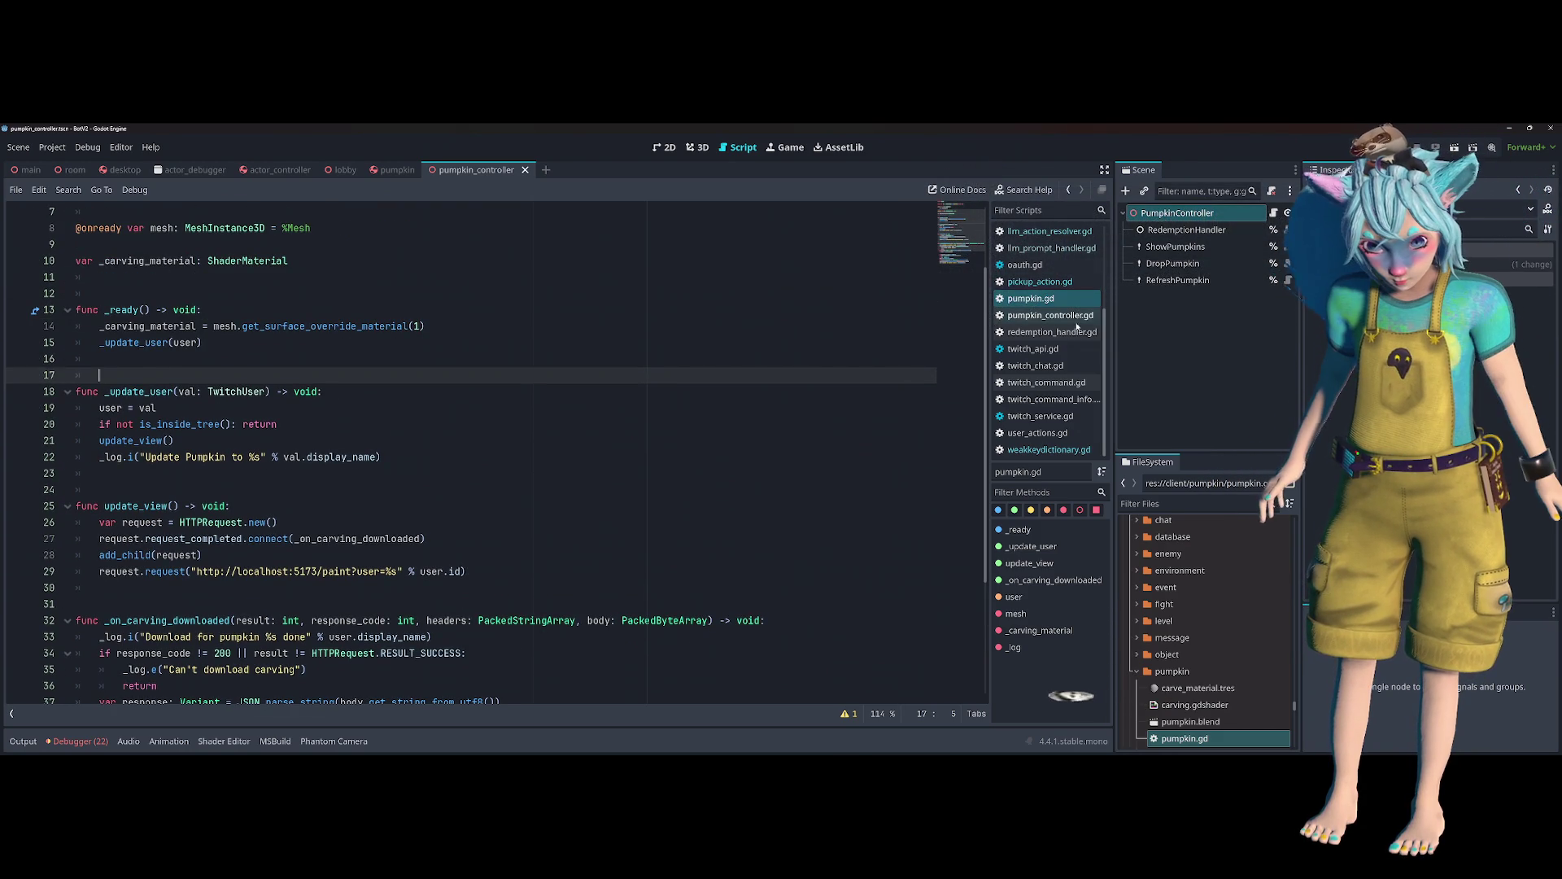
- Close twitch_api, twitch_chat, twitch_command, twitch_command_info, twitch_service and weakkeydictionary scripts
{"action": "middle_click", "coordinate": [1066, 351]}
{"action": "middle_click", "coordinate": [1068, 365]}
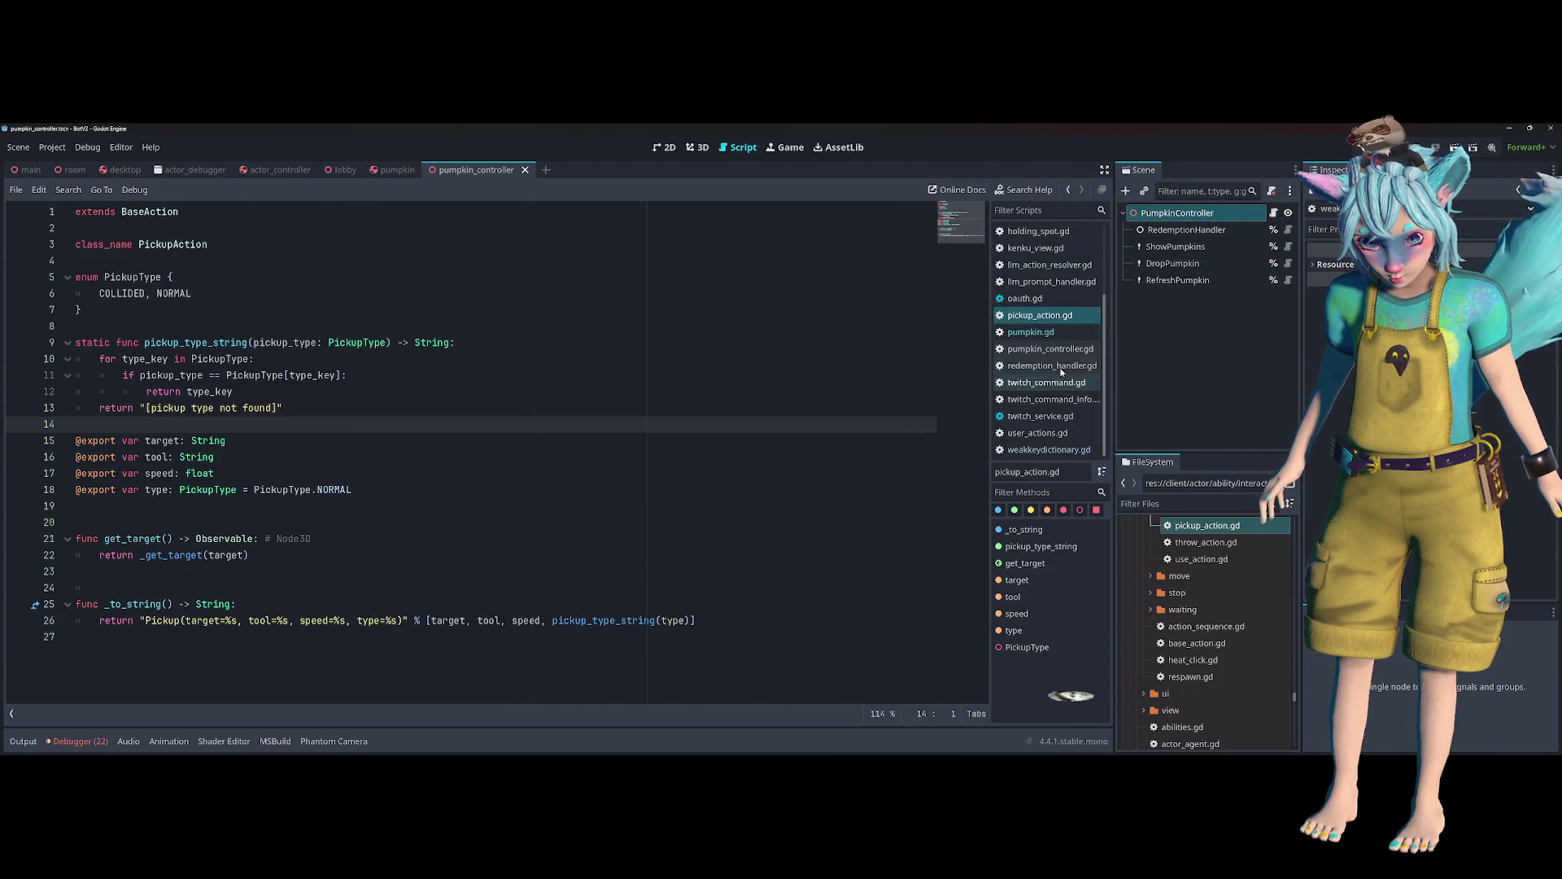
{"action": "middle_click", "coordinate": [1074, 382]}
{"action": "middle_click", "coordinate": [1084, 405]}
{"action": "middle_click", "coordinate": [1070, 433]}
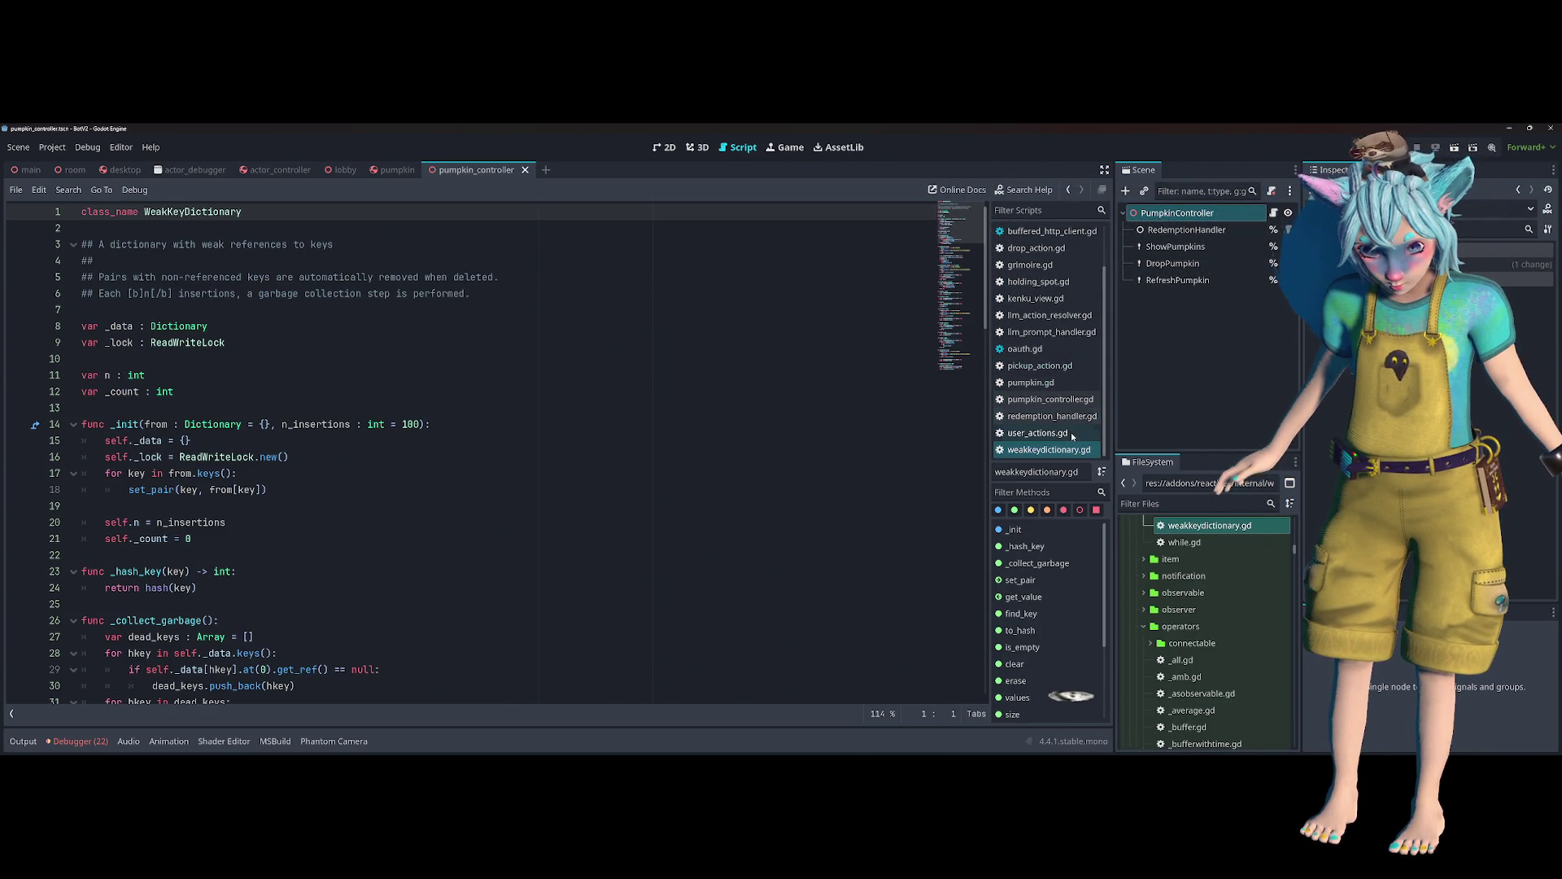
{"action": "middle_click", "coordinate": [1066, 449]}
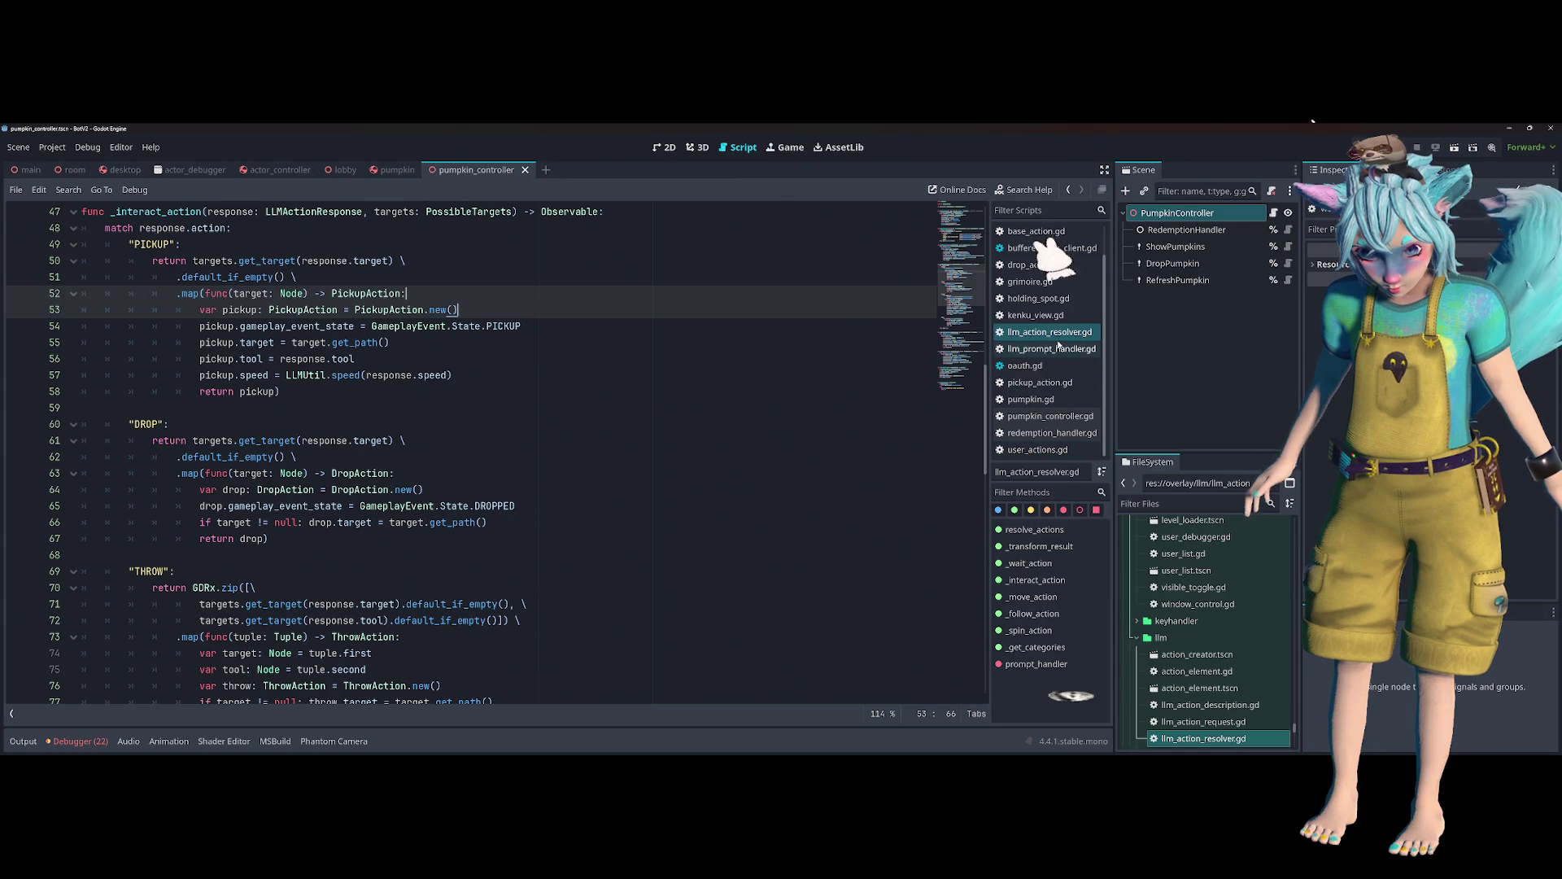
{"action": "scroll", "coordinate": [540, 357], "scroll_direction": "down", "scroll_amount": 1}
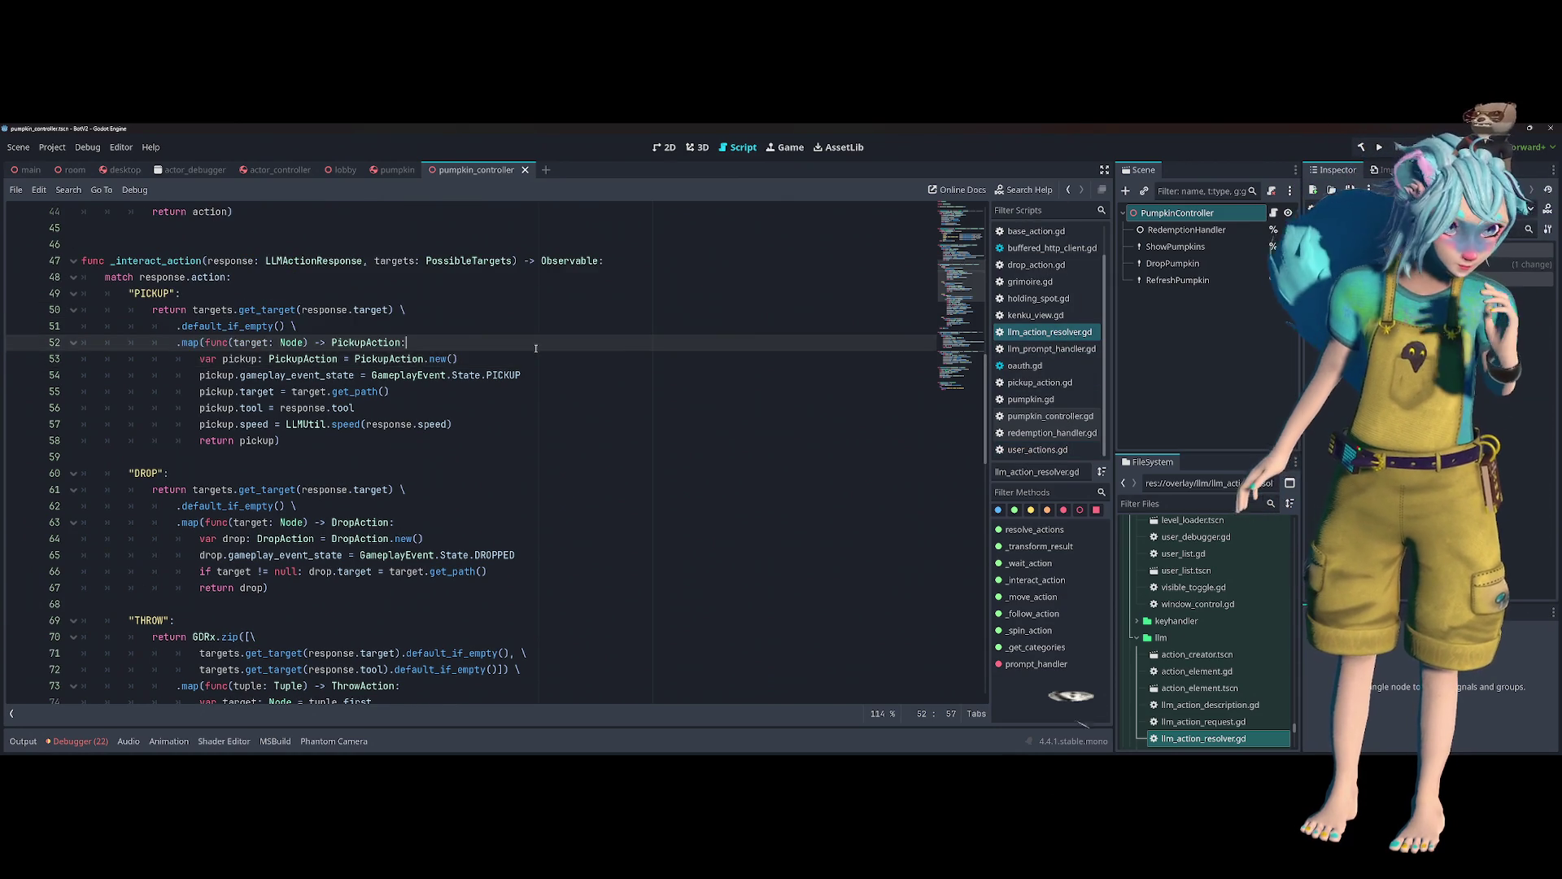
{"action": "scroll", "coordinate": [537, 354], "scroll_direction": "down", "scroll_amount": 1}
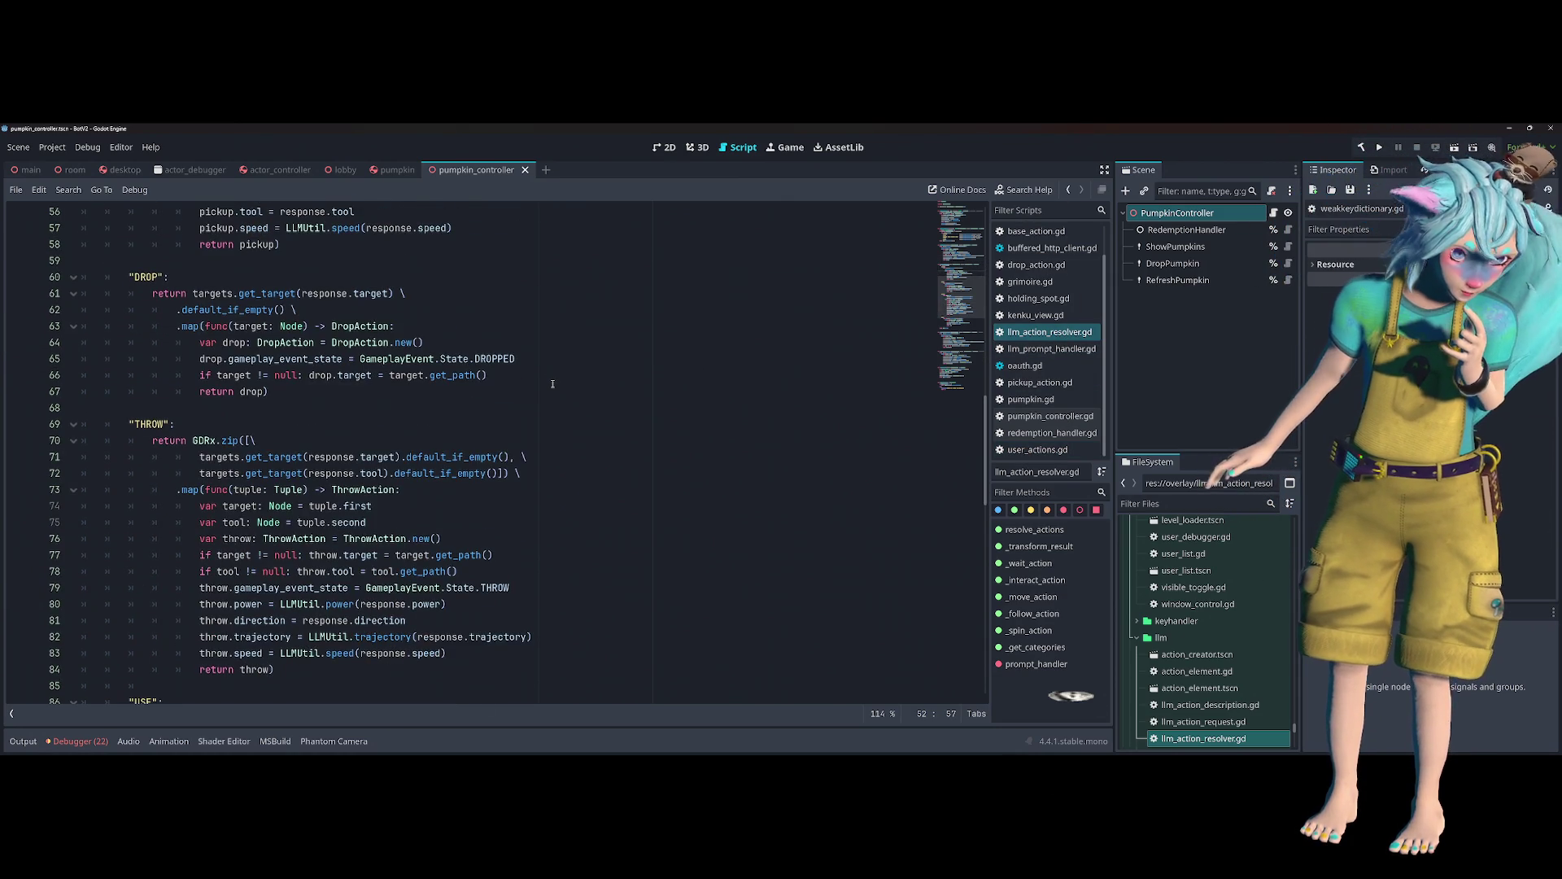
{"action": "scroll", "coordinate": [549, 375], "scroll_direction": "up", "scroll_amount": 2}
{"action": "scroll", "coordinate": [529, 399], "scroll_direction": "up", "scroll_amount": 1}
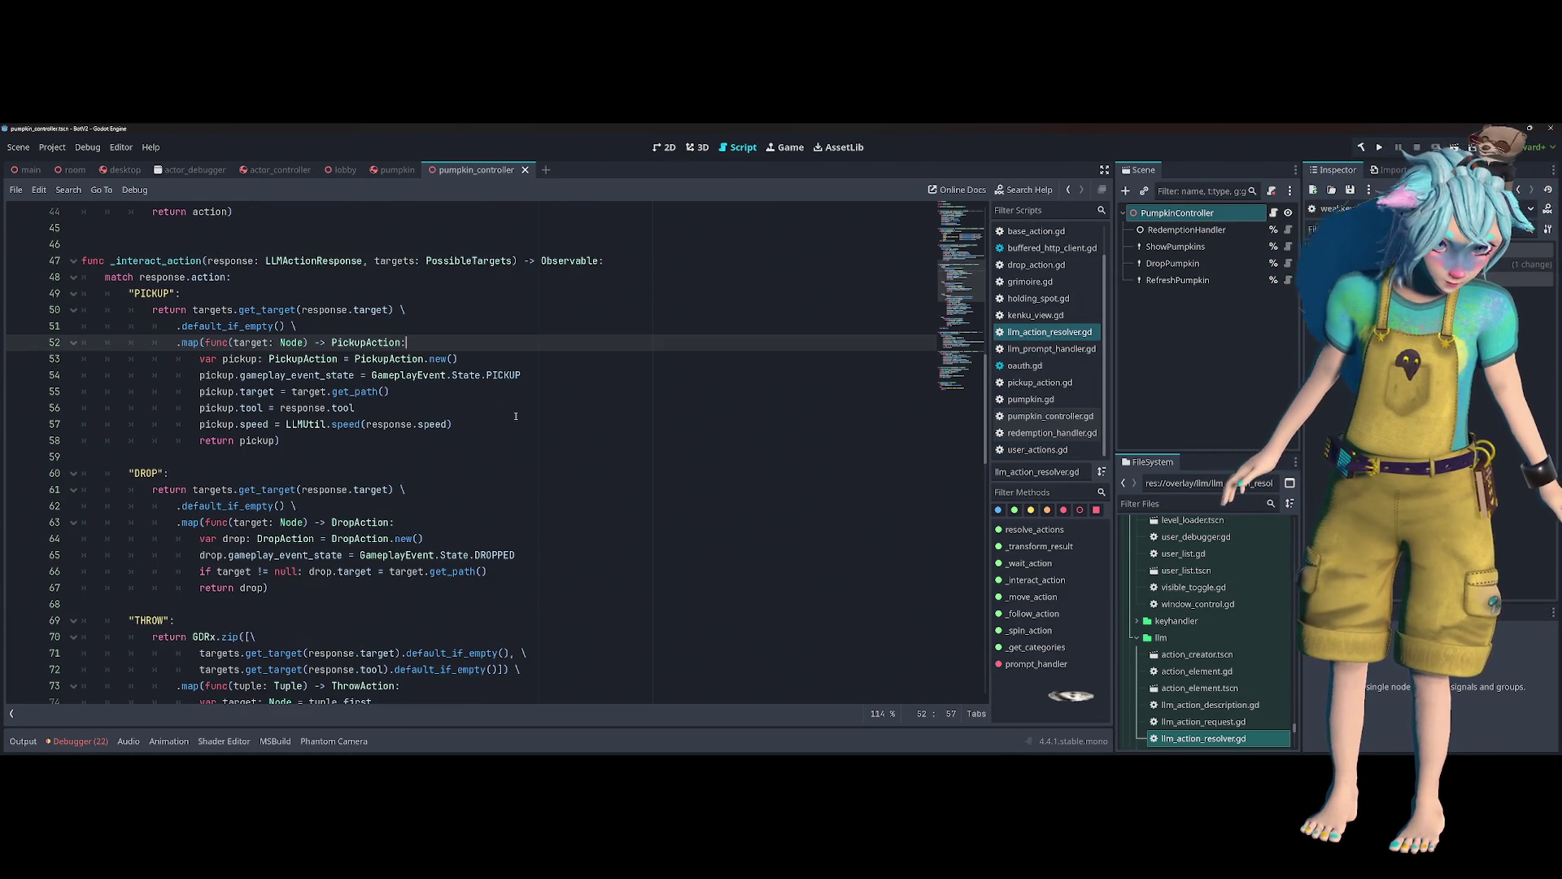
{"action": "left_click", "coordinate": [358, 538]}
{"action": "key", "text": "Up"}
{"action": "key", "text": "Up"}
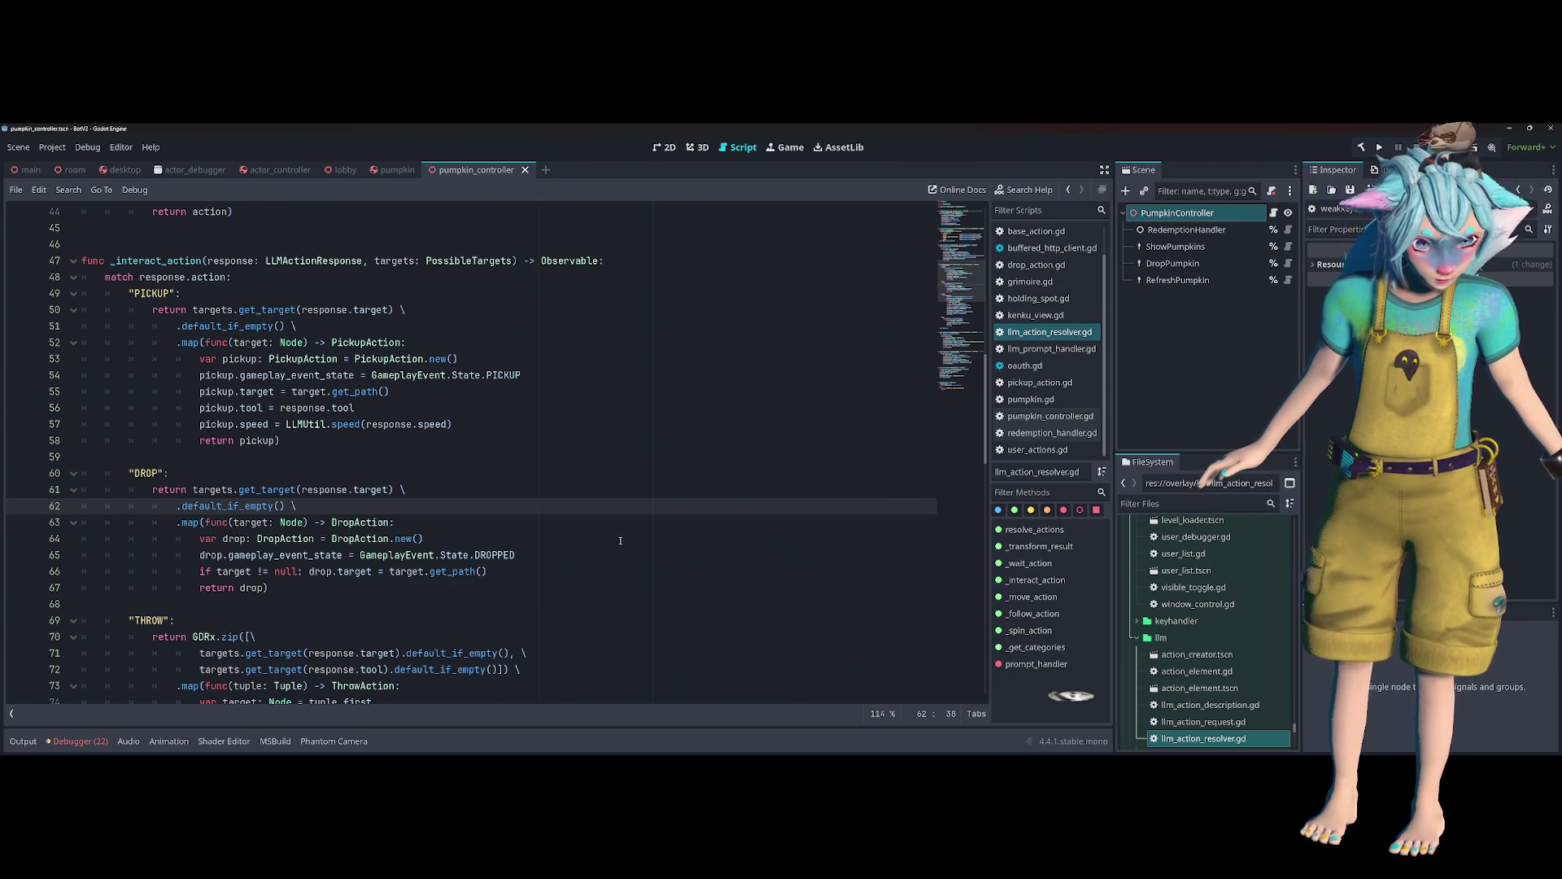
{"action": "left_click", "coordinate": [313, 434]}
{"action": "double_click", "coordinate": [303, 359]}
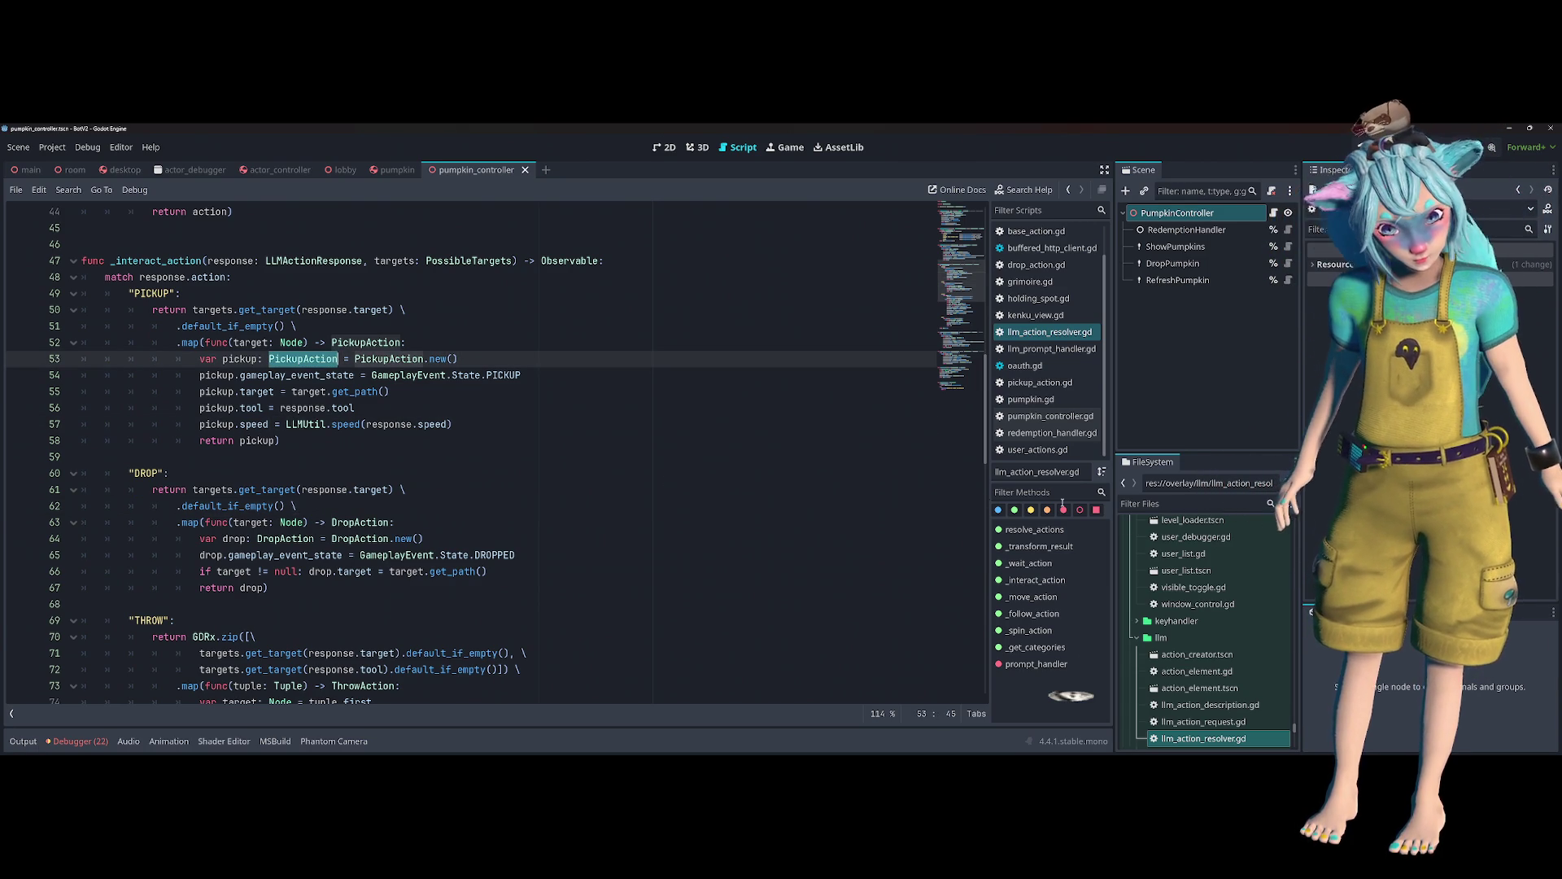
{"action": "scroll", "coordinate": [1147, 554], "scroll_direction": "down", "scroll_amount": 3}
{"action": "scroll", "coordinate": [1147, 553], "scroll_direction": "down", "scroll_amount": 3}
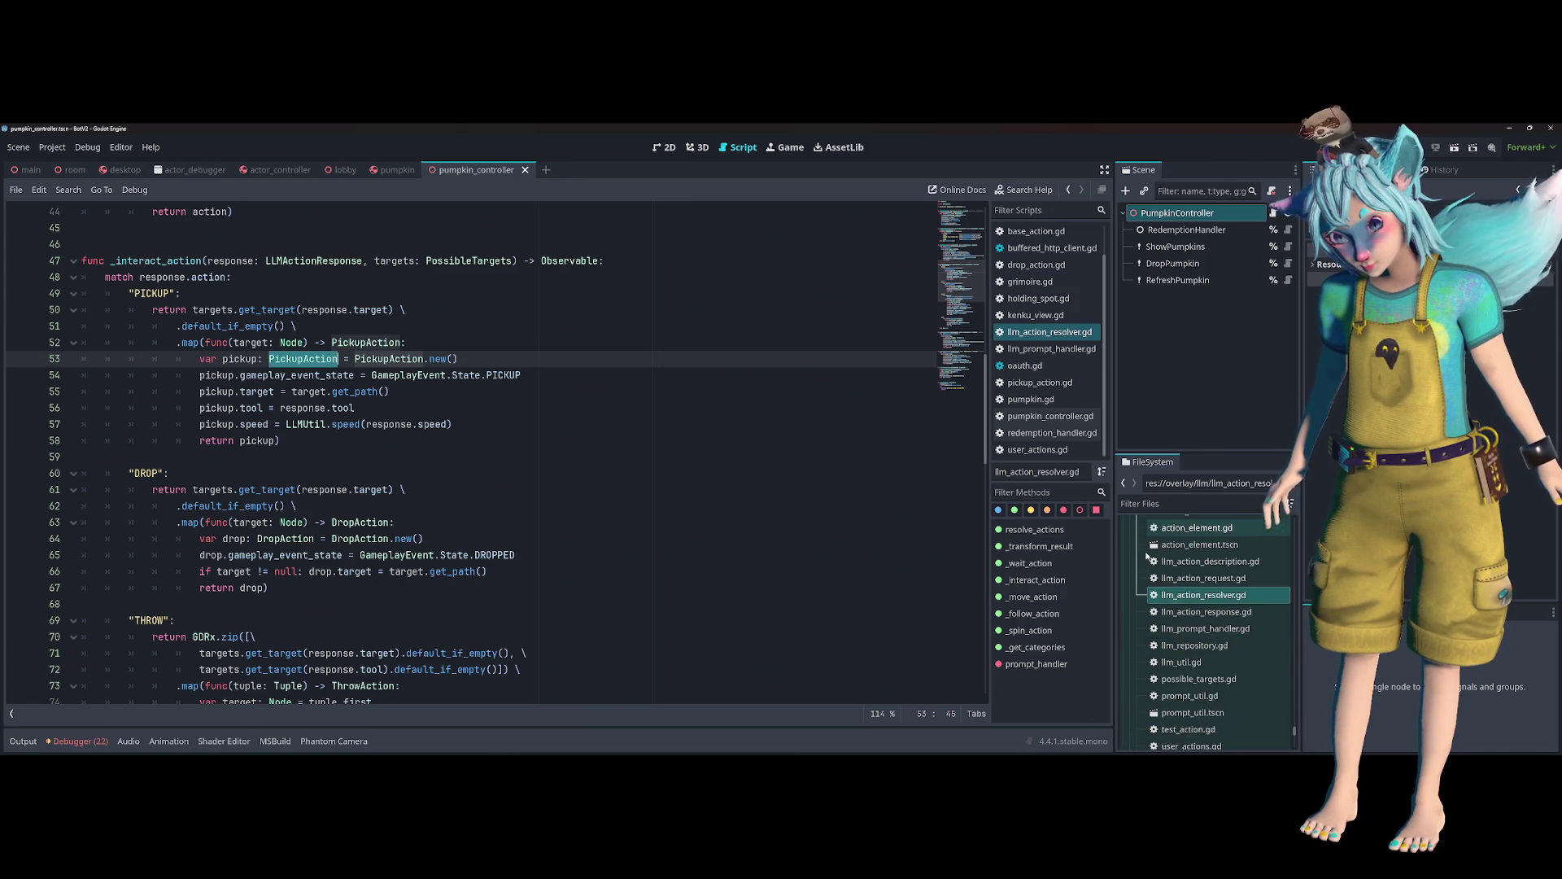
{"action": "scroll", "coordinate": [1147, 555], "scroll_direction": "down", "scroll_amount": 1}
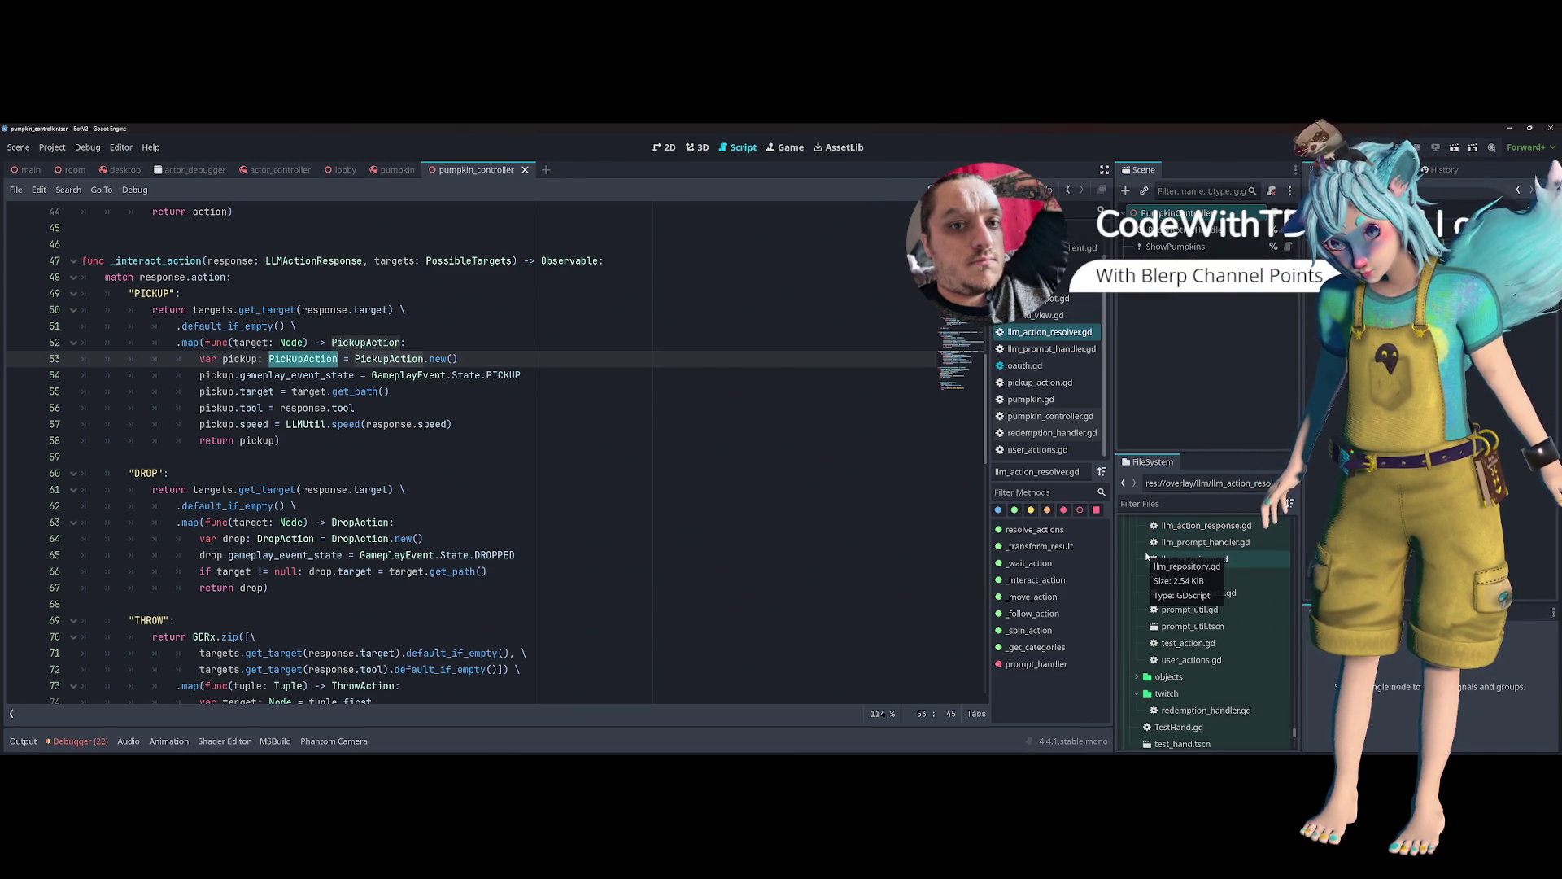
{"action": "scroll", "coordinate": [1148, 557], "scroll_direction": "down", "scroll_amount": 1}
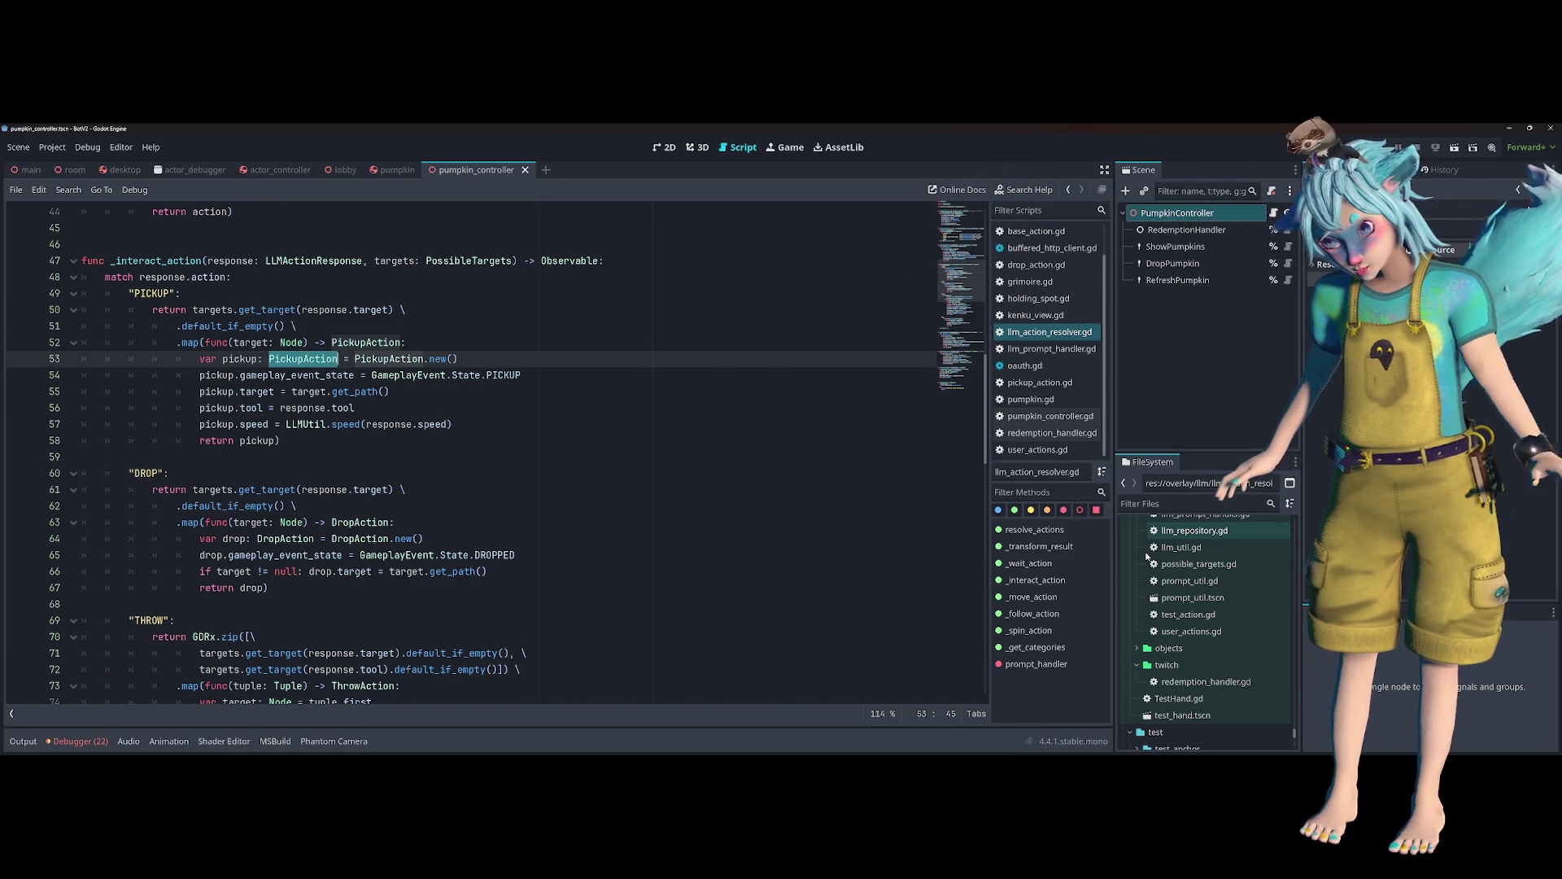
{"action": "scroll", "coordinate": [1148, 557], "scroll_direction": "up", "scroll_amount": 2}
{"action": "scroll", "coordinate": [1148, 557], "scroll_direction": "up", "scroll_amount": 3}
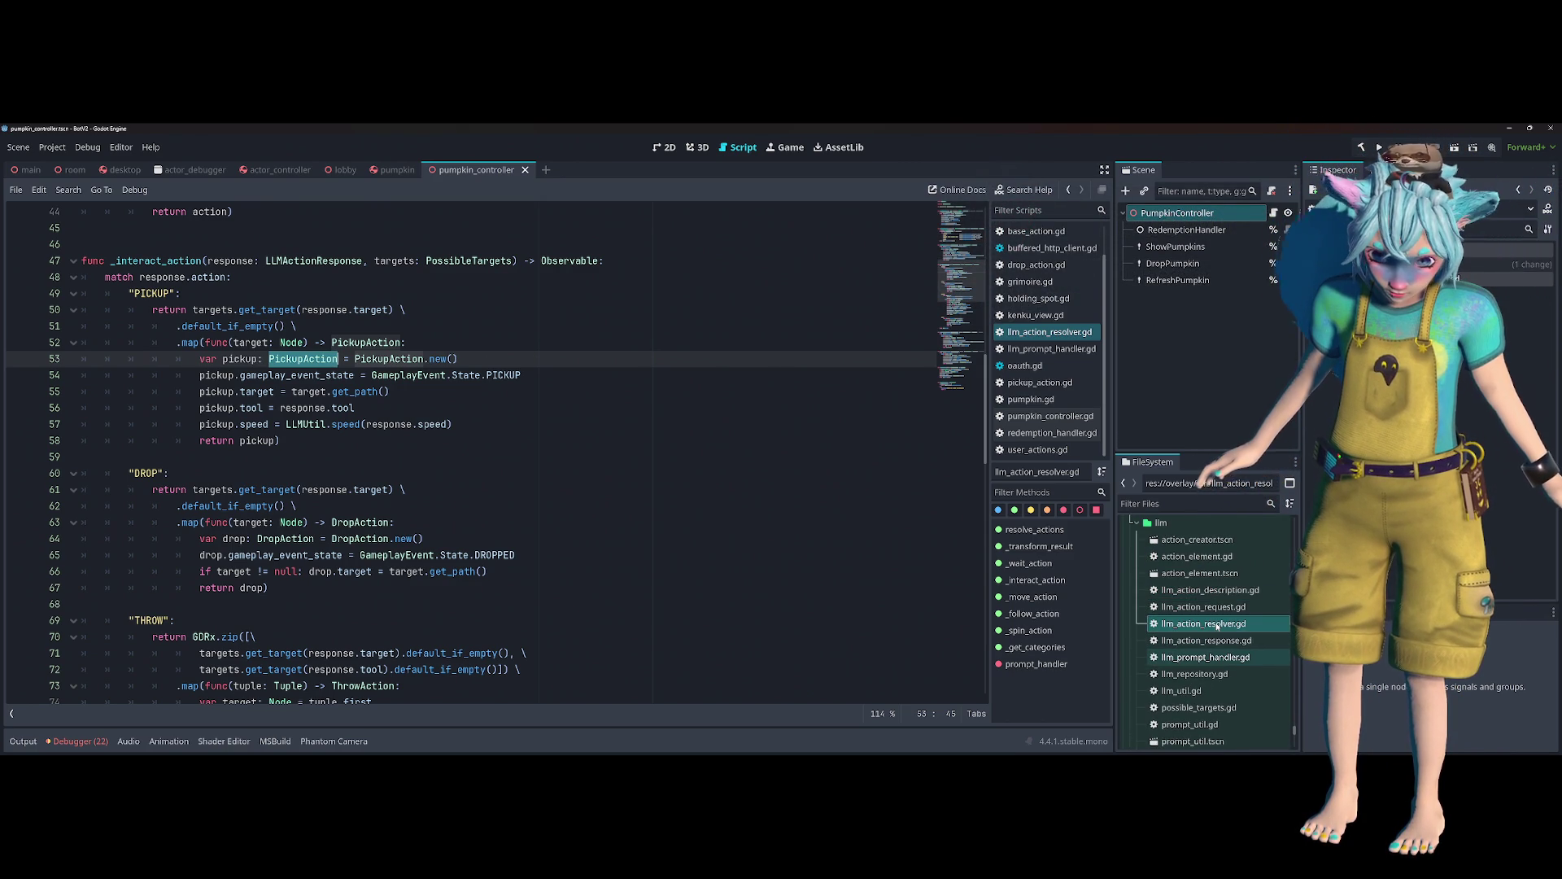
- Collapse the llm and debug folders in the overlay project's FileSystem tree
{"action": "scroll", "coordinate": [1209, 606], "scroll_direction": "up", "scroll_amount": 1}
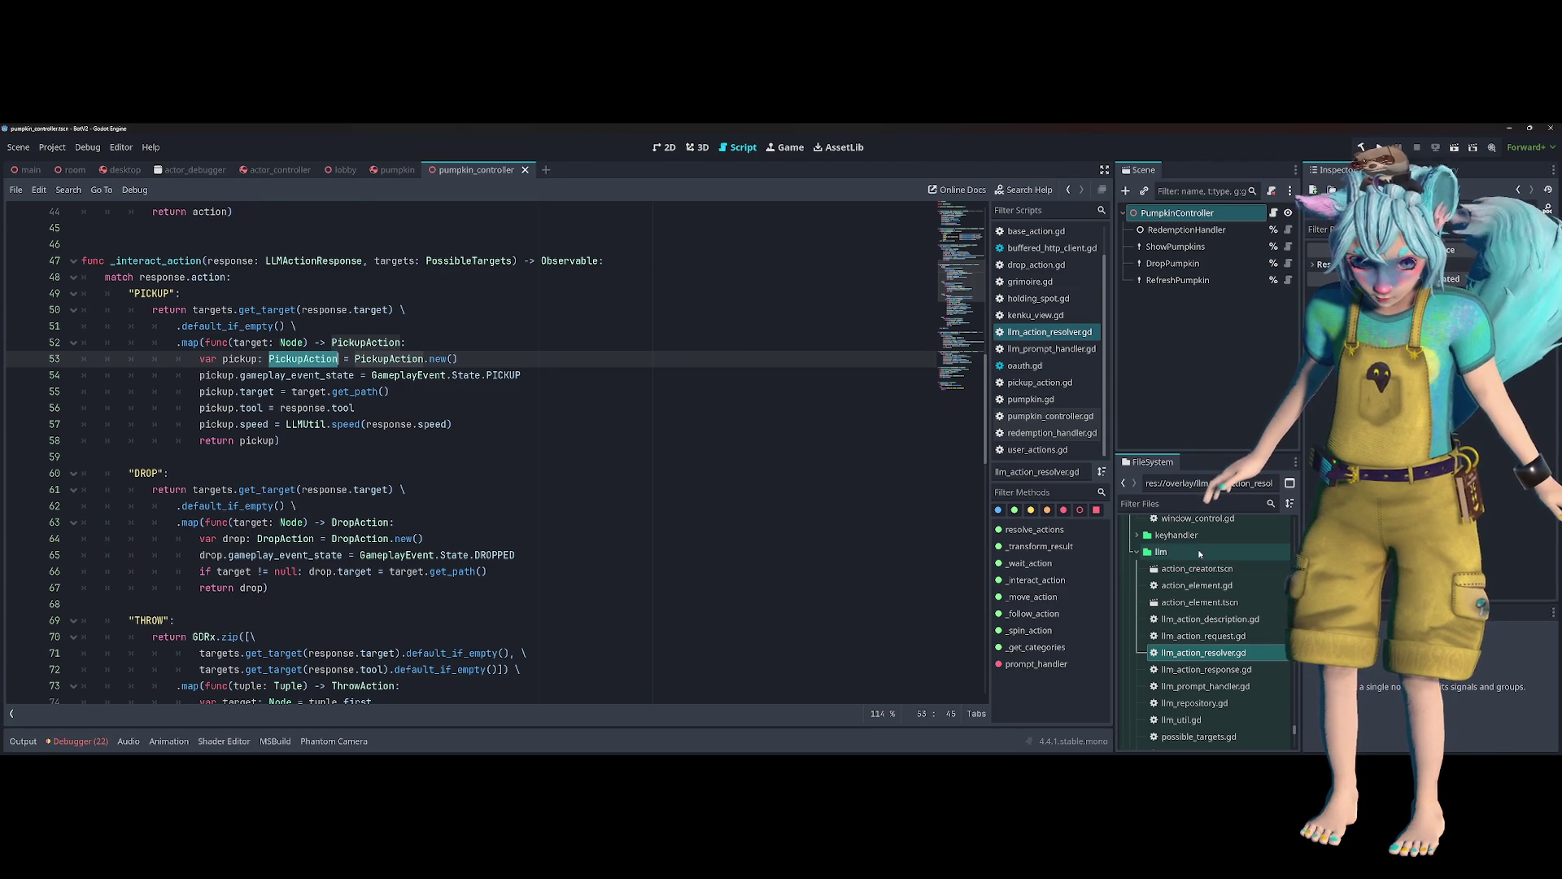
{"action": "double_click", "coordinate": [1162, 551]}
{"action": "scroll", "coordinate": [1199, 606], "scroll_direction": "up", "scroll_amount": 1}
{"action": "scroll", "coordinate": [1200, 603], "scroll_direction": "up", "scroll_amount": 6}
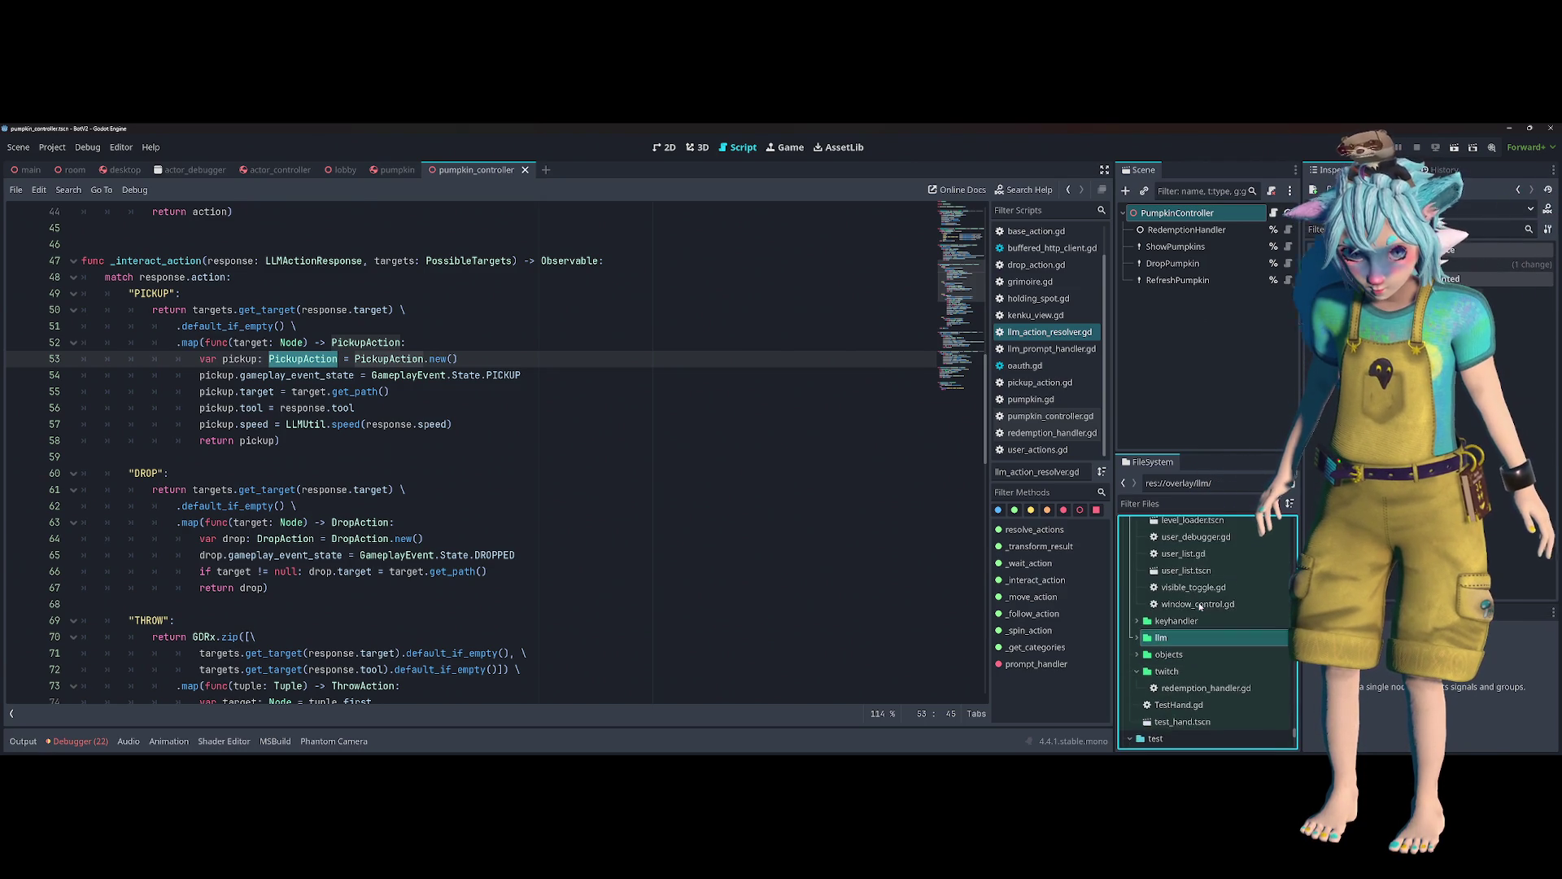
{"action": "scroll", "coordinate": [1205, 606], "scroll_direction": "up", "scroll_amount": 3}
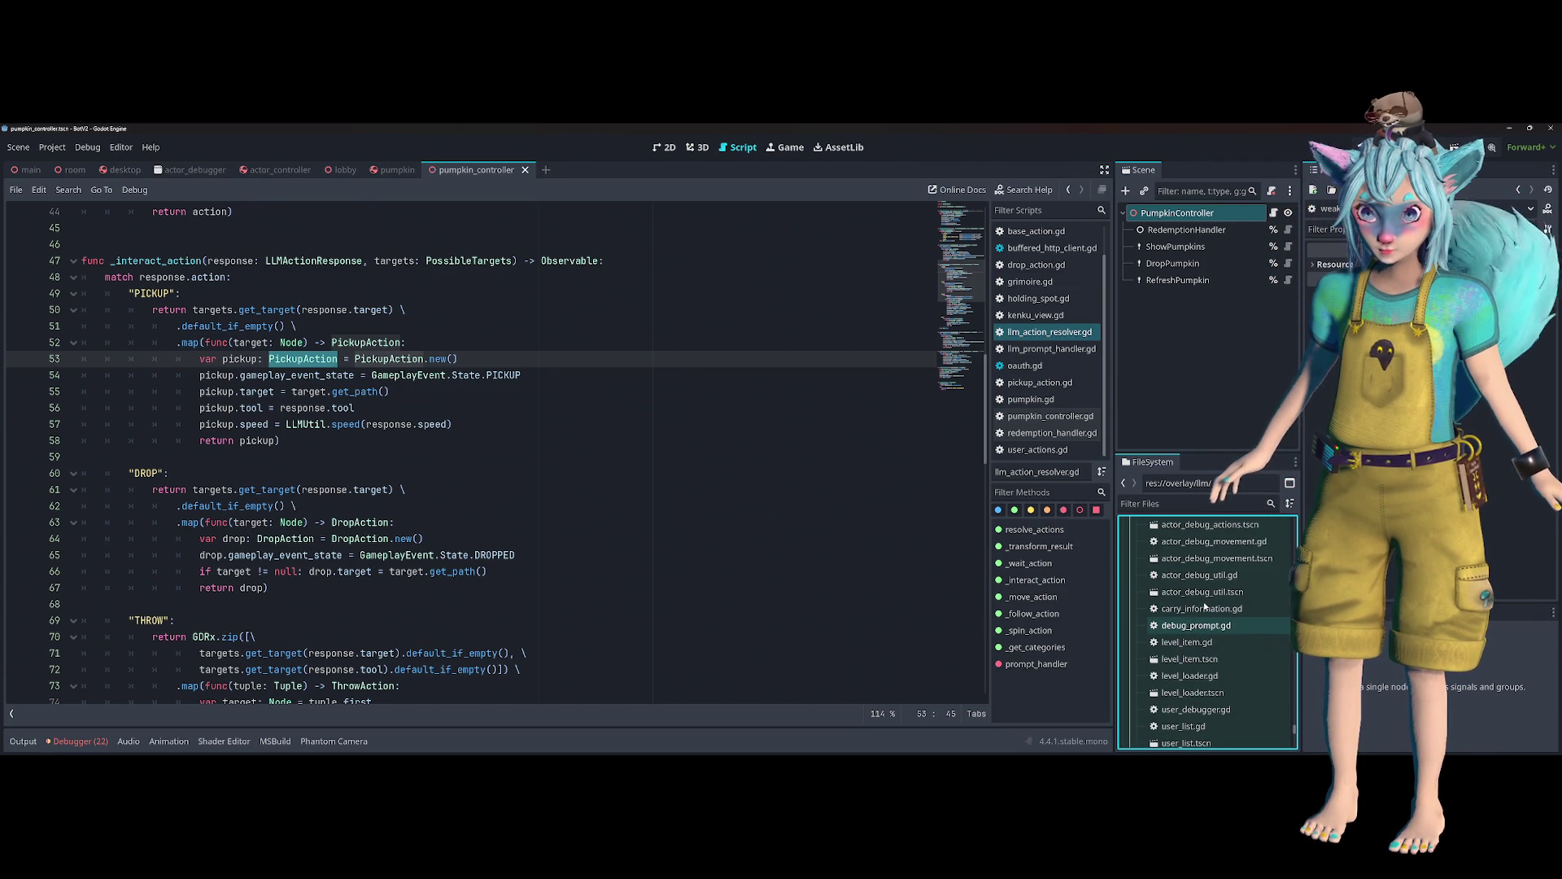
{"action": "scroll", "coordinate": [1206, 564], "scroll_direction": "up", "scroll_amount": 1}
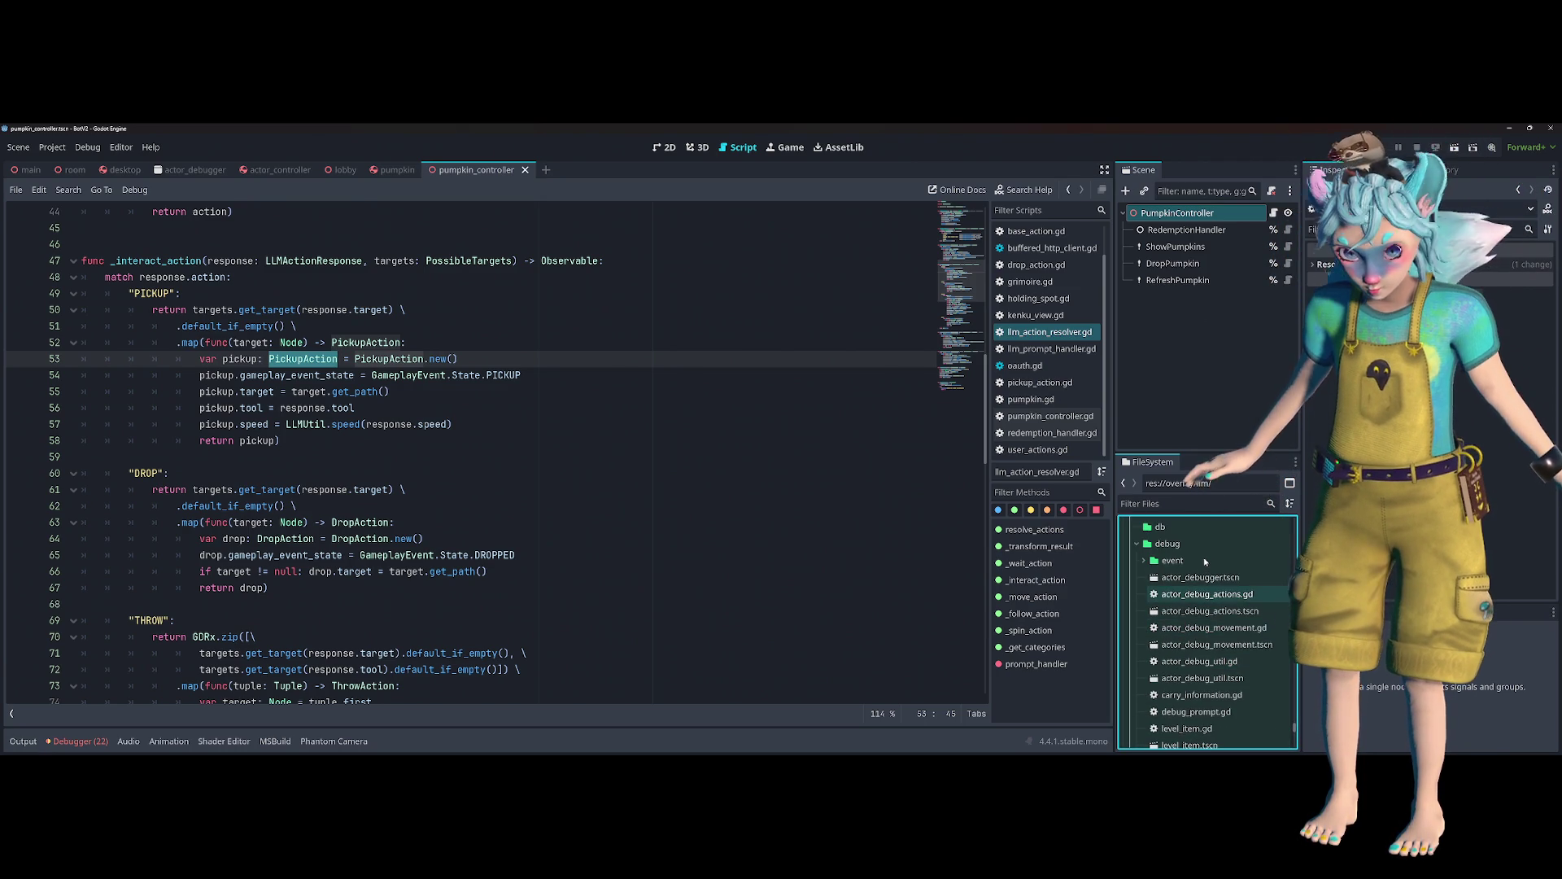
{"action": "left_click", "coordinate": [1206, 561]}
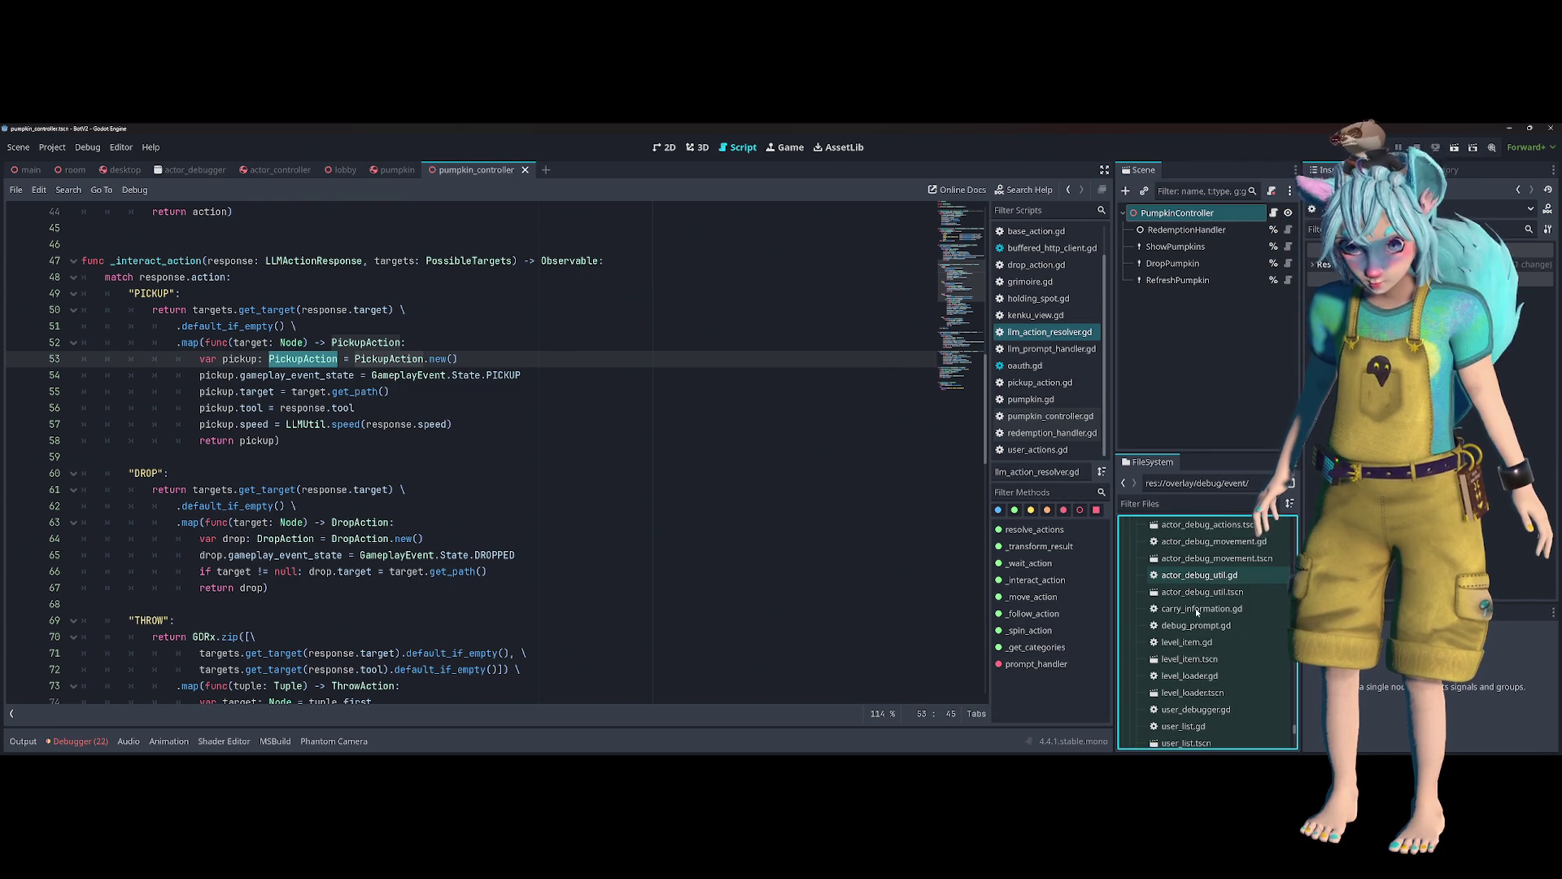
{"action": "scroll", "coordinate": [1201, 610], "scroll_direction": "down", "scroll_amount": 4}
{"action": "scroll", "coordinate": [1200, 642], "scroll_direction": "up", "scroll_amount": 4}
{"action": "scroll", "coordinate": [1200, 642], "scroll_direction": "up", "scroll_amount": 2}
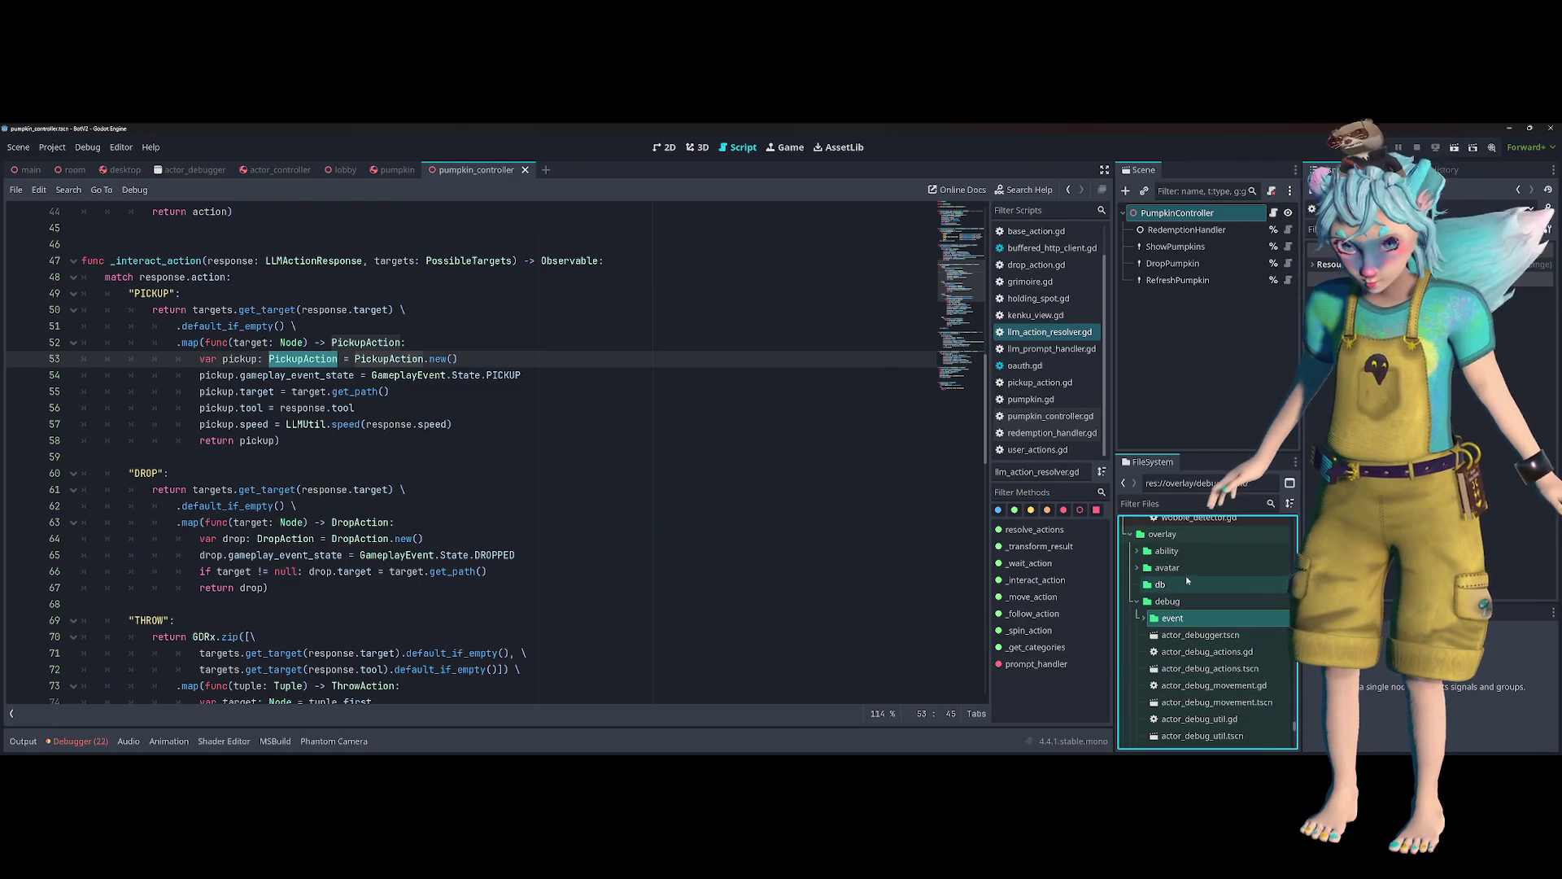
{"action": "double_click", "coordinate": [1172, 601]}
- Expand the ability folder to list ability_interact.tres, ability_move.tres, ability_wait.tres and llm_ability.gd
{"action": "double_click", "coordinate": [1186, 553]}
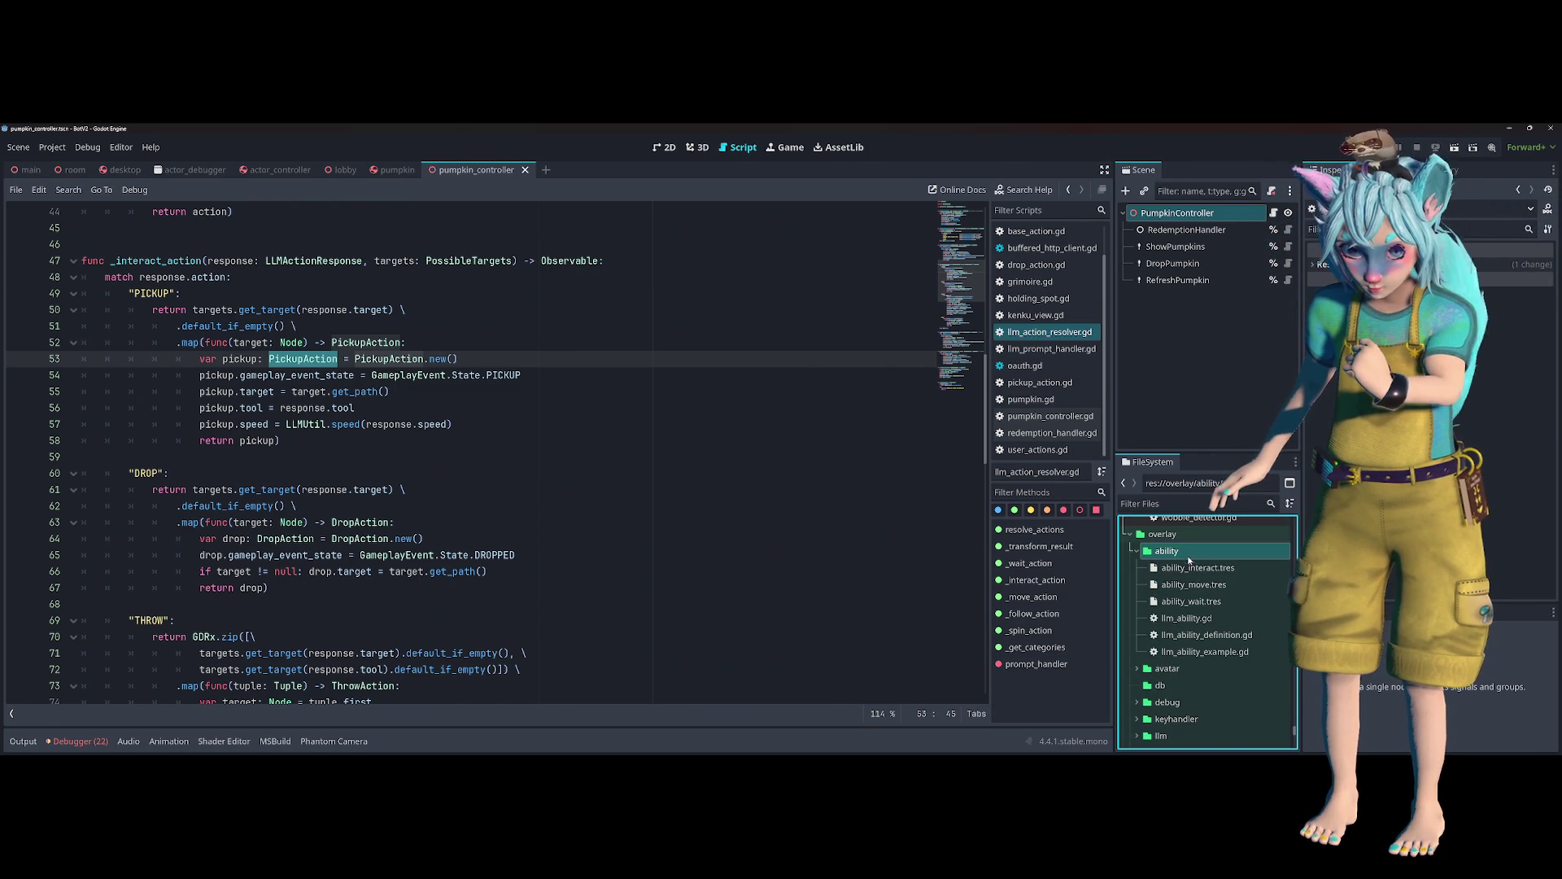
{"action": "scroll", "coordinate": [1188, 627], "scroll_direction": "down", "scroll_amount": 5}
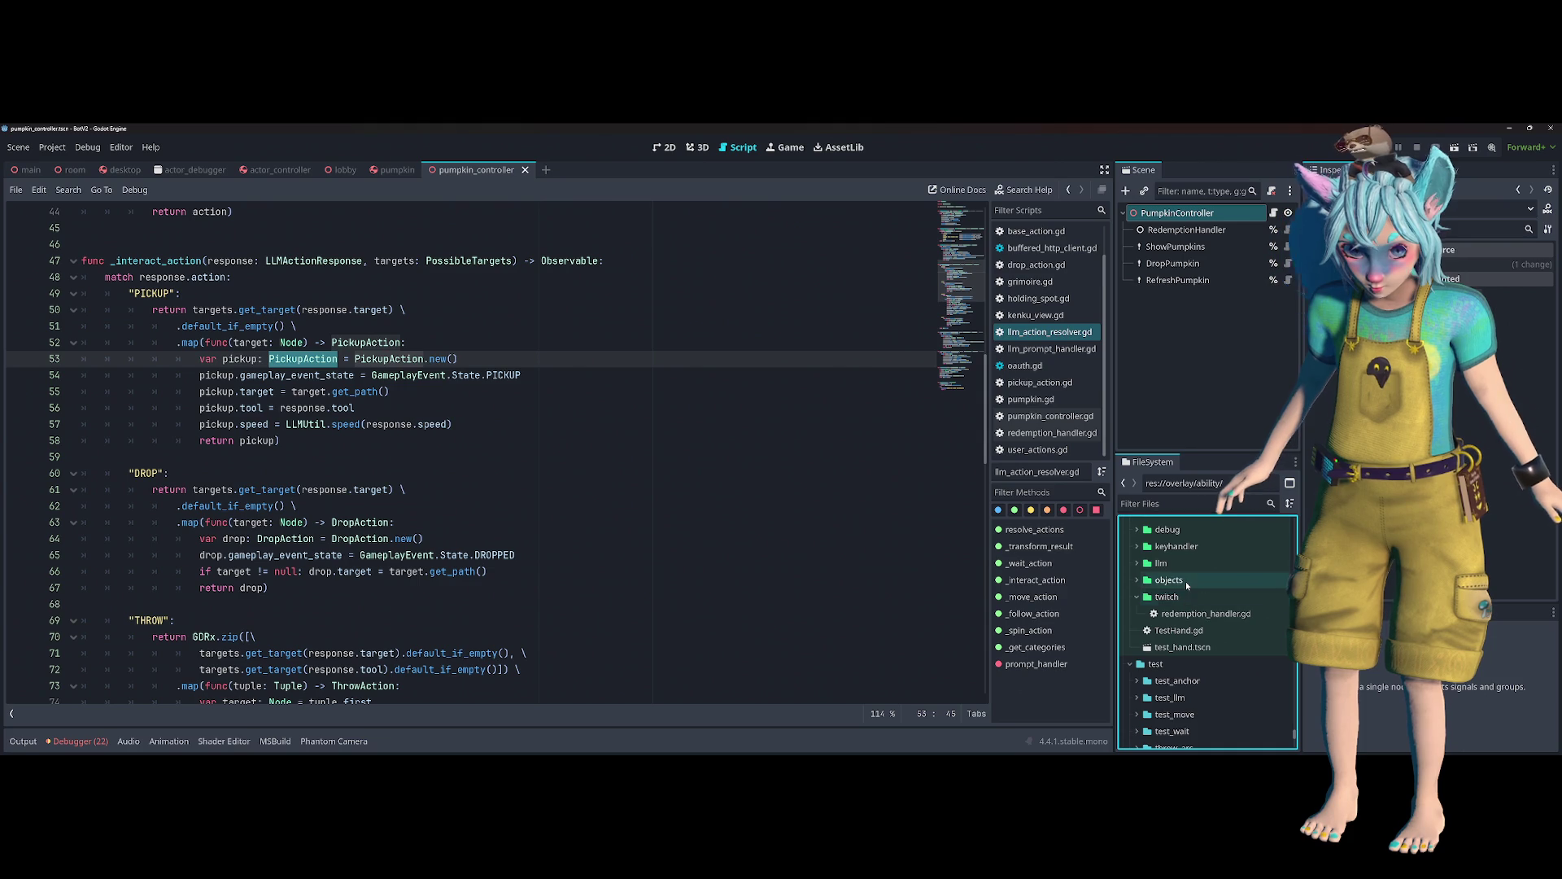
{"action": "scroll", "coordinate": [1185, 582], "scroll_direction": "up", "scroll_amount": 5}
{"action": "scroll", "coordinate": [1186, 614], "scroll_direction": "down", "scroll_amount": 10}
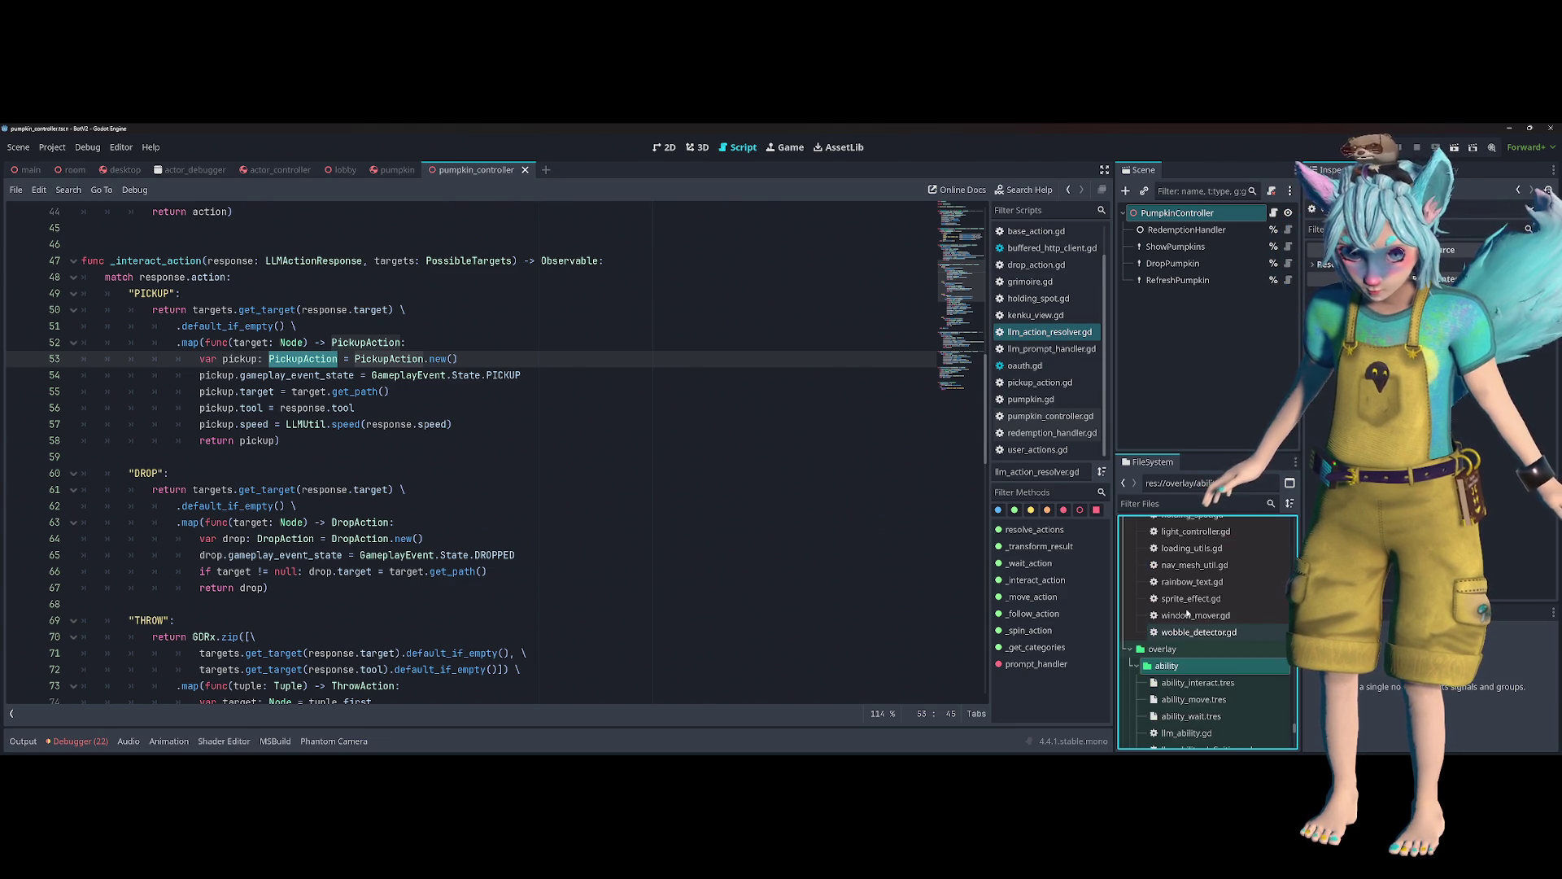
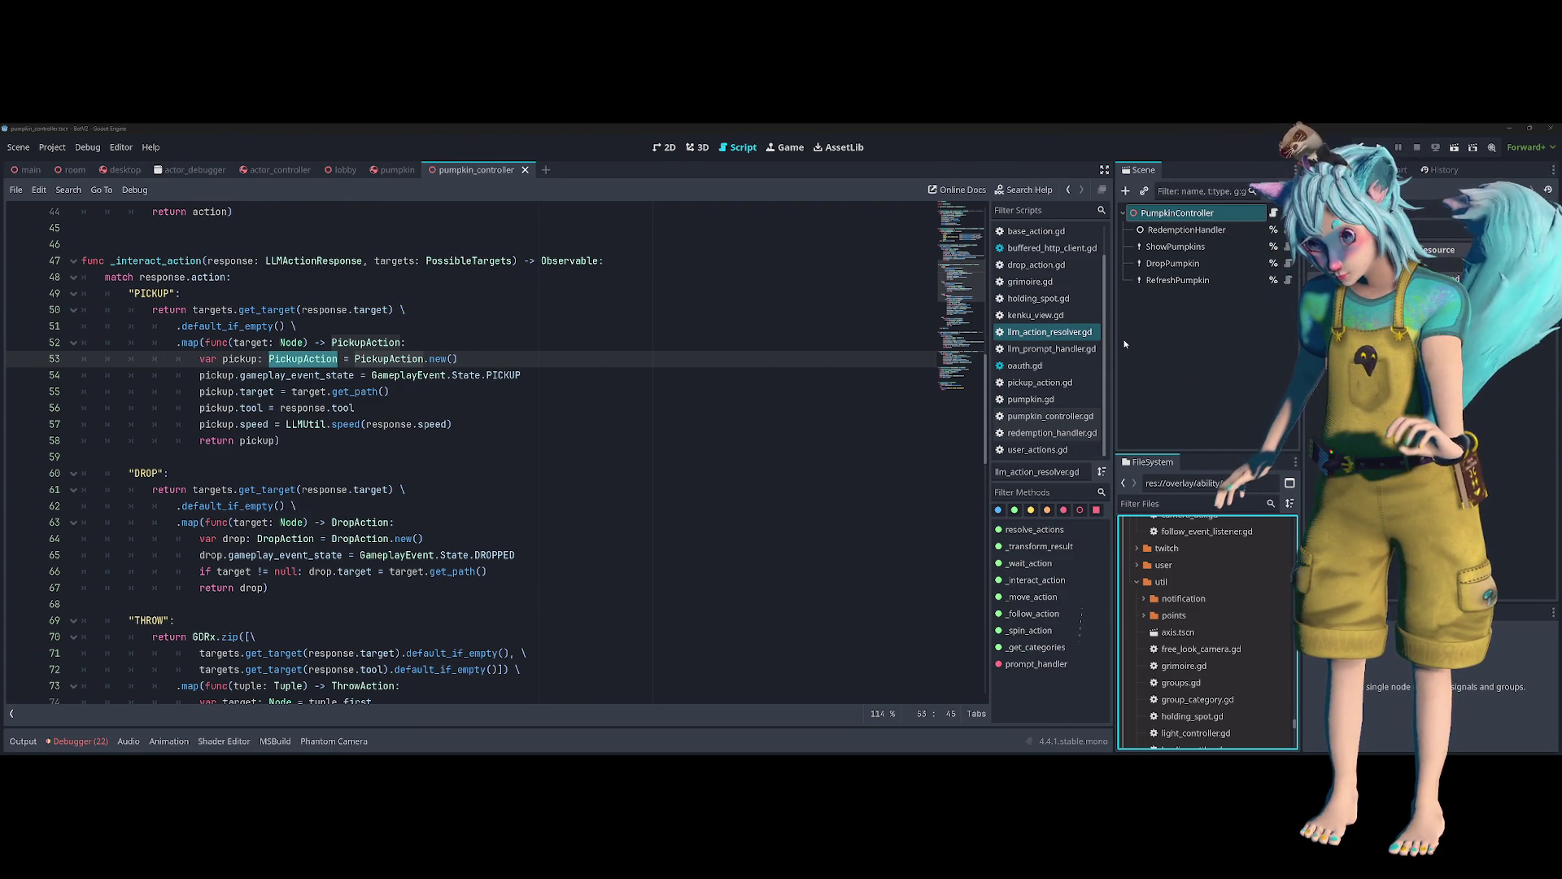
- Review the PICKUP and DROP cases around lines 51–61 and select the PickupAction name
{"action": "left_click", "coordinate": [761, 371]}
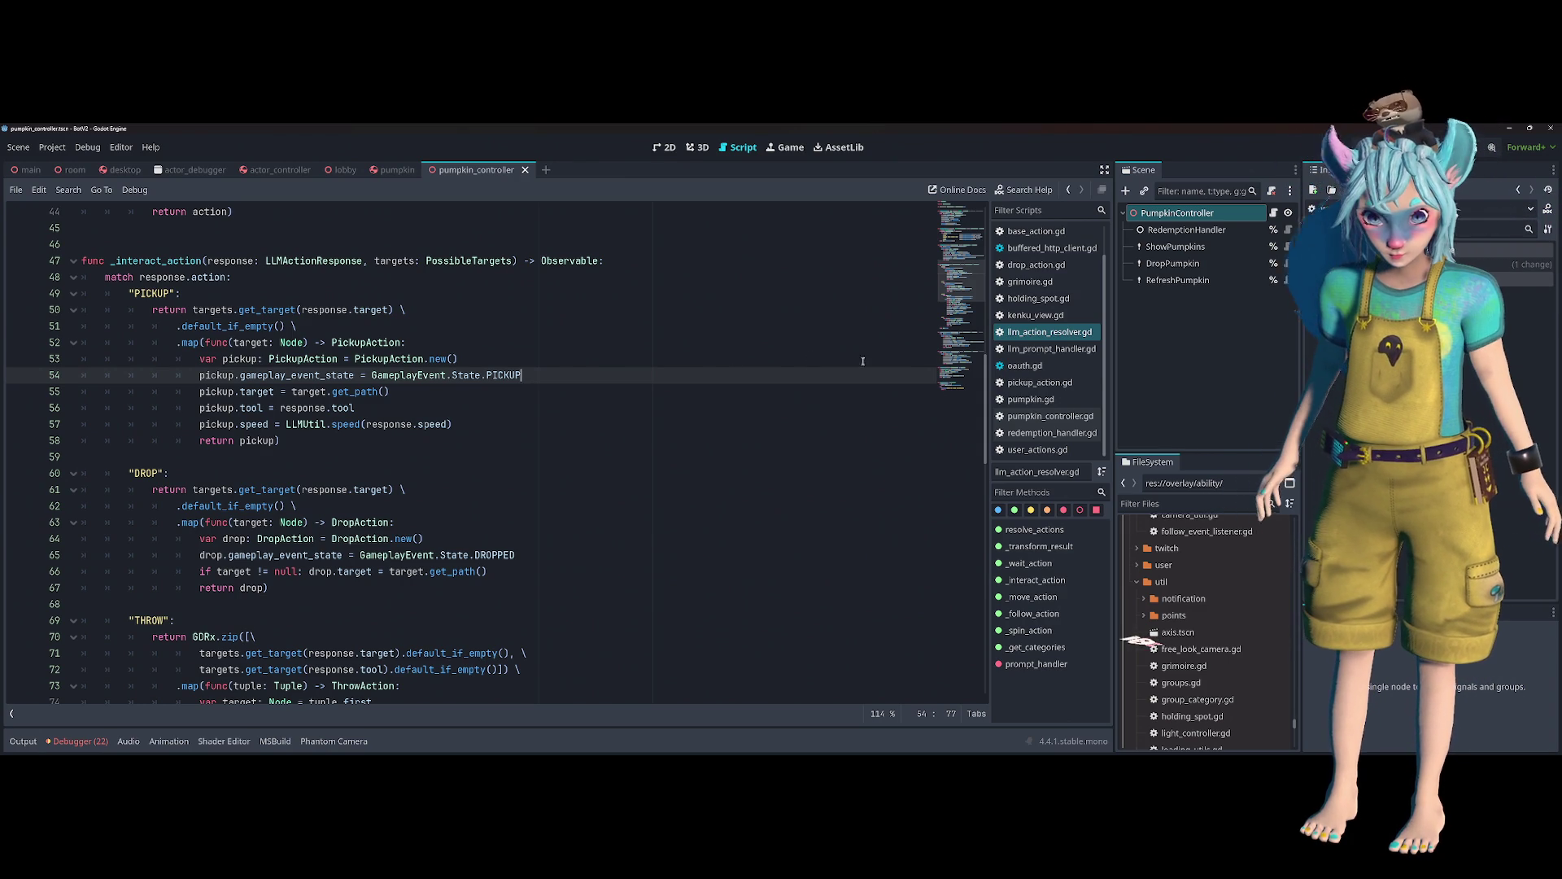
{"action": "left_click", "coordinate": [1196, 348]}
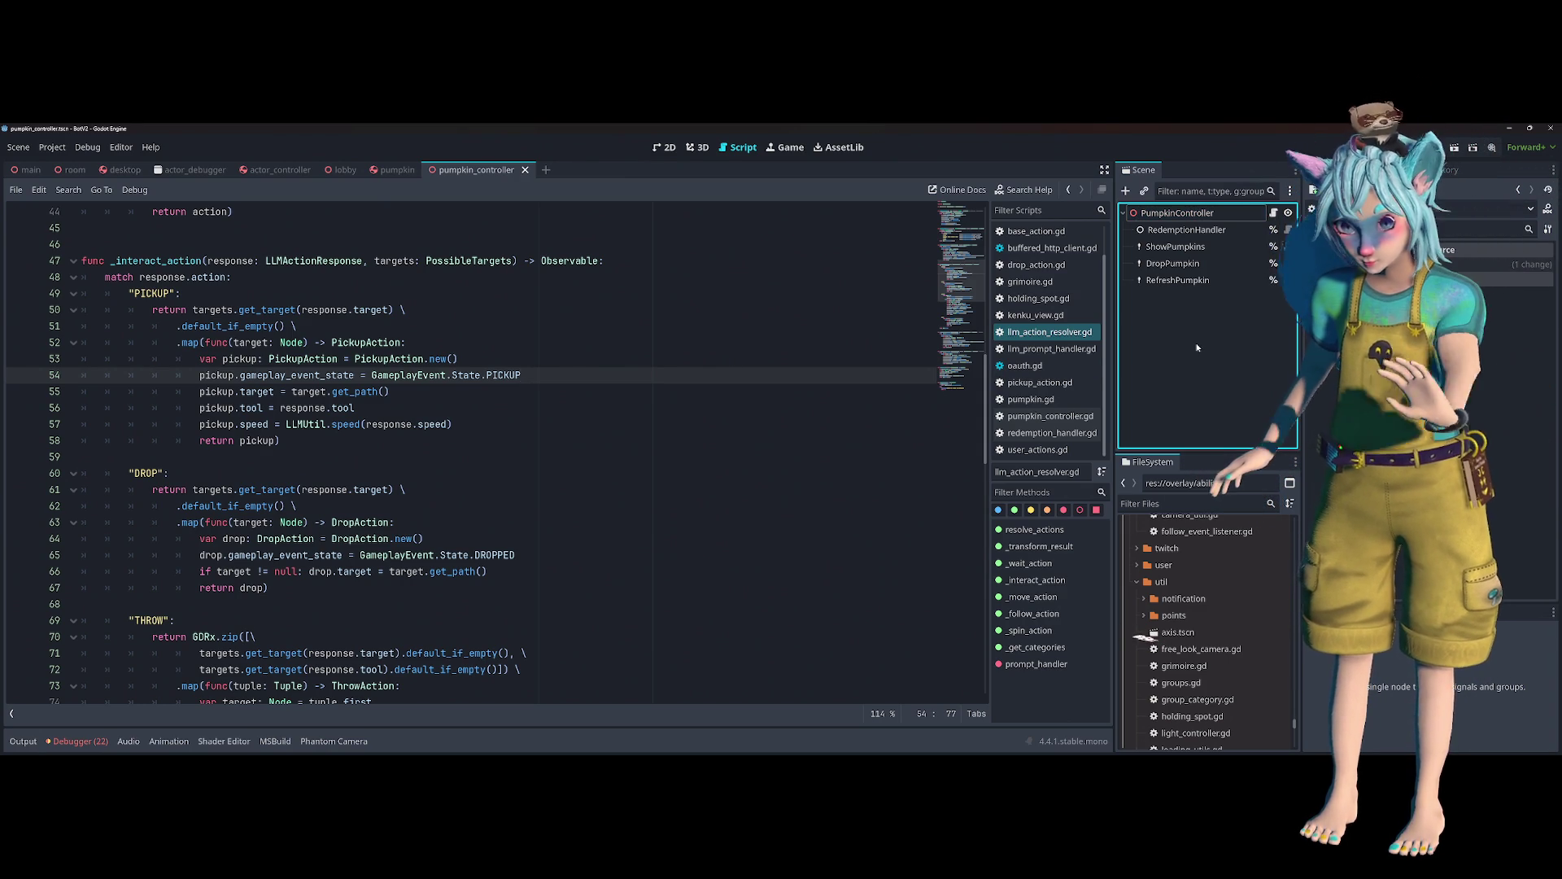
{"action": "left_click", "coordinate": [434, 459]}
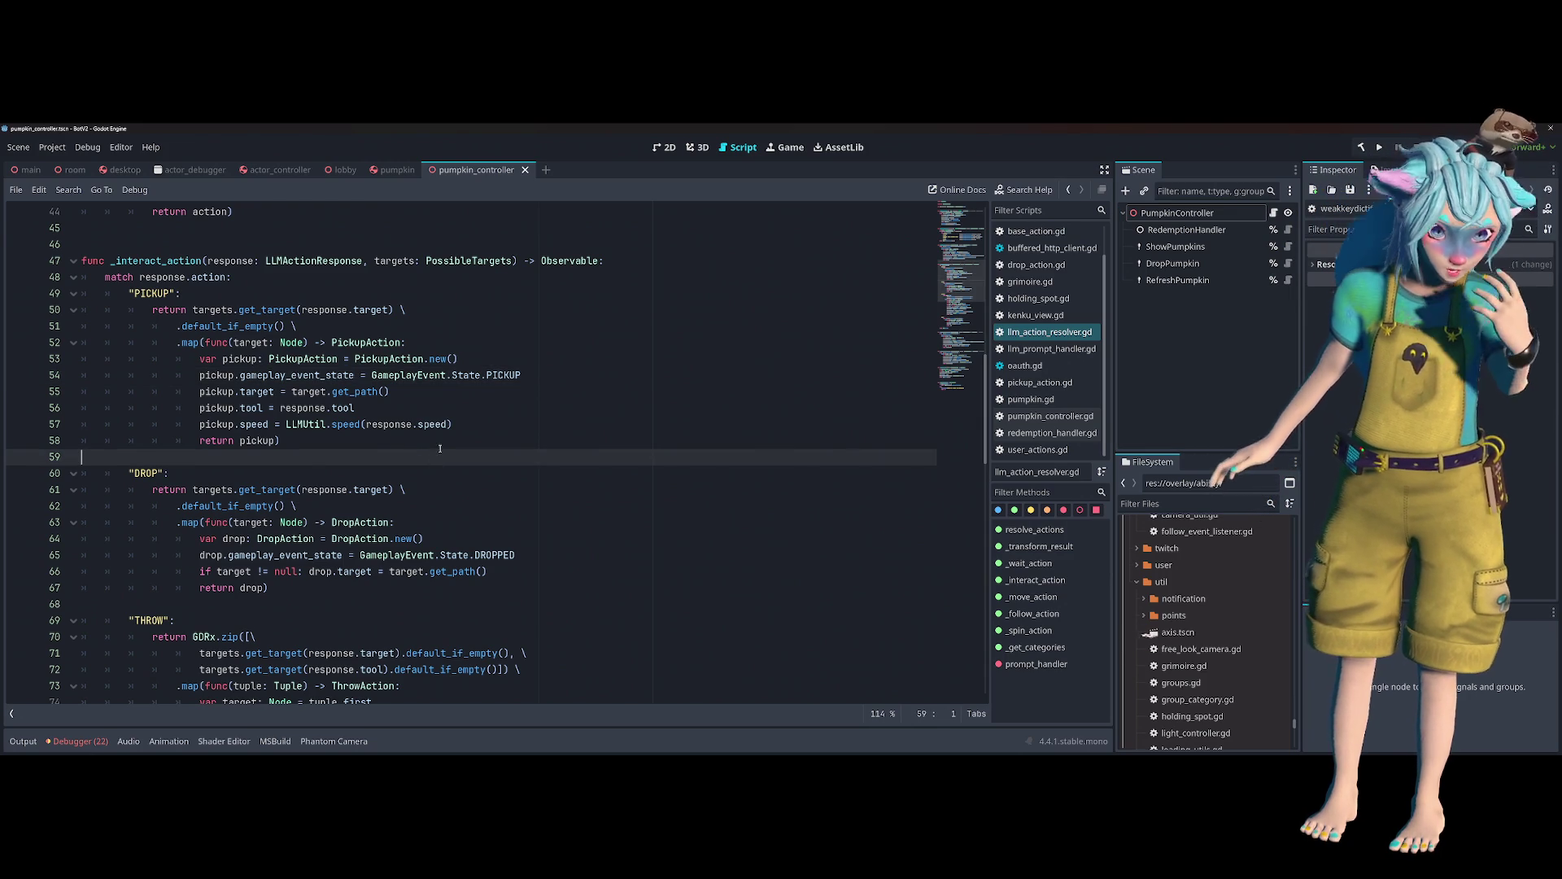
{"action": "left_click", "coordinate": [429, 361]}
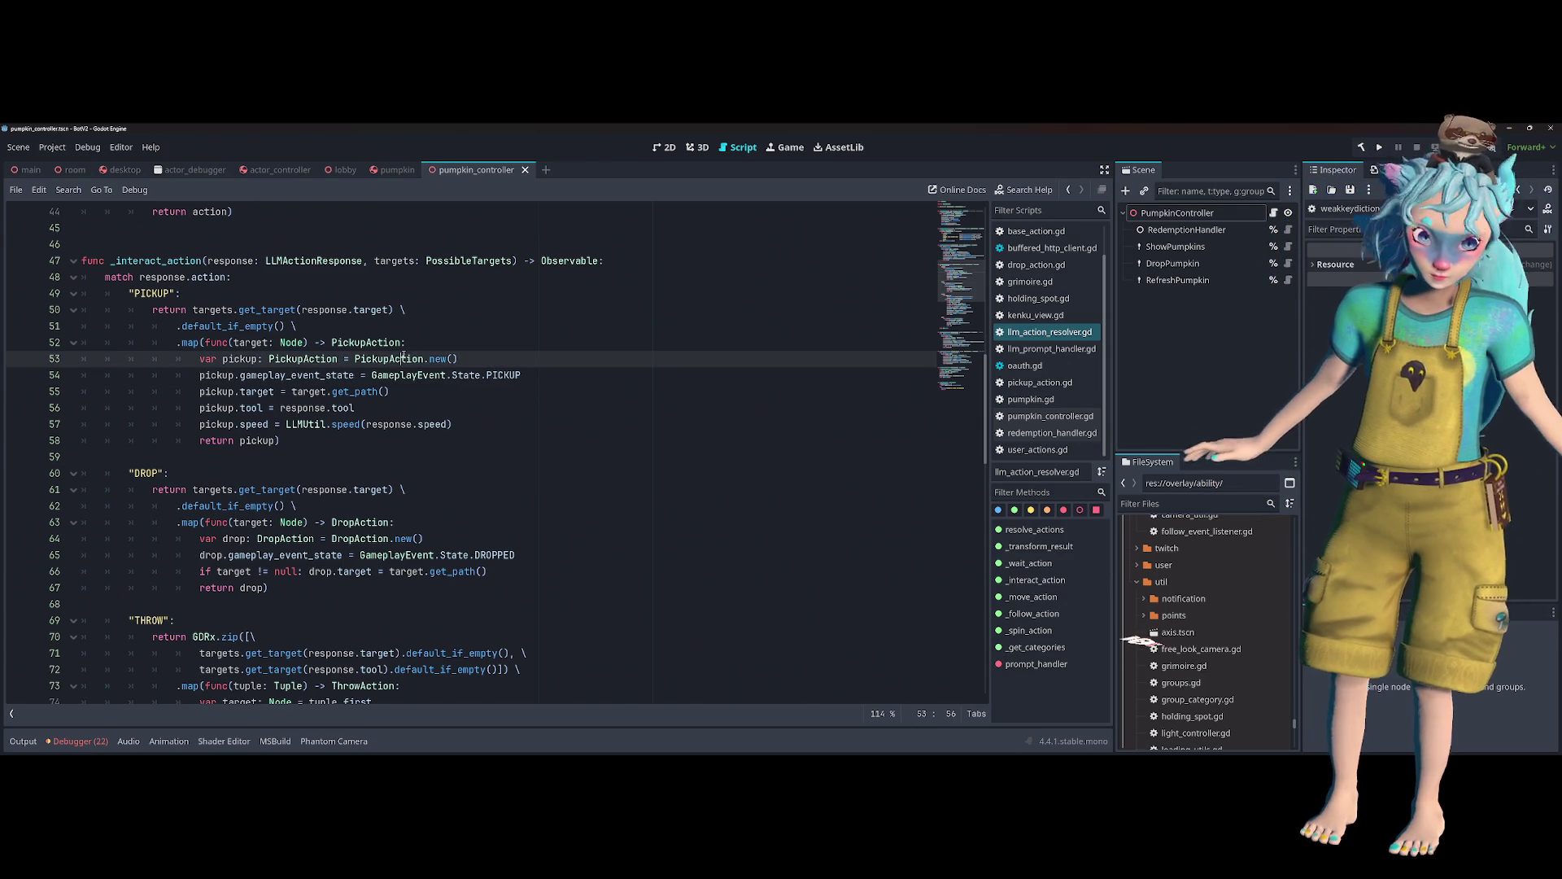
{"action": "key", "text": "Up"}
{"action": "key", "text": "Up"}
{"action": "left_click", "coordinate": [492, 480], "text": "shift"}
{"action": "left_click", "coordinate": [491, 480]}
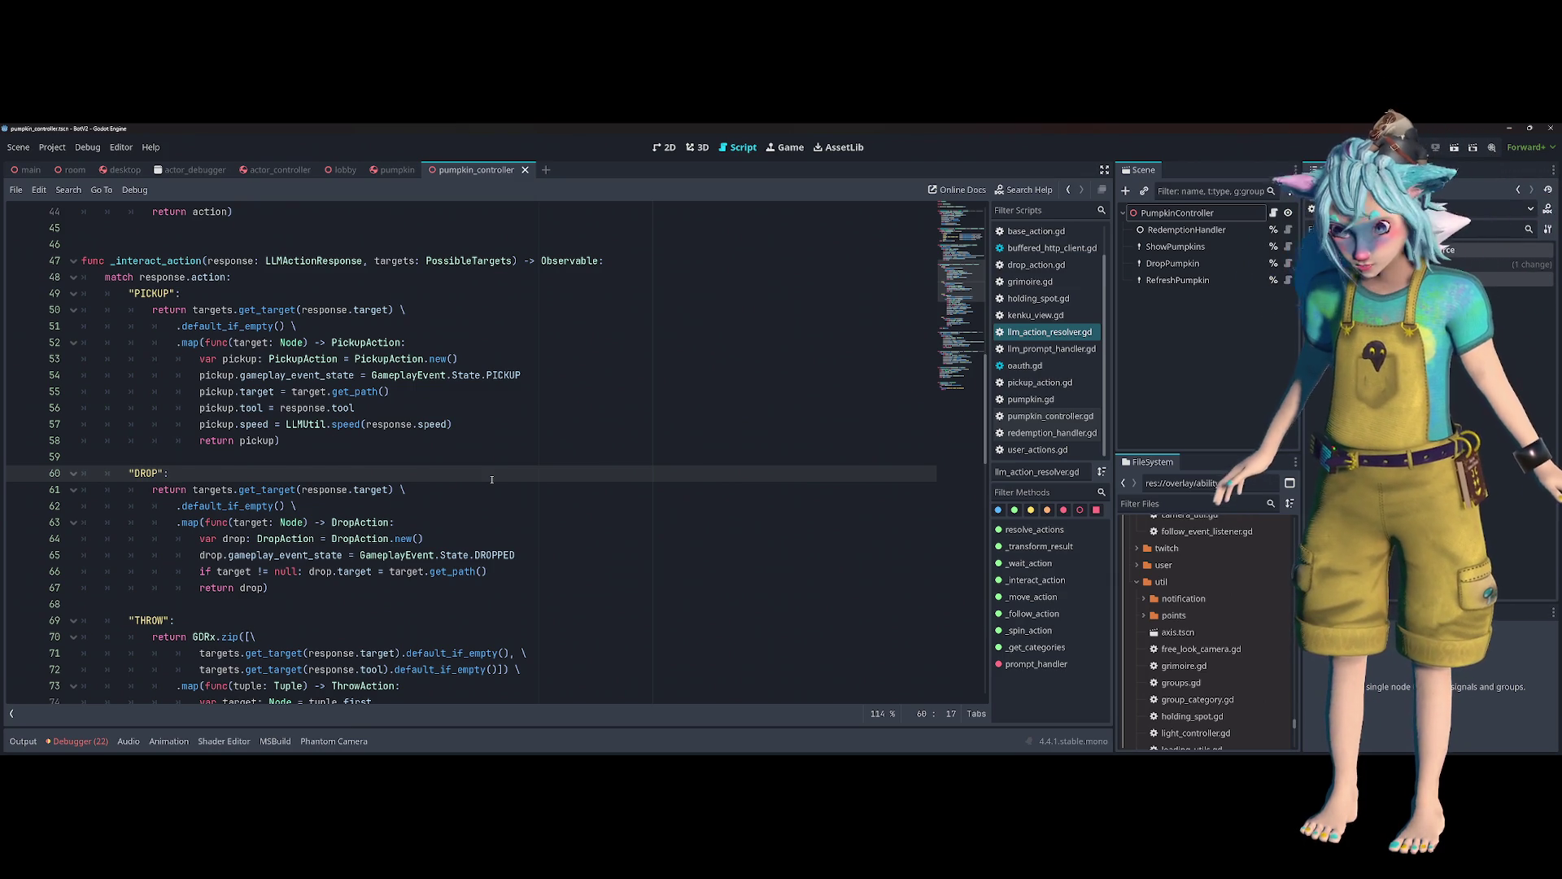
{"action": "left_click", "coordinate": [607, 492]}
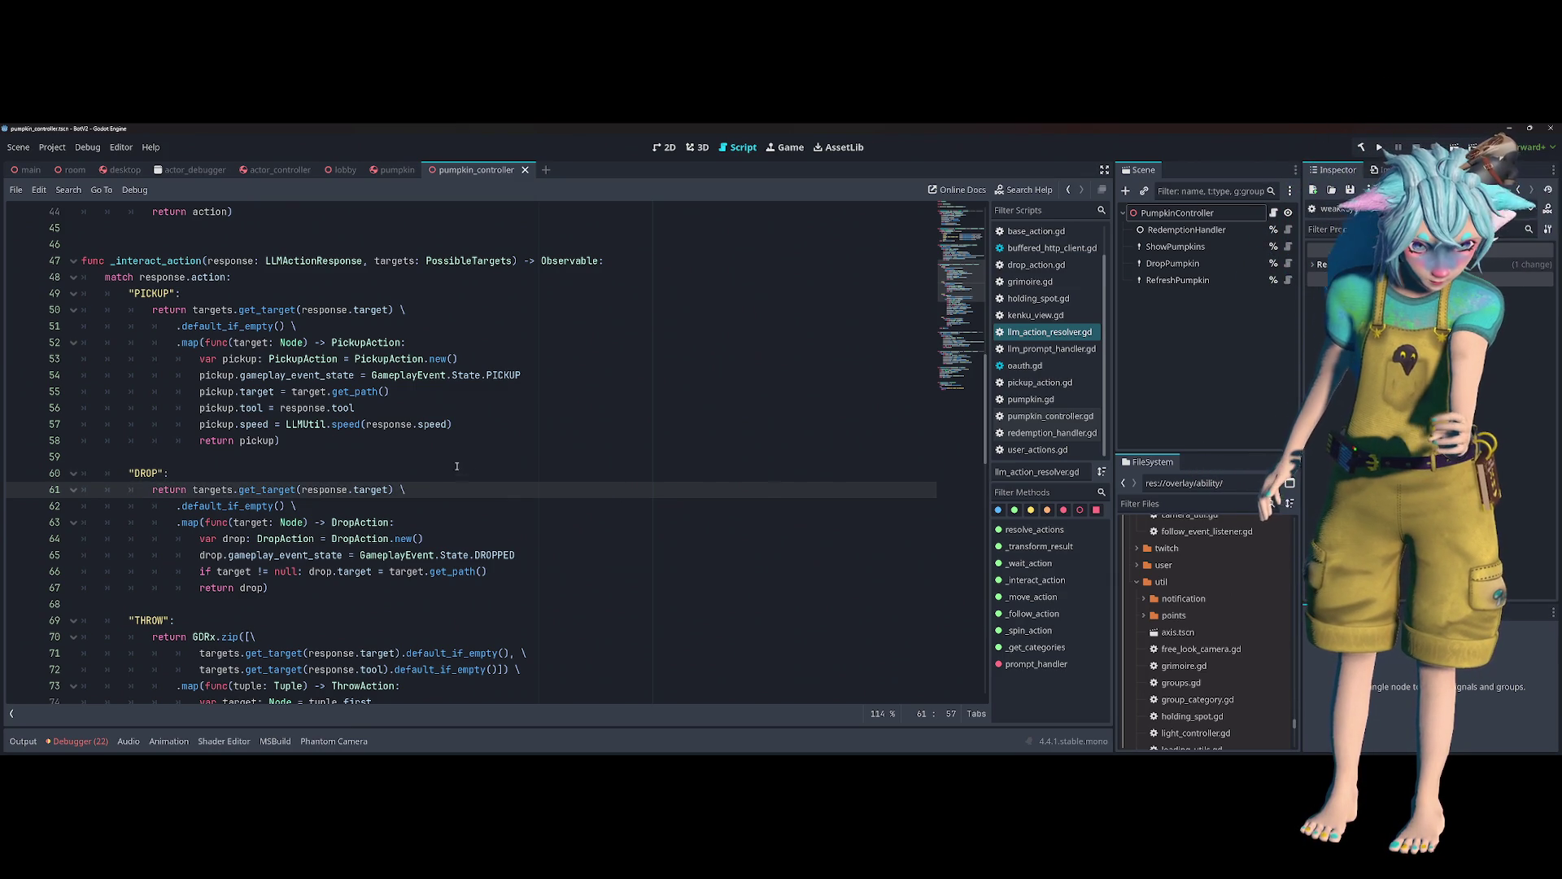
{"action": "left_click", "coordinate": [512, 456]}
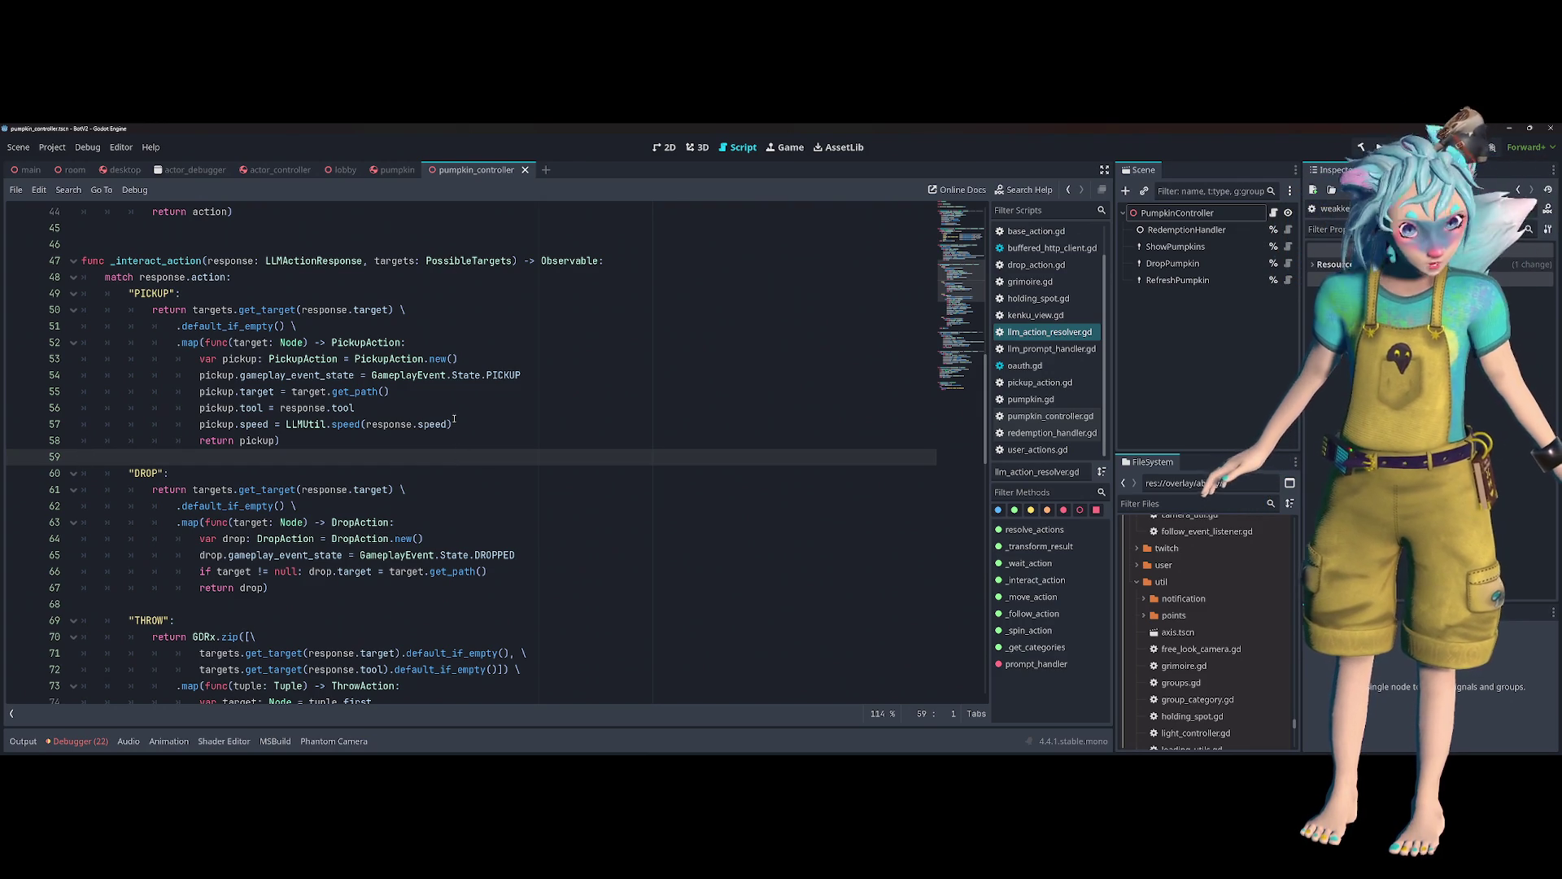
{"action": "double_click", "coordinate": [303, 359]}
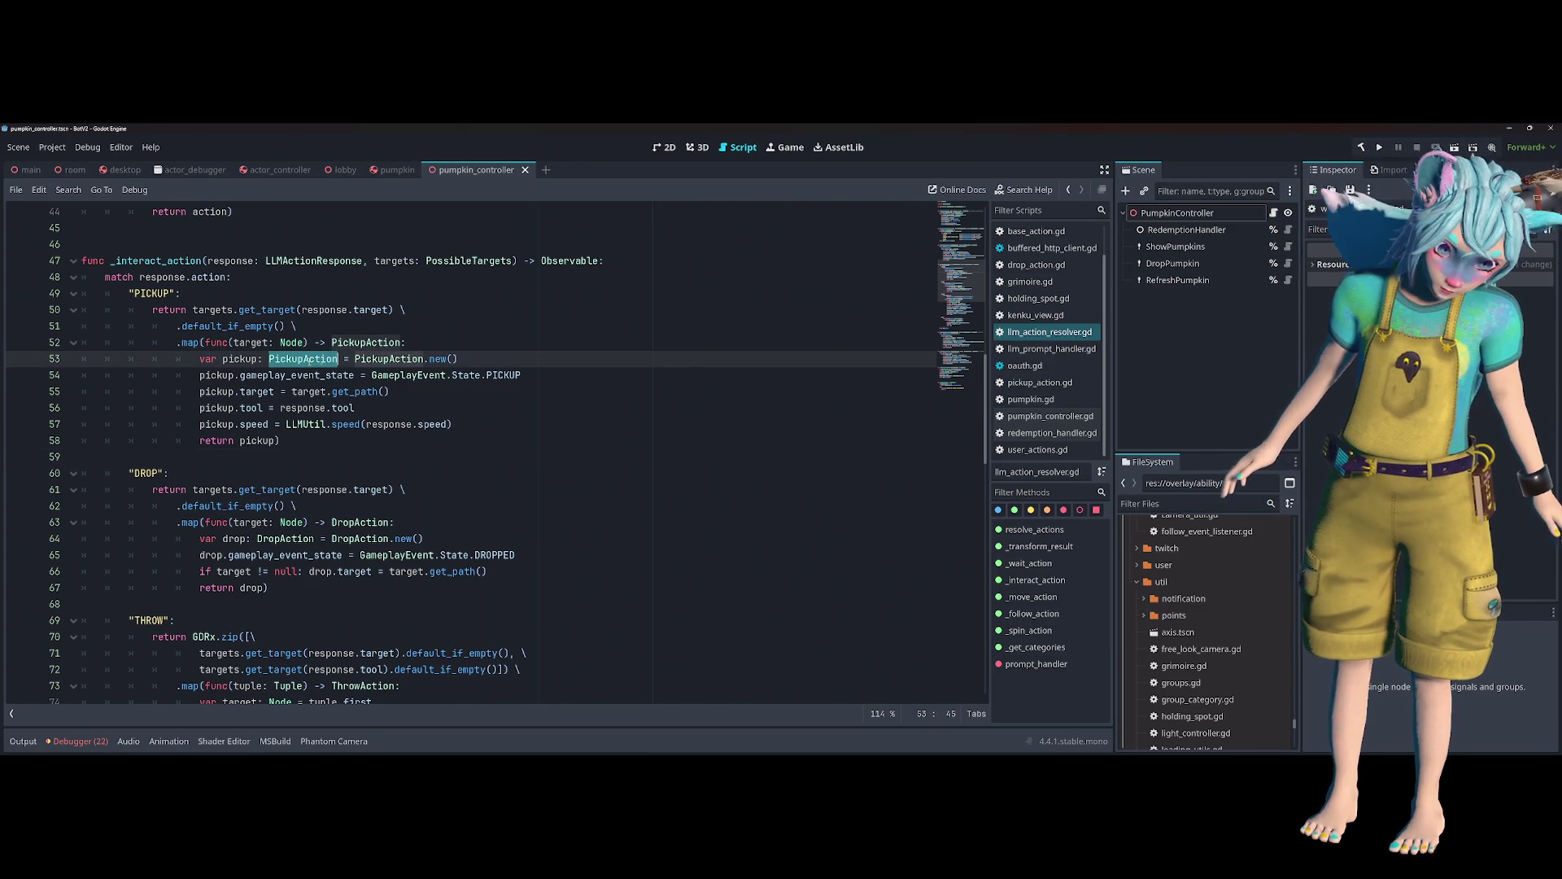
- Tidy the FileSystem dock by collapsing the util, heat and service folders
{"action": "scroll", "coordinate": [1240, 599], "scroll_direction": "down", "scroll_amount": 2}
{"action": "scroll", "coordinate": [1242, 597], "scroll_direction": "up", "scroll_amount": 5}
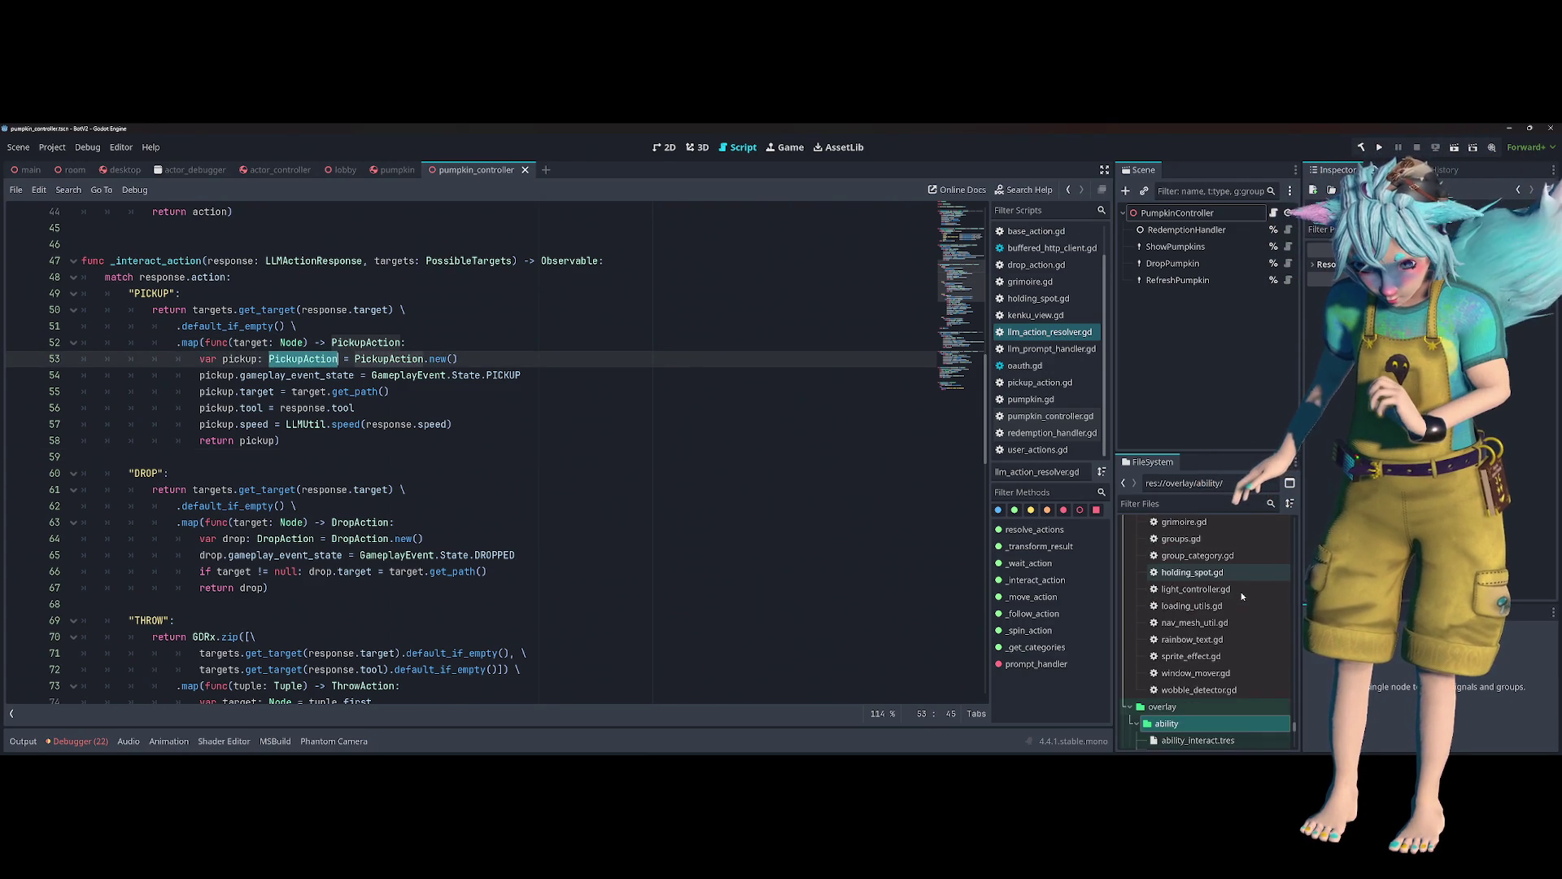
{"action": "scroll", "coordinate": [1238, 595], "scroll_direction": "up", "scroll_amount": 4}
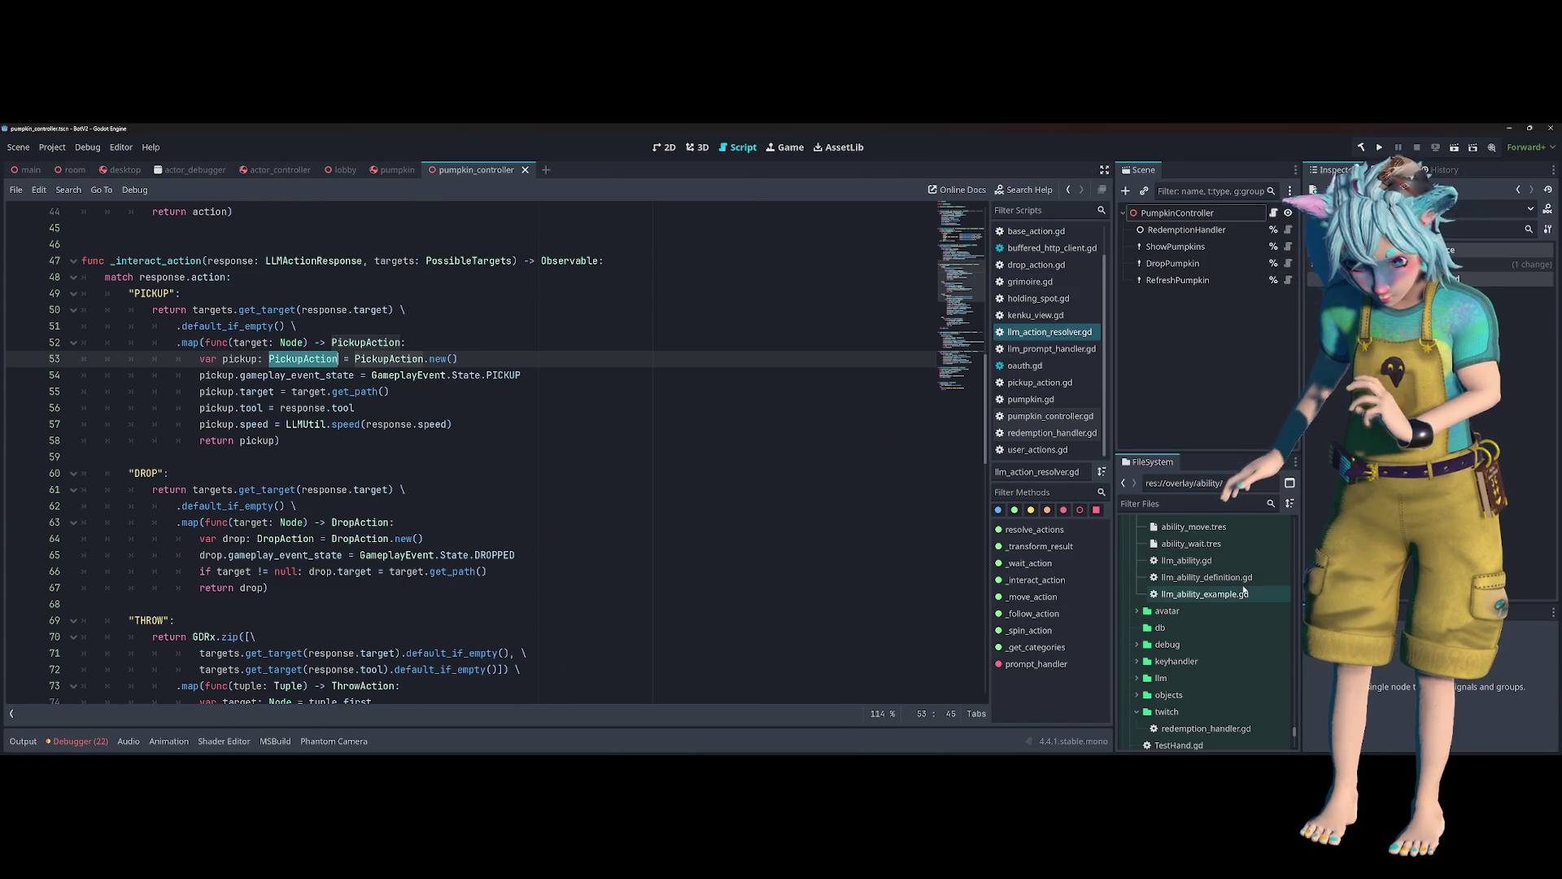
{"action": "scroll", "coordinate": [1230, 619], "scroll_direction": "up", "scroll_amount": 5}
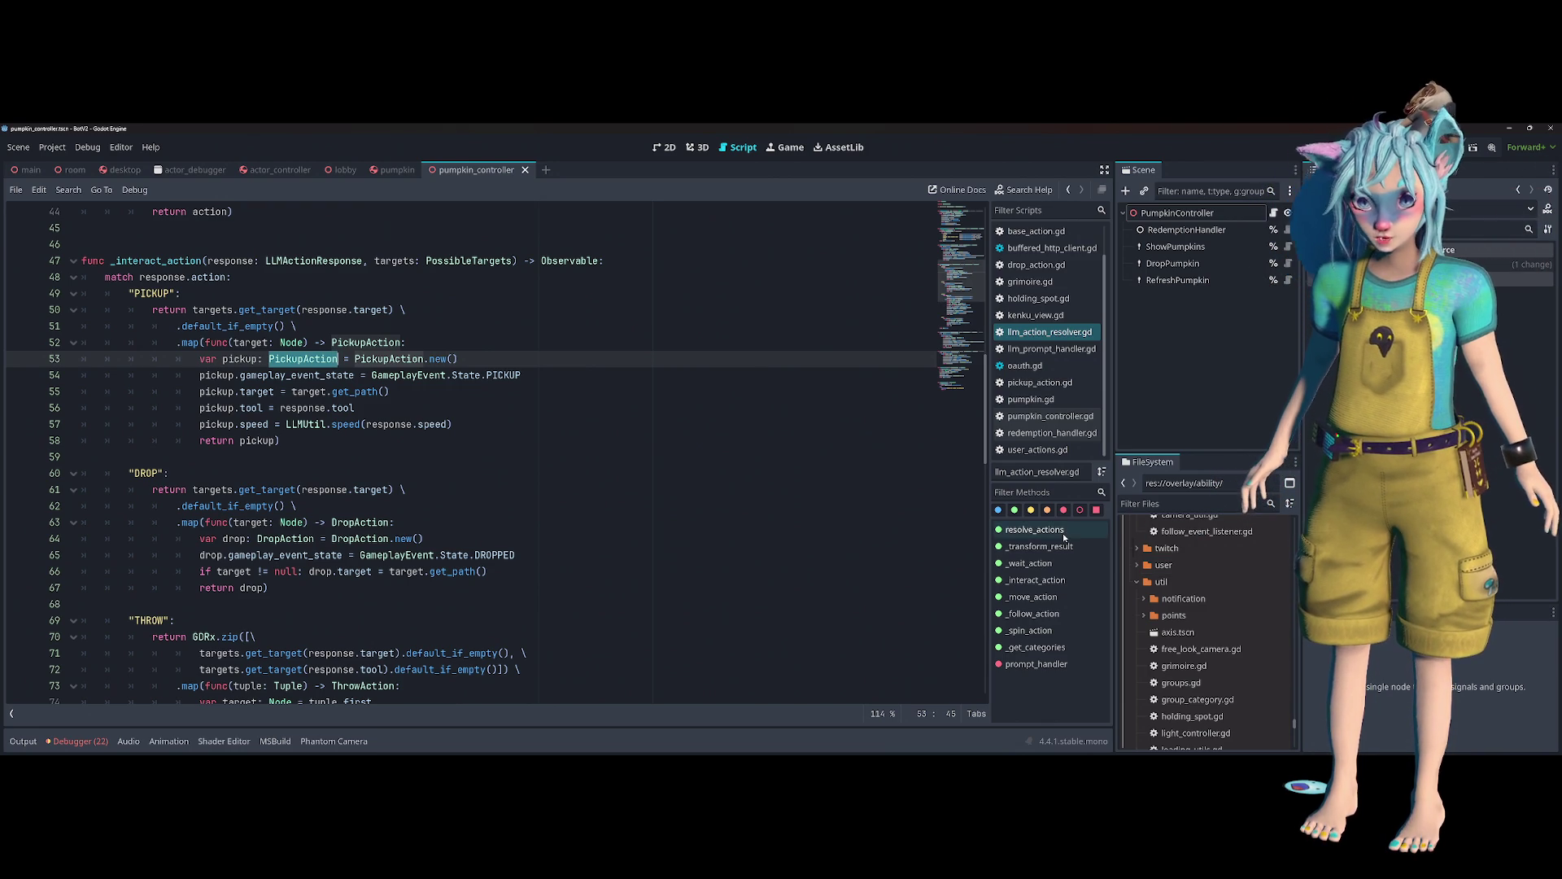
{"action": "left_click", "coordinate": [1177, 386]}
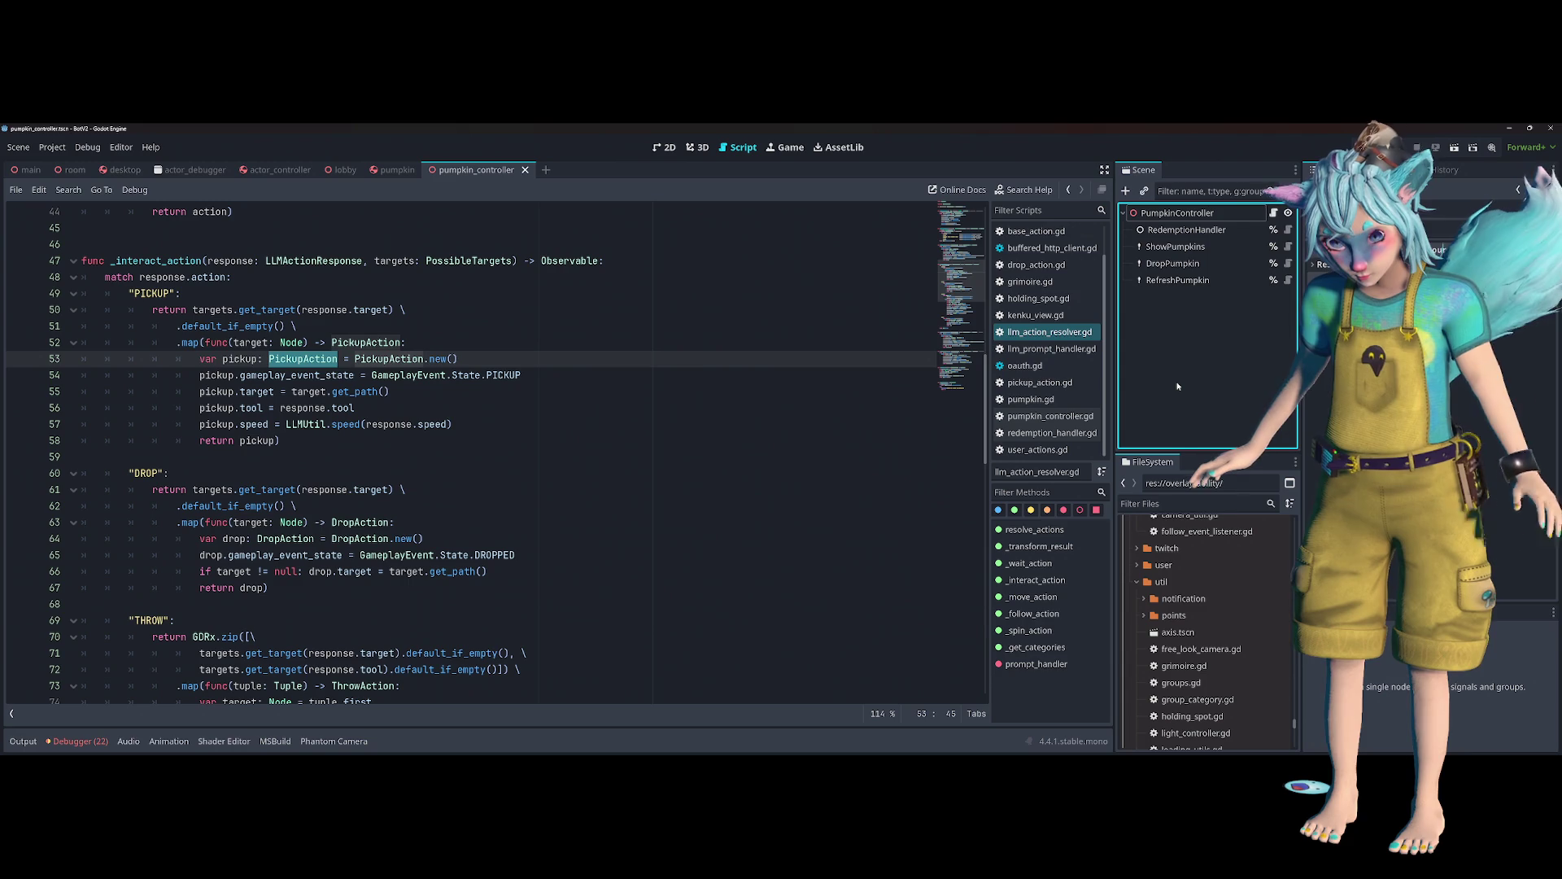
{"action": "scroll", "coordinate": [1246, 584], "scroll_direction": "down", "scroll_amount": 3}
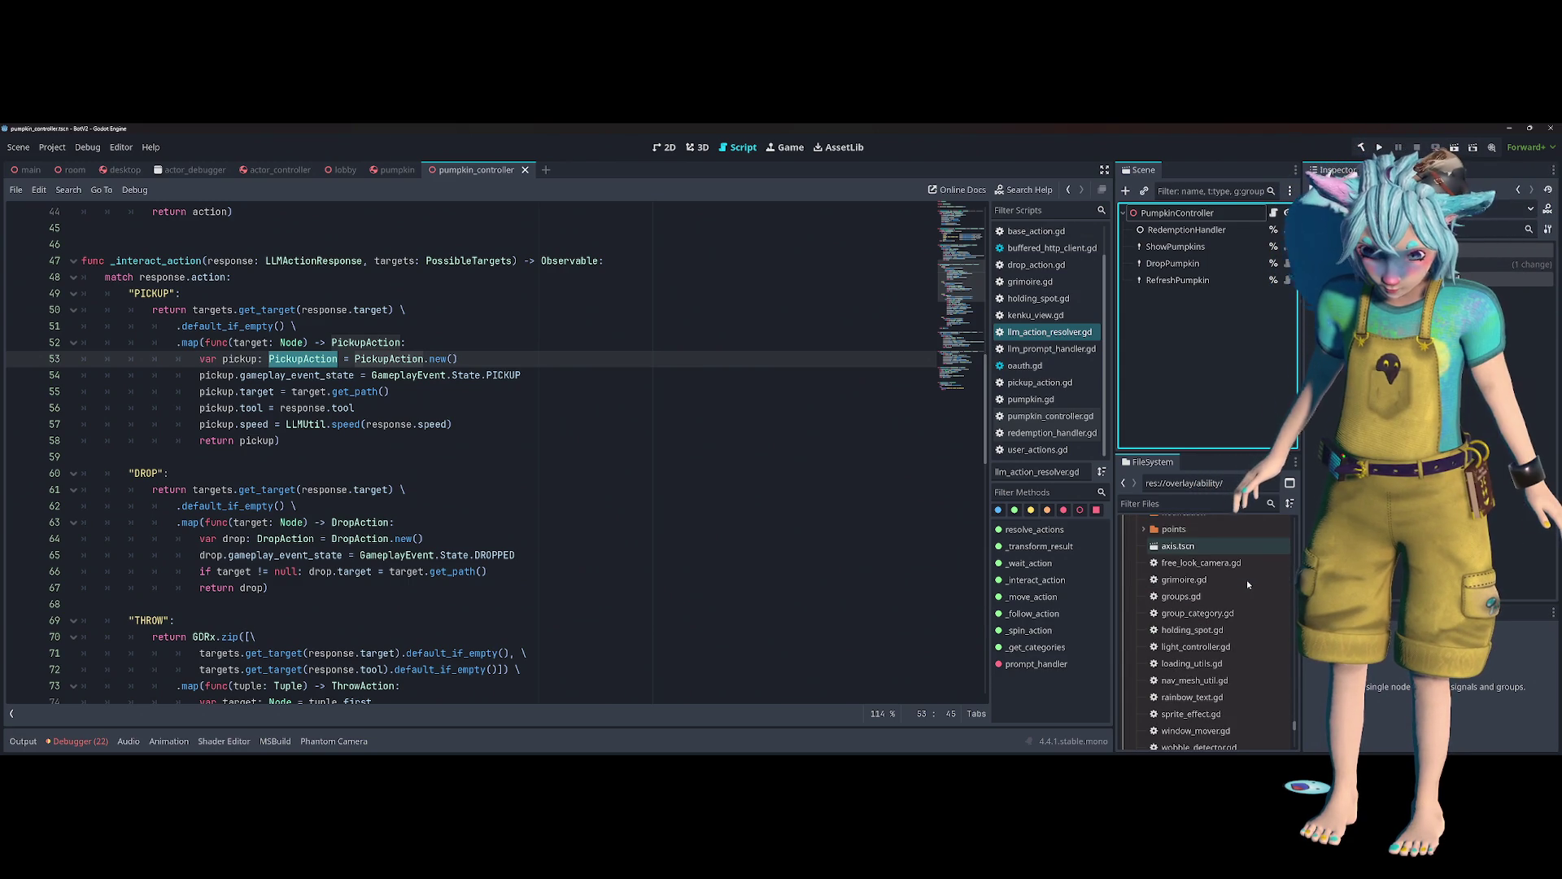
{"action": "scroll", "coordinate": [1246, 579], "scroll_direction": "up", "scroll_amount": 4}
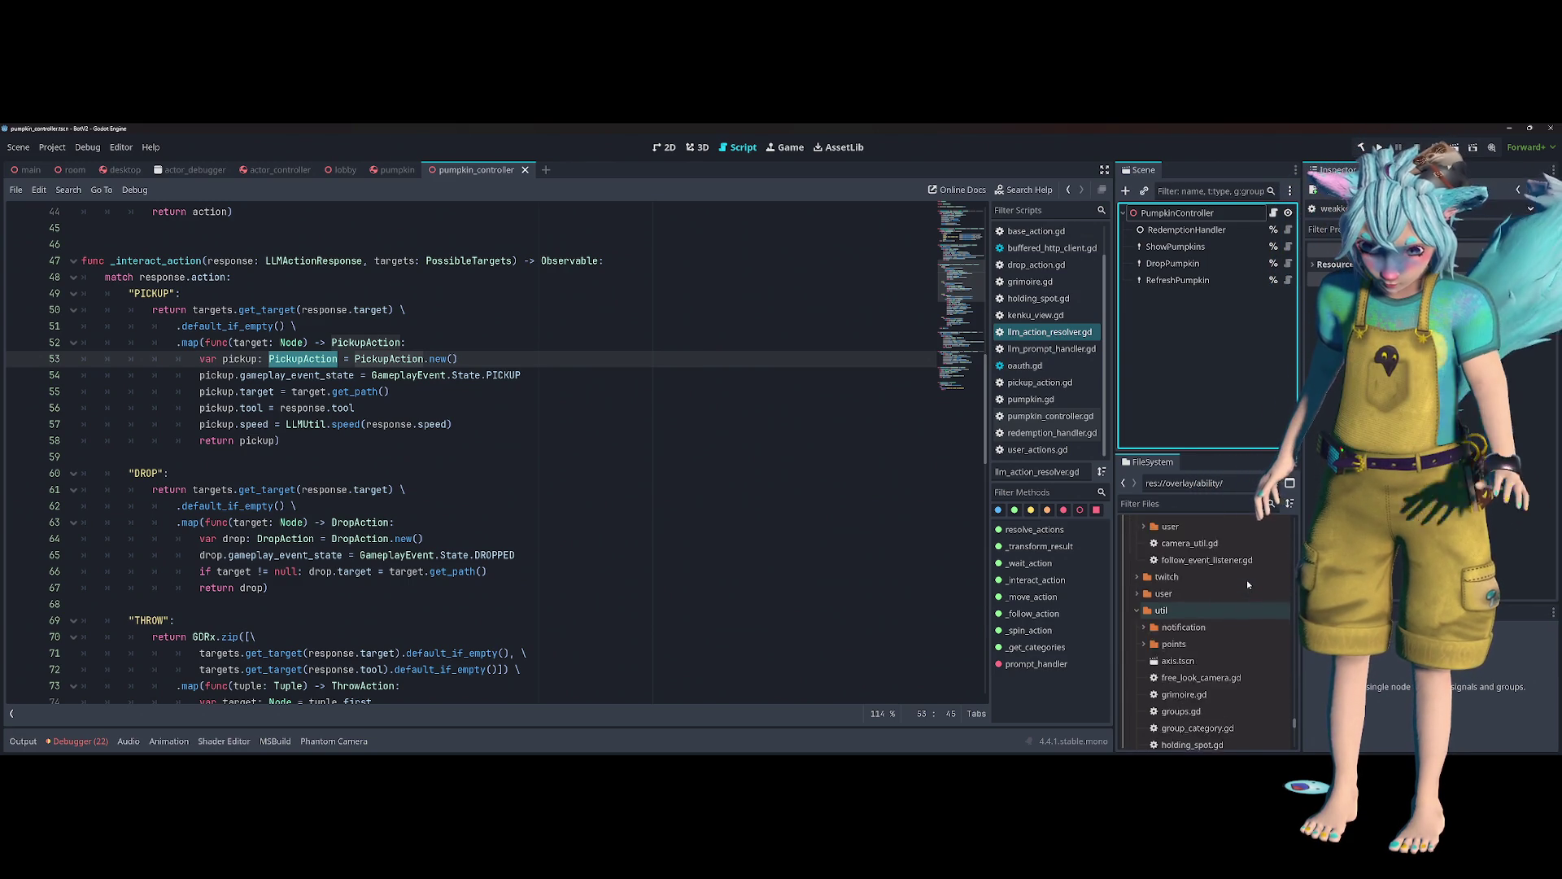
{"action": "left_click", "coordinate": [1161, 609]}
{"action": "left_click", "coordinate": [1137, 609]}
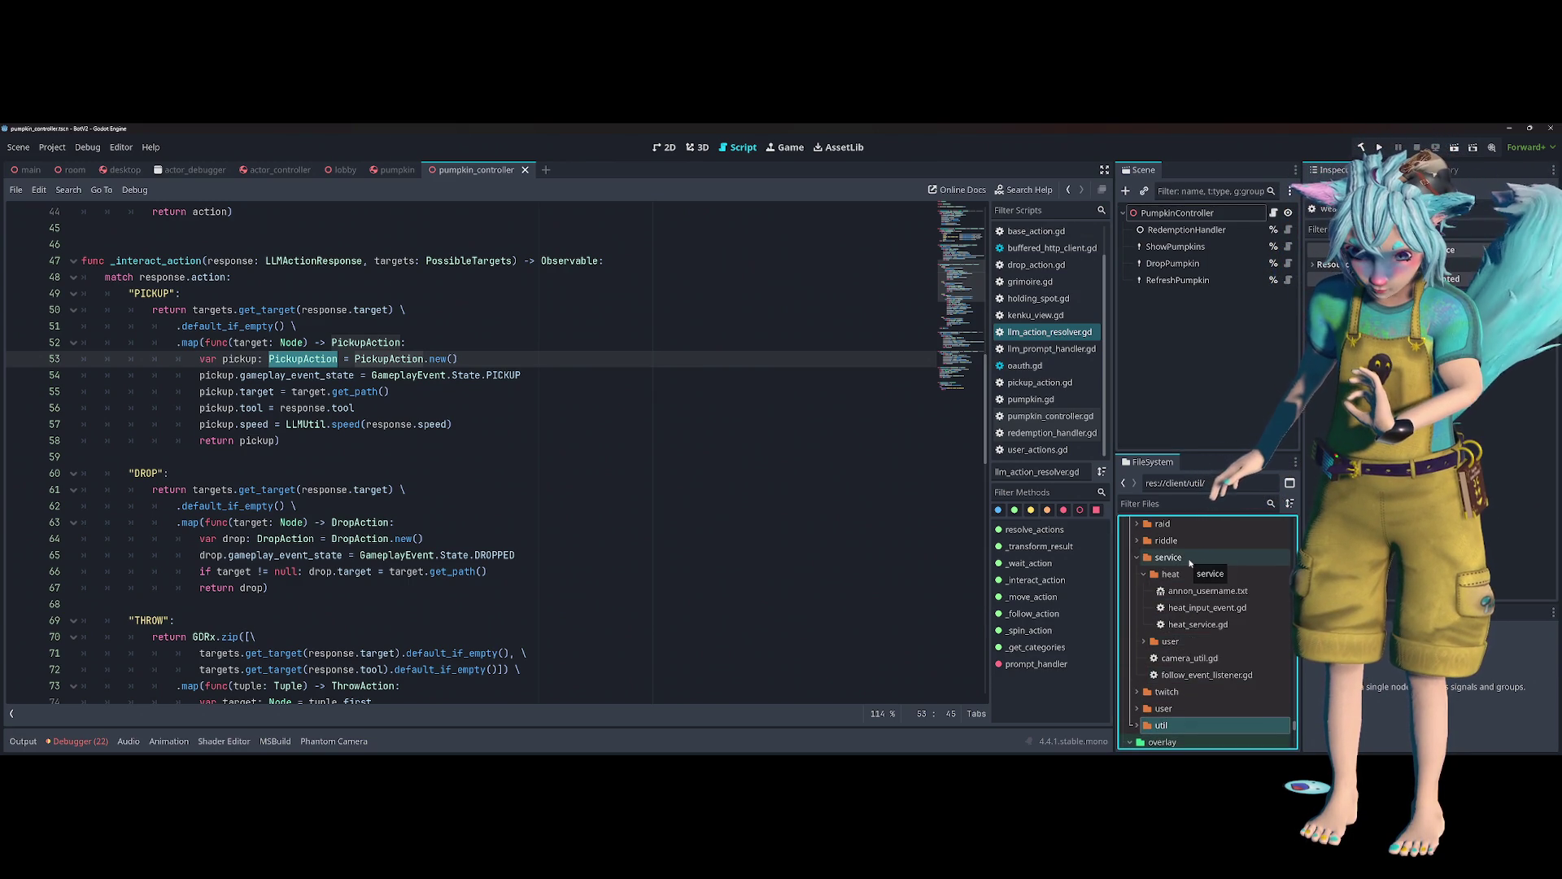
{"action": "double_click", "coordinate": [1201, 573]}
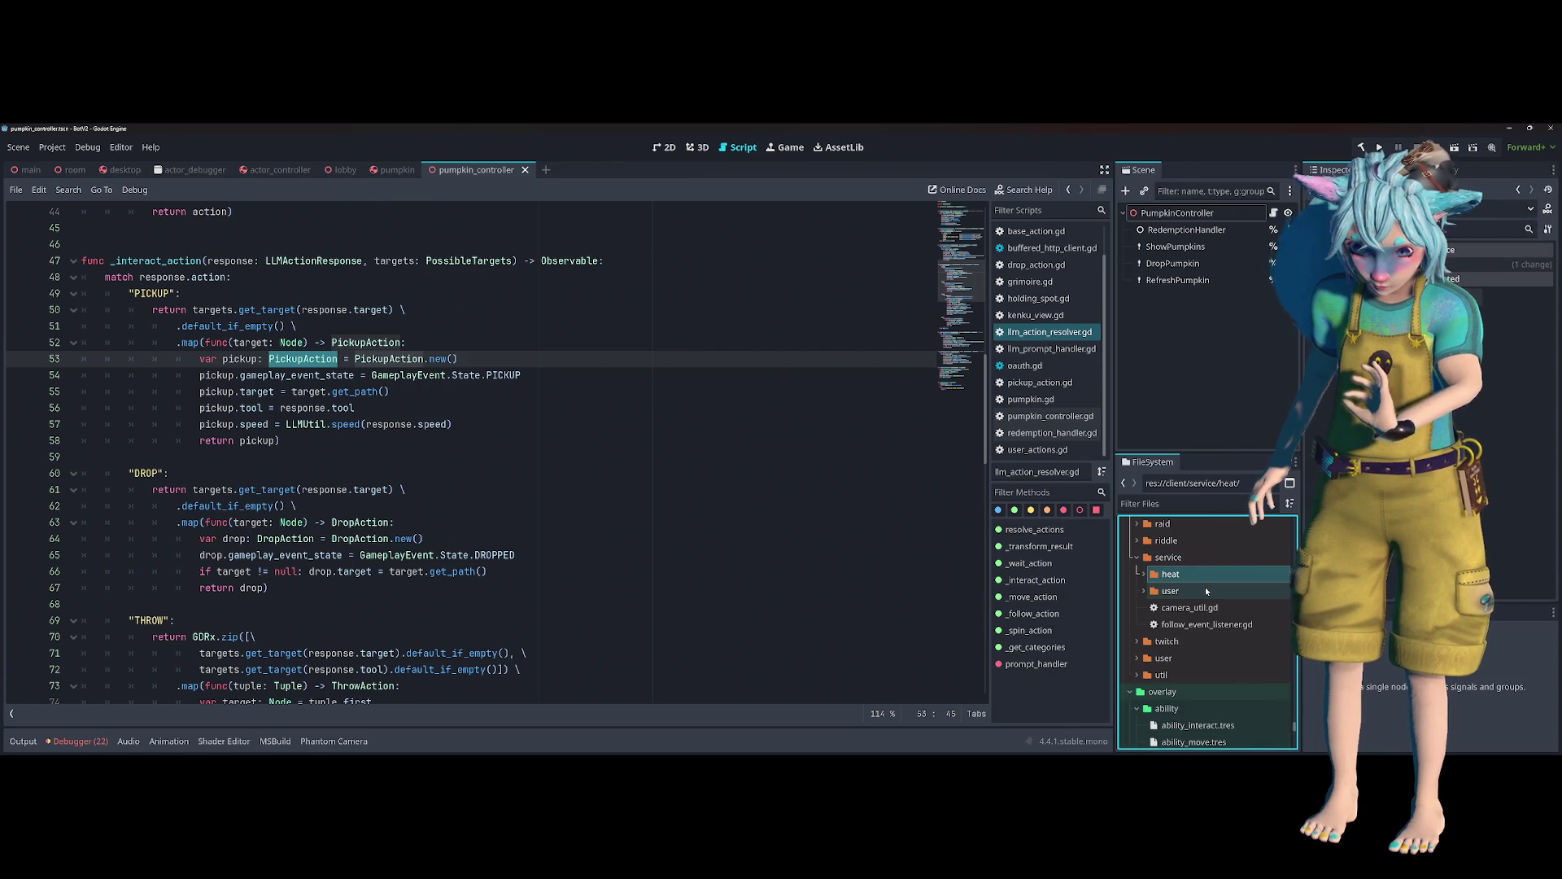
{"action": "double_click", "coordinate": [1206, 591]}
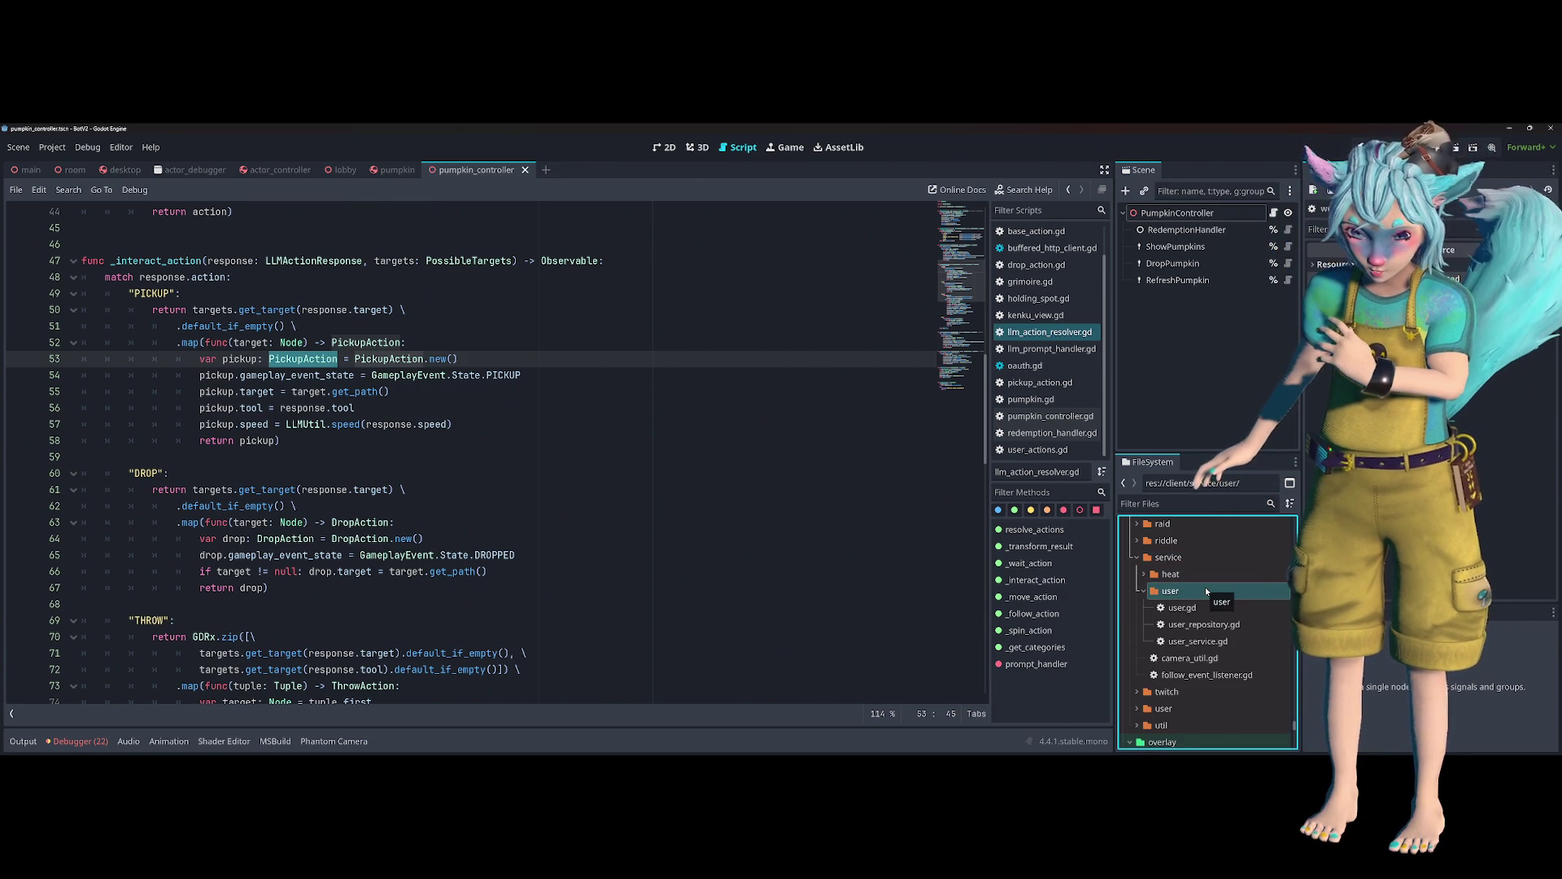
{"action": "double_click", "coordinate": [1201, 553]}
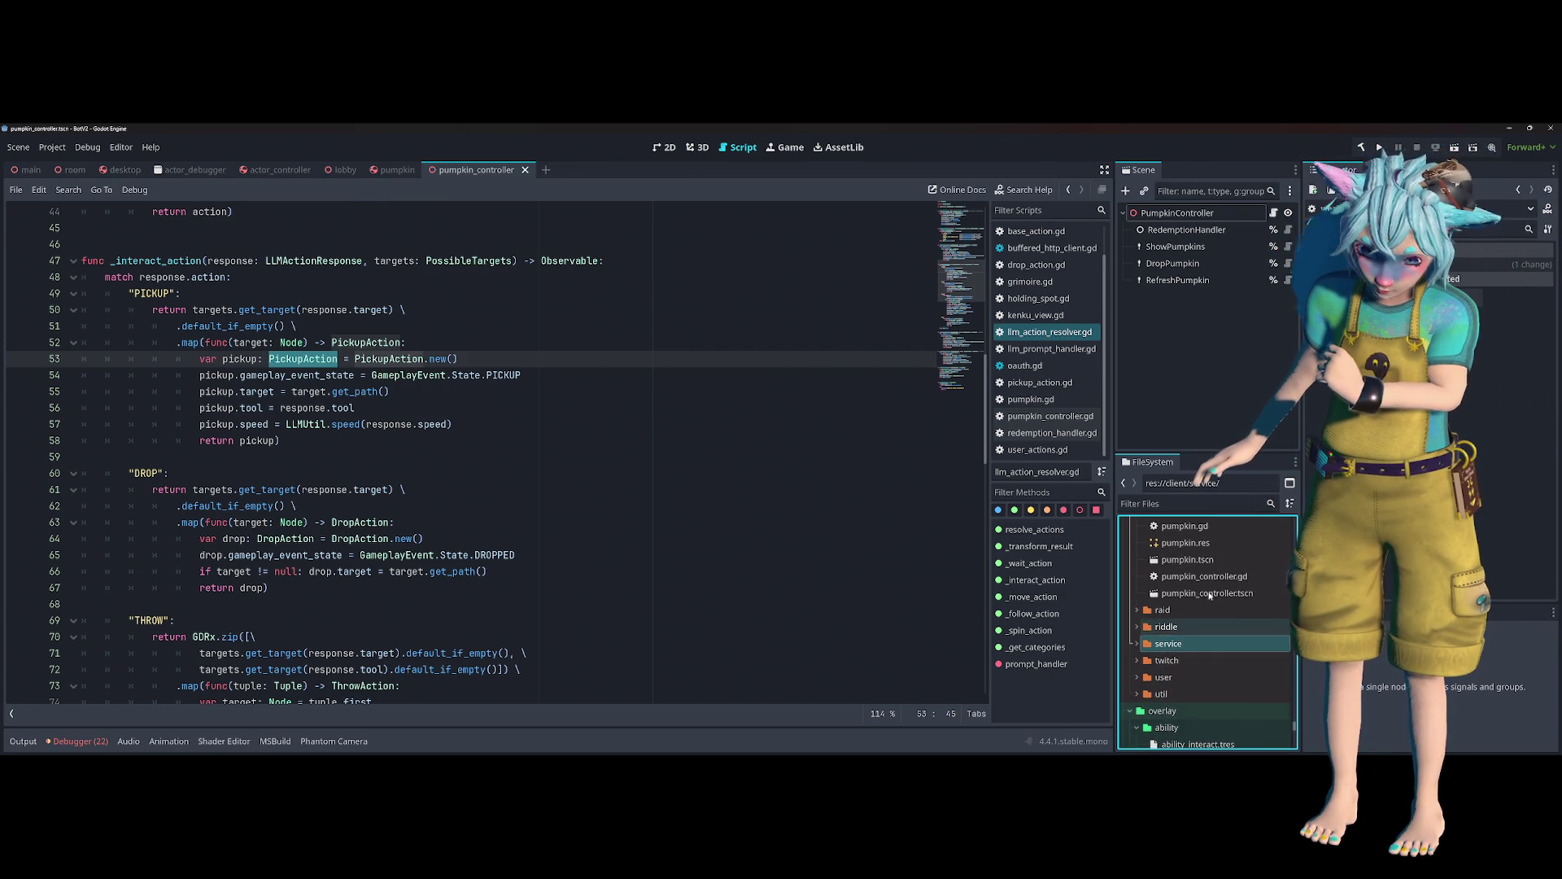
- Open pickup_action.gd from the actor/ability/interact folder
{"action": "scroll", "coordinate": [1210, 596], "scroll_direction": "up", "scroll_amount": 3}
{"action": "double_click", "coordinate": [1210, 593]}
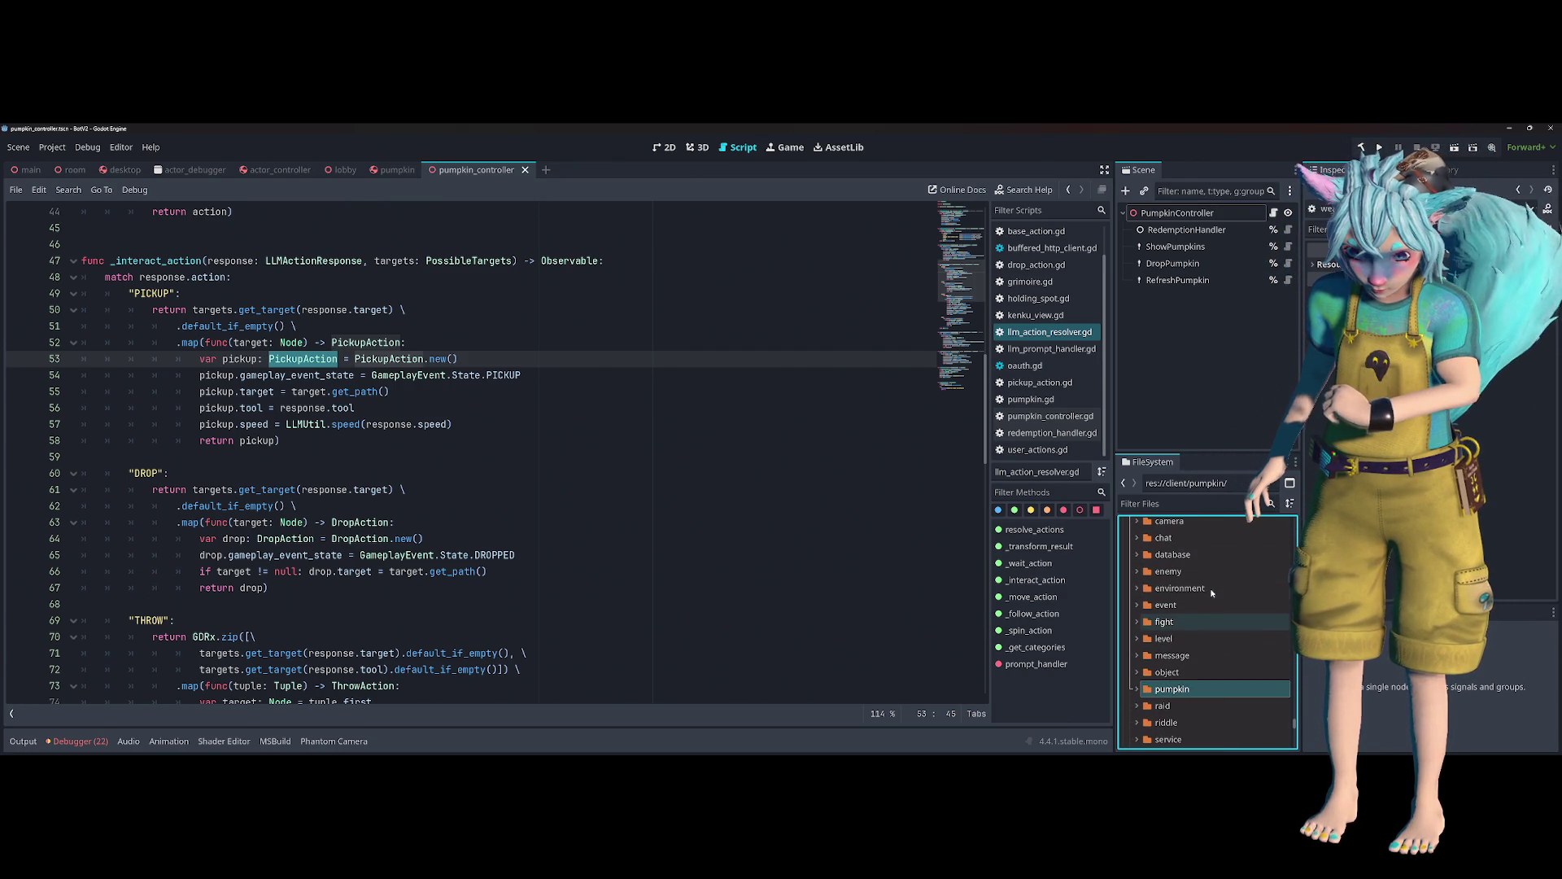
{"action": "scroll", "coordinate": [1164, 586], "scroll_direction": "up", "scroll_amount": 5}
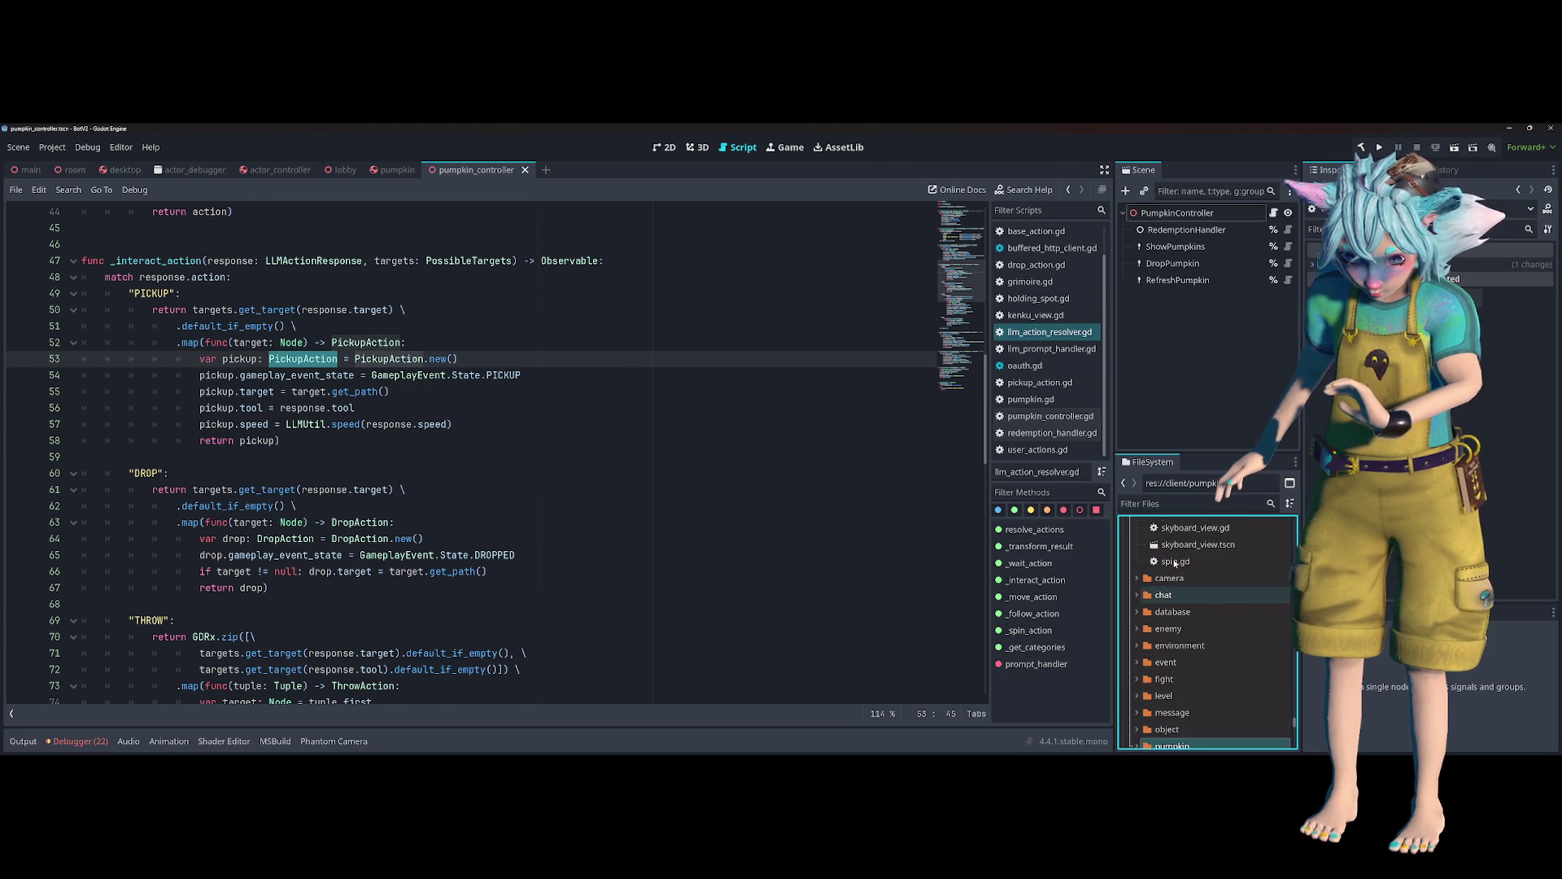
{"action": "left_click", "coordinate": [1221, 572]}
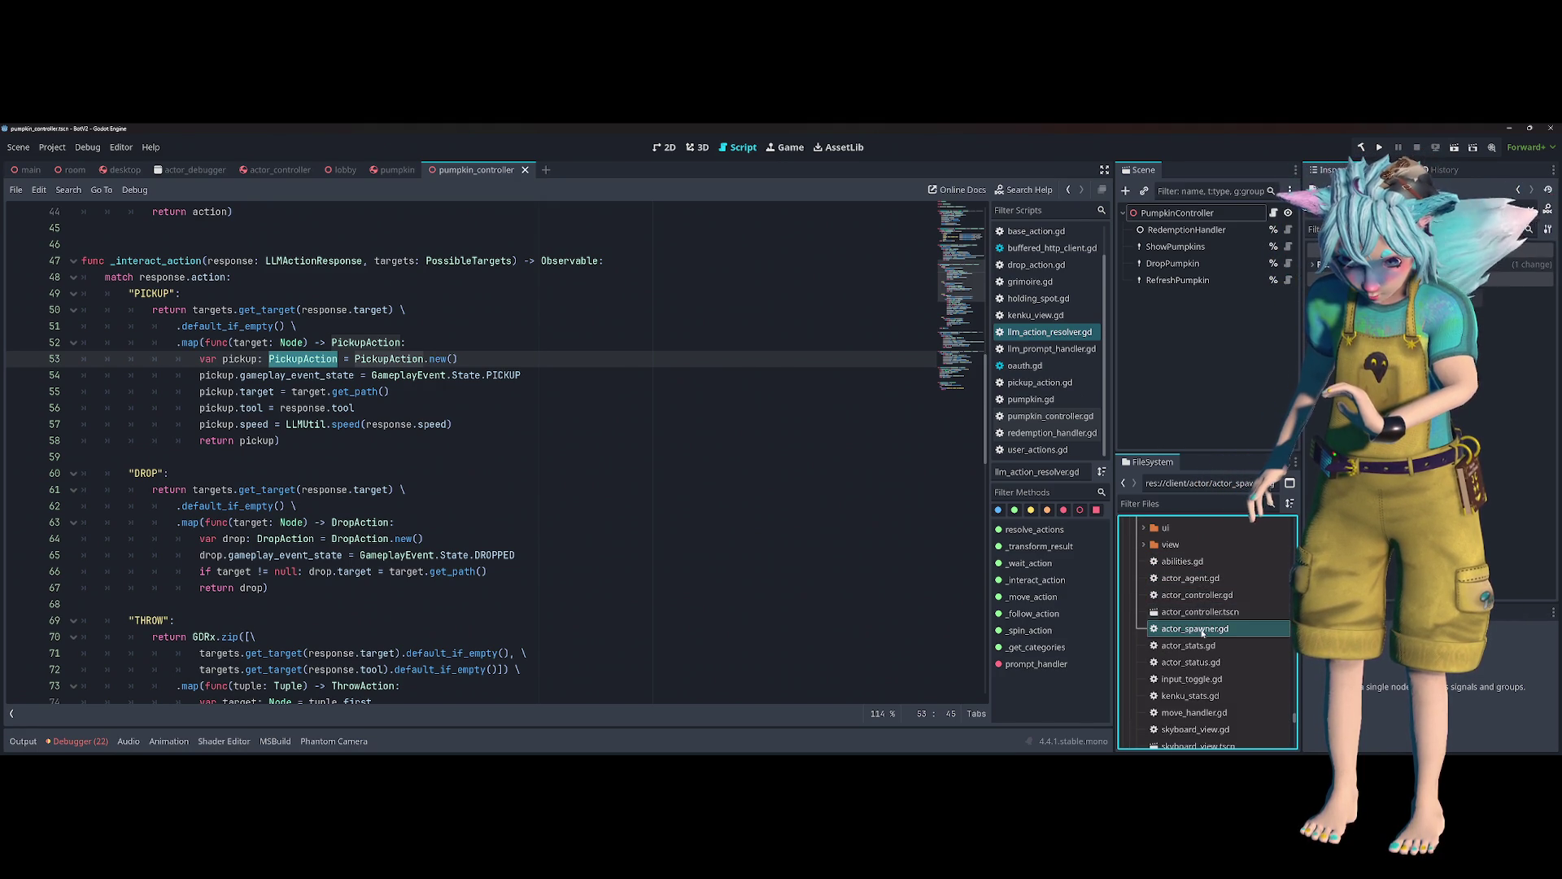
{"action": "scroll", "coordinate": [1202, 619], "scroll_direction": "up", "scroll_amount": 3}
{"action": "scroll", "coordinate": [1204, 619], "scroll_direction": "up", "scroll_amount": 5}
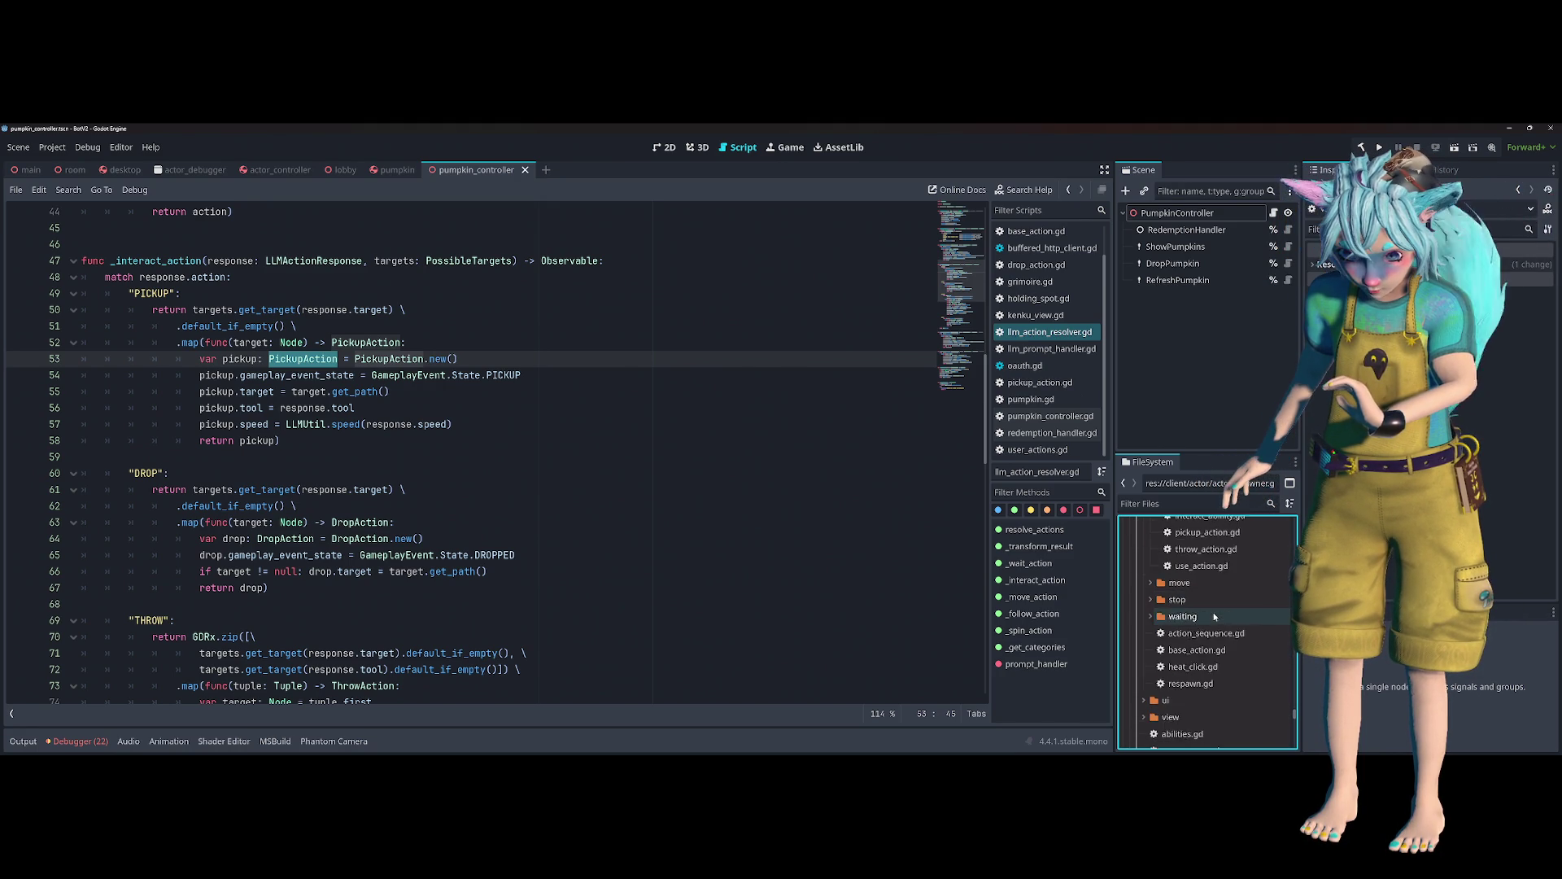
{"action": "scroll", "coordinate": [1214, 618], "scroll_direction": "up", "scroll_amount": 2}
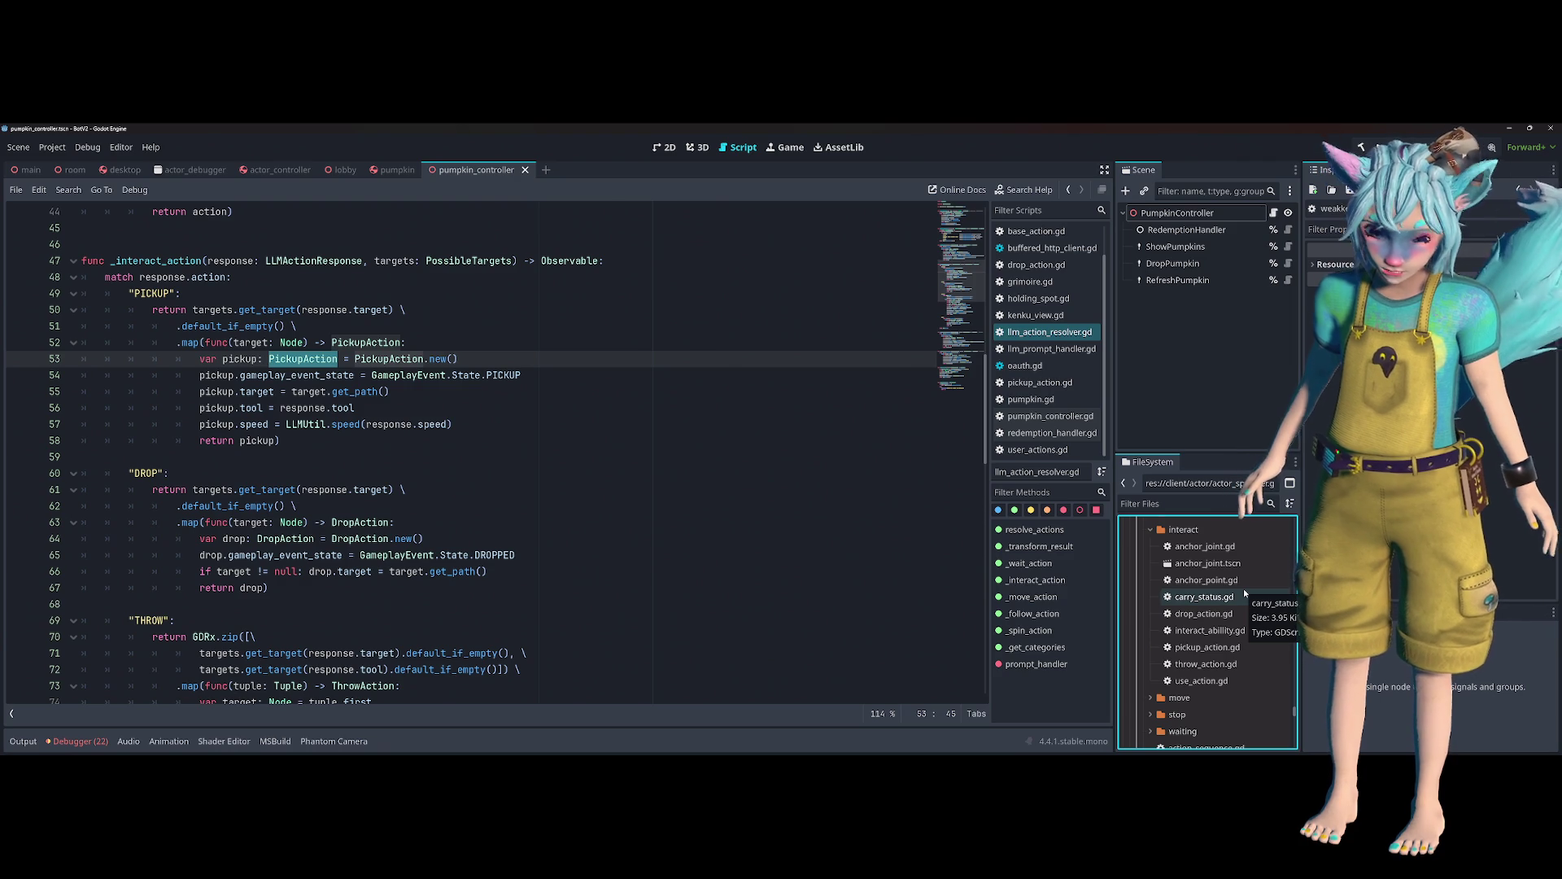
{"action": "scroll", "coordinate": [1237, 616], "scroll_direction": "down", "scroll_amount": 1}
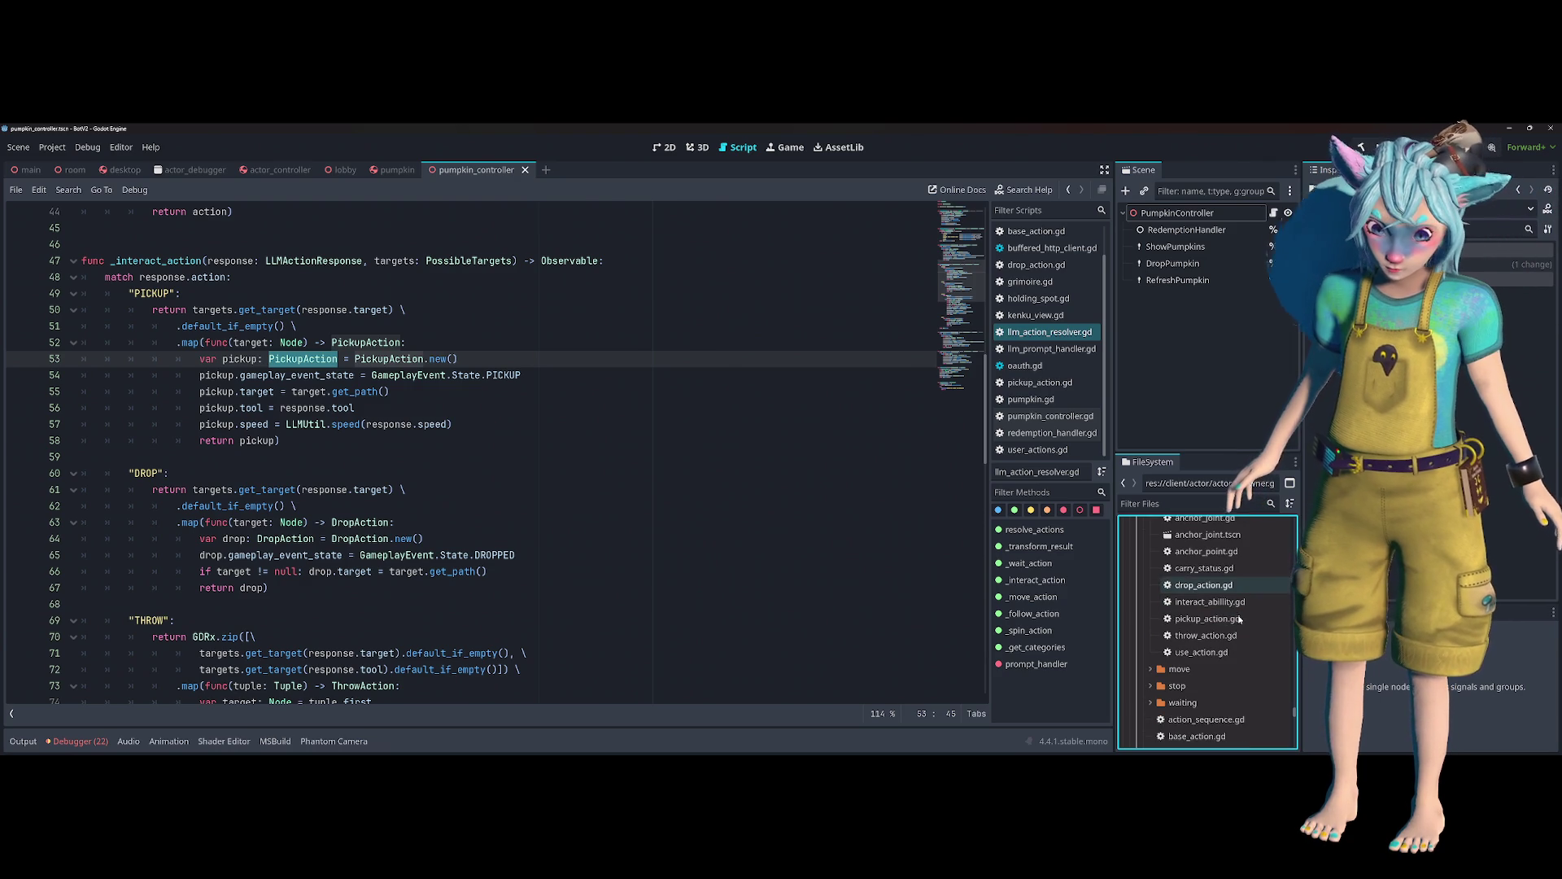
{"action": "double_click", "coordinate": [1241, 619]}
{"action": "left_click", "coordinate": [489, 408]}
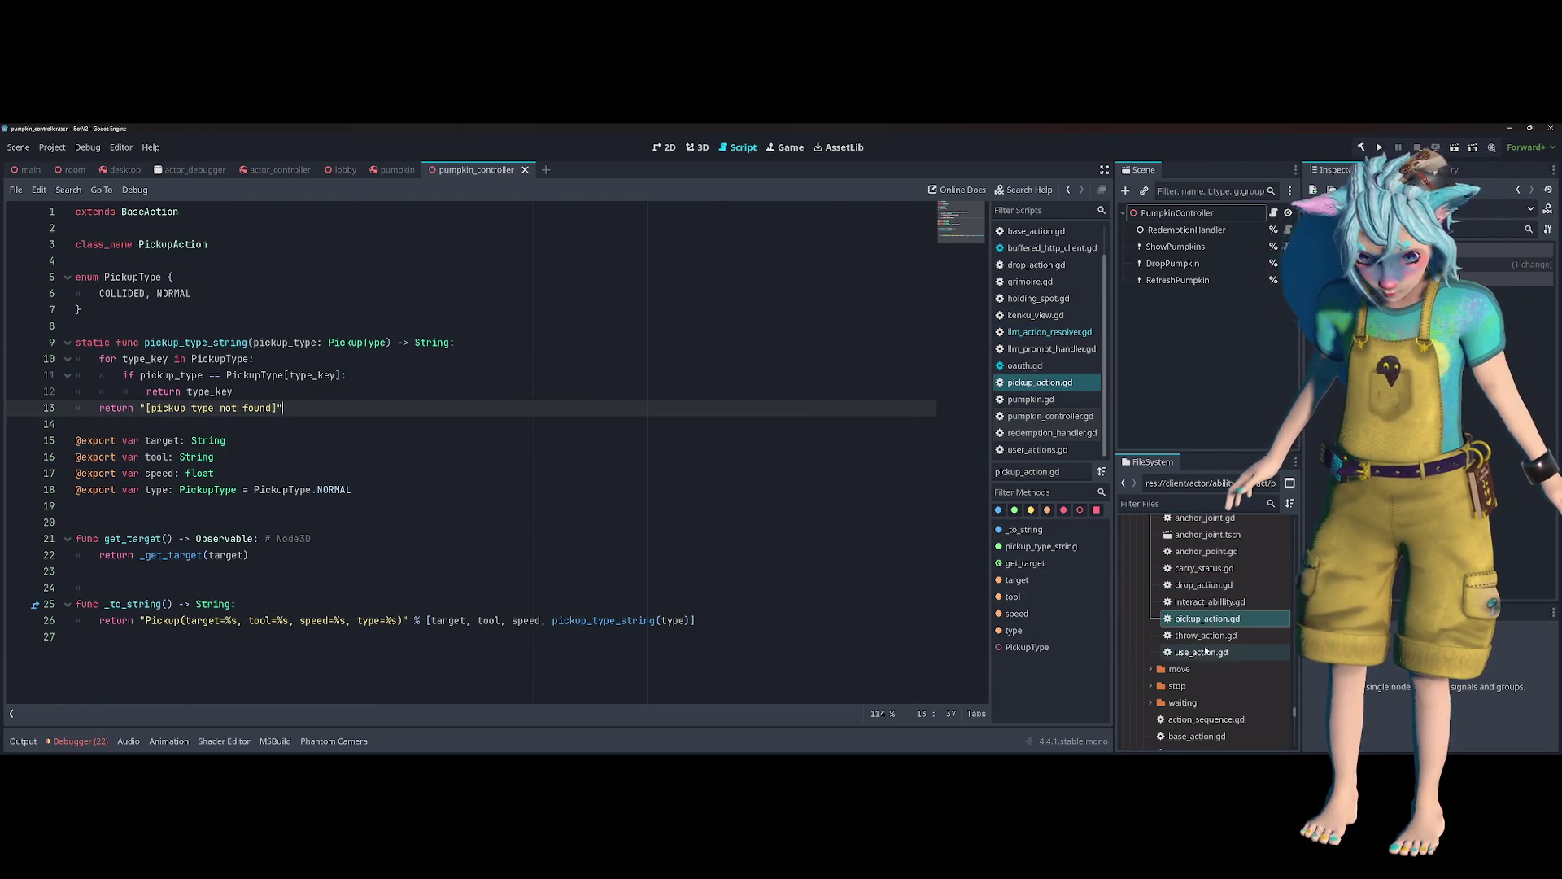
{"action": "scroll", "coordinate": [1221, 618], "scroll_direction": "up", "scroll_amount": 2}
{"action": "double_click", "coordinate": [1206, 574]}
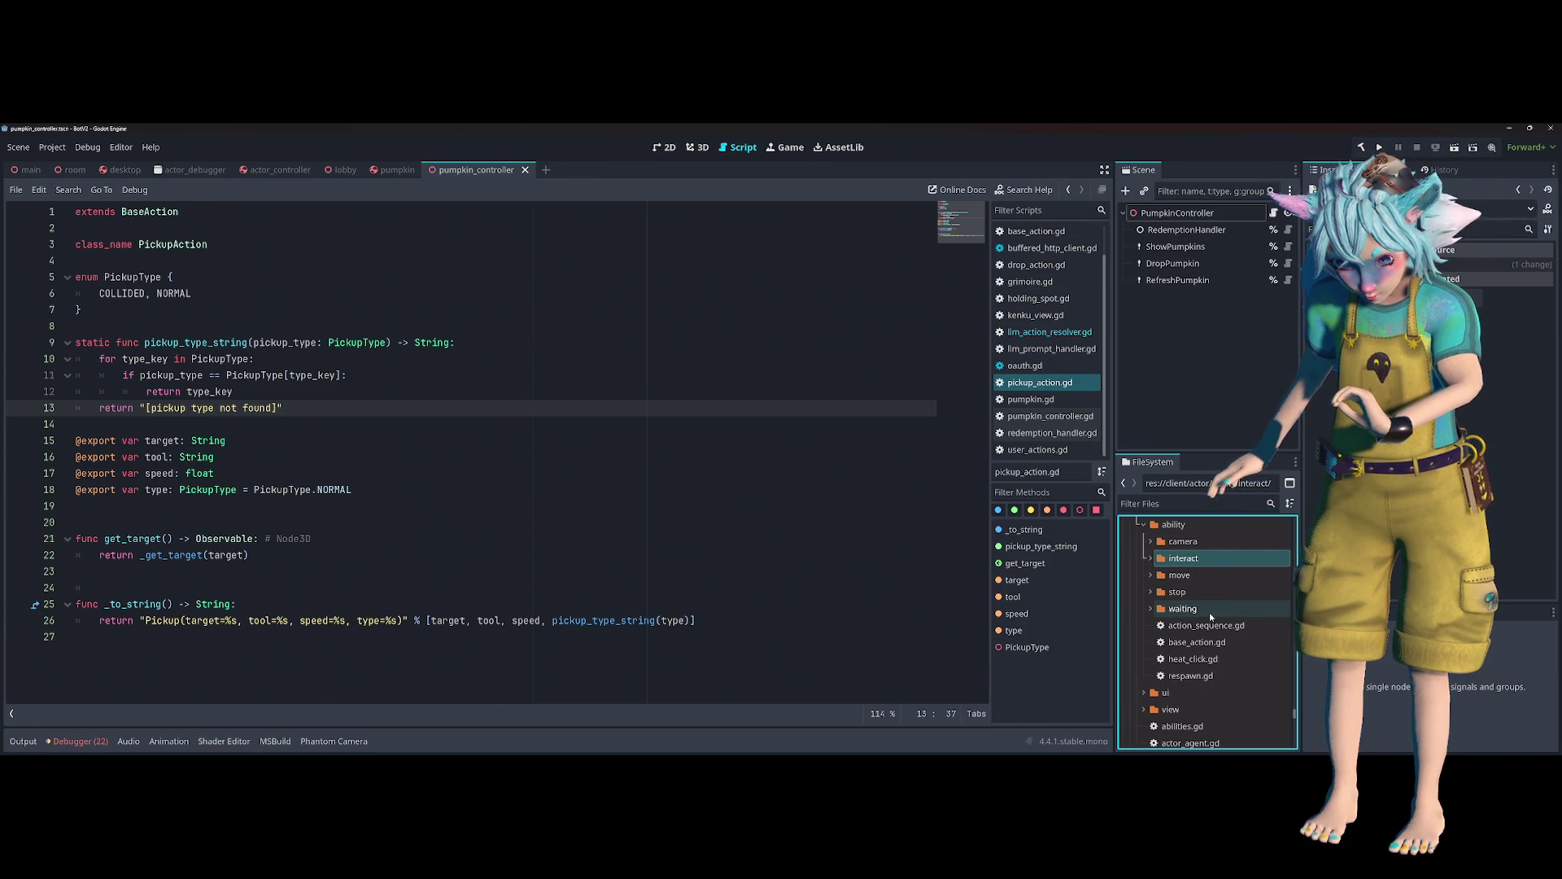
{"action": "double_click", "coordinate": [1198, 560]}
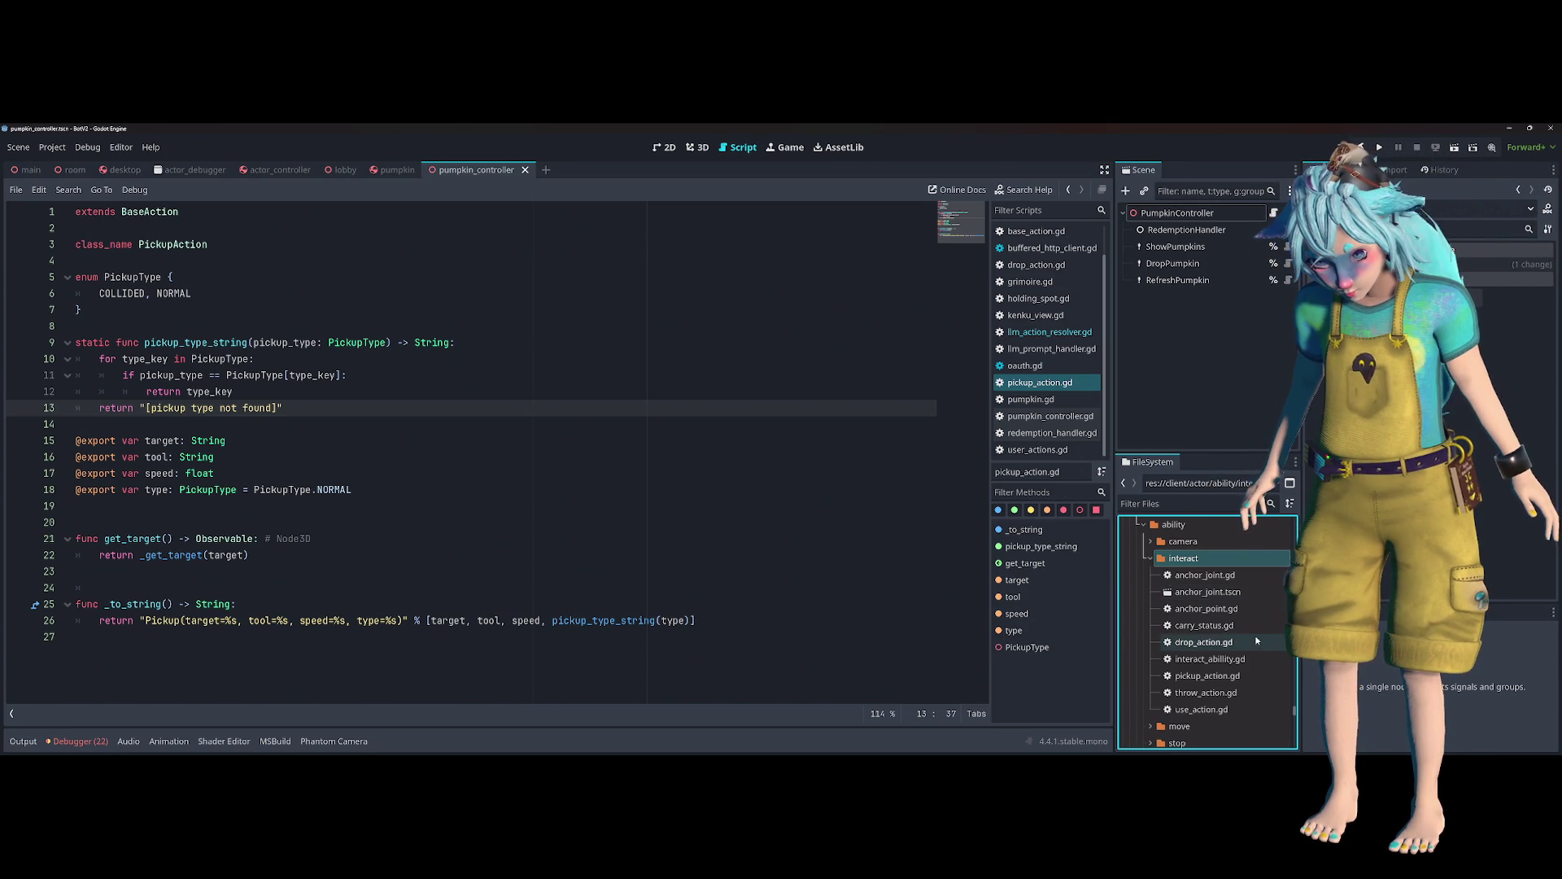
{"action": "left_click", "coordinate": [1233, 680]}
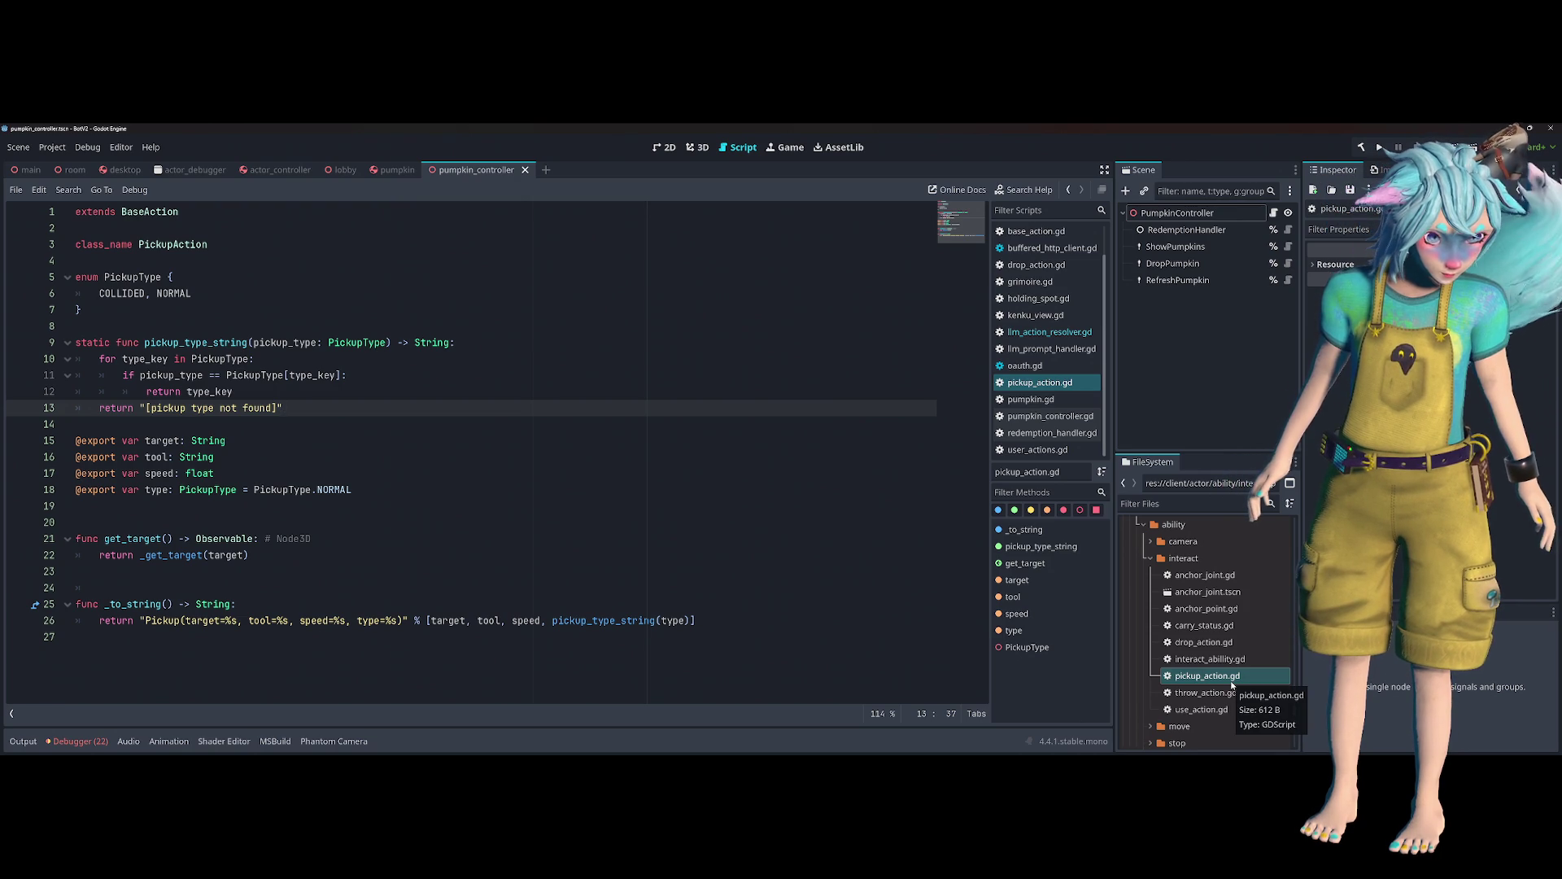
{"action": "double_click", "coordinate": [191, 246]}
- Search the project for PickupAction, jump to _execute_pickup in interact_ability.gd, and close the results
{"action": "key", "text": "ctrl+shift+f"}
{"action": "key", "text": "Return"}
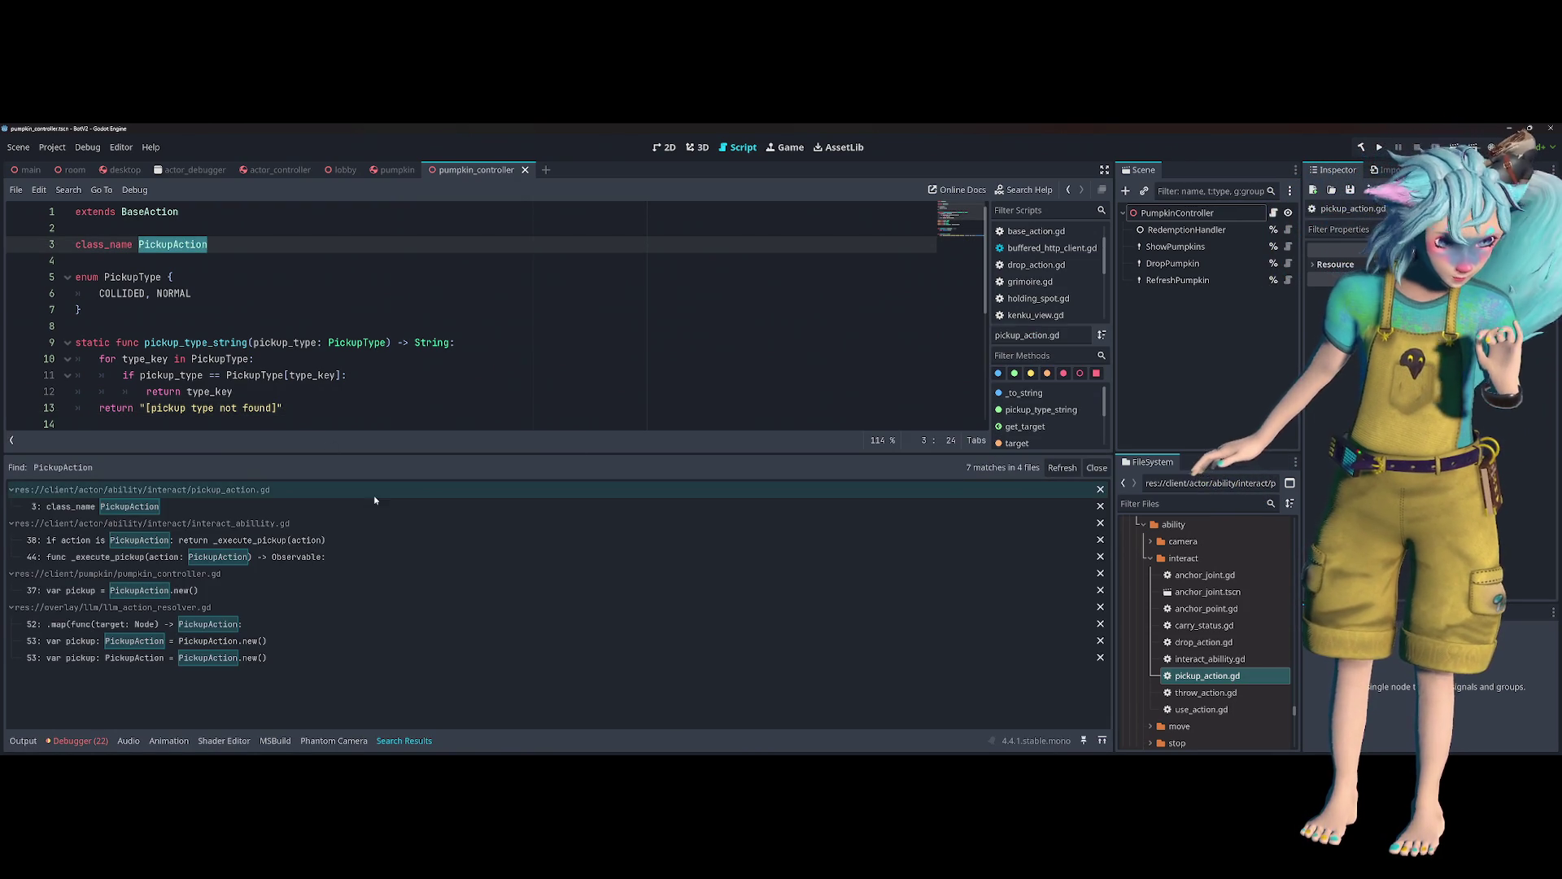
{"action": "left_click", "coordinate": [383, 540]}
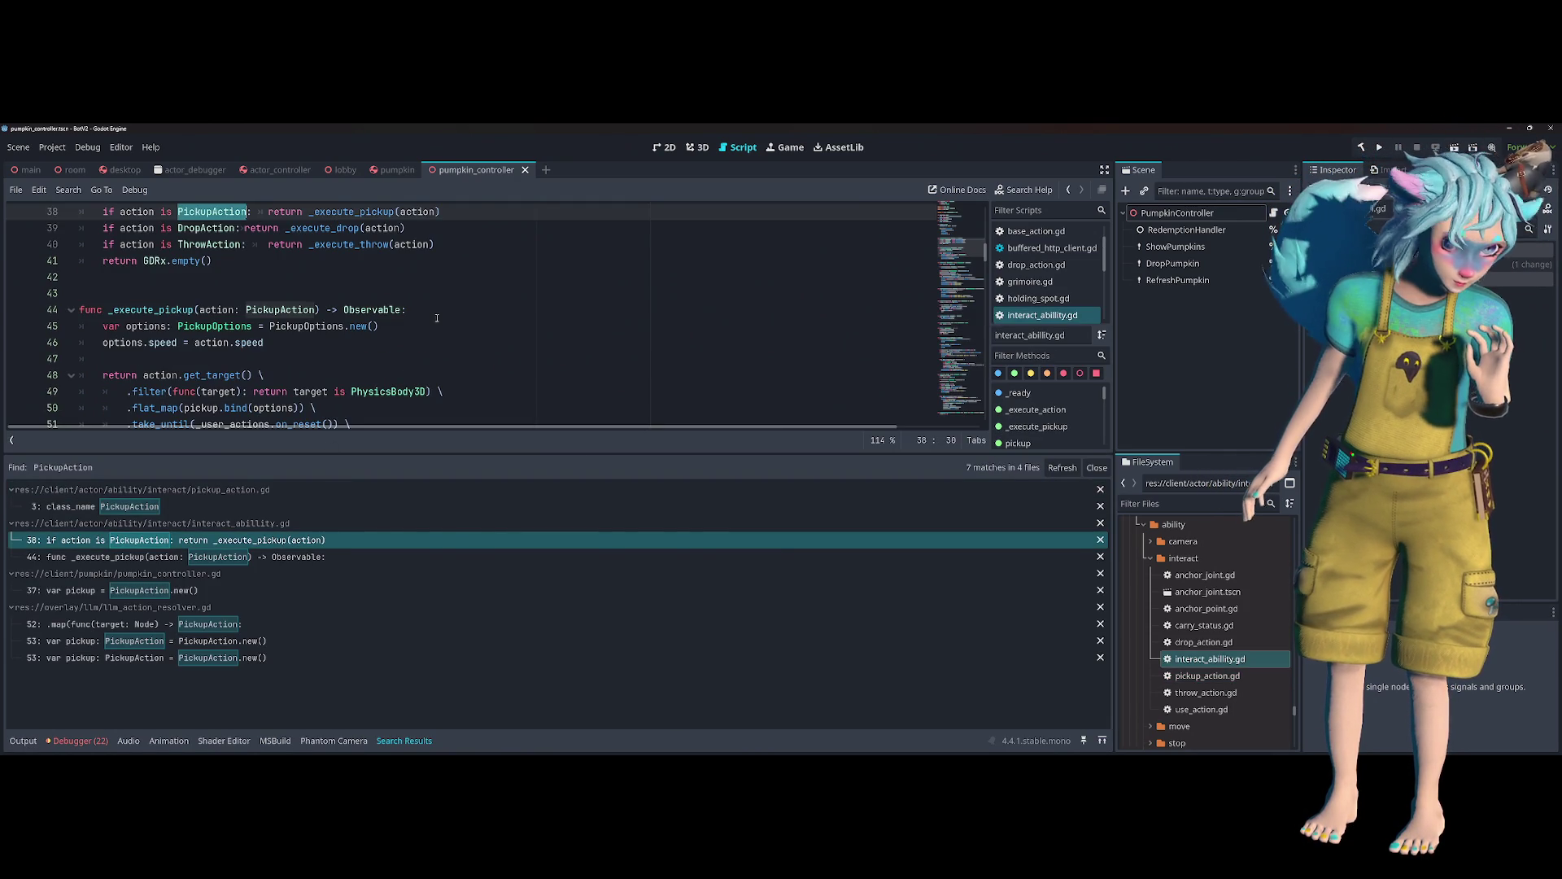
{"action": "scroll", "coordinate": [437, 318], "scroll_direction": "up", "scroll_amount": 1}
{"action": "left_click", "coordinate": [354, 269], "text": "ctrl"}
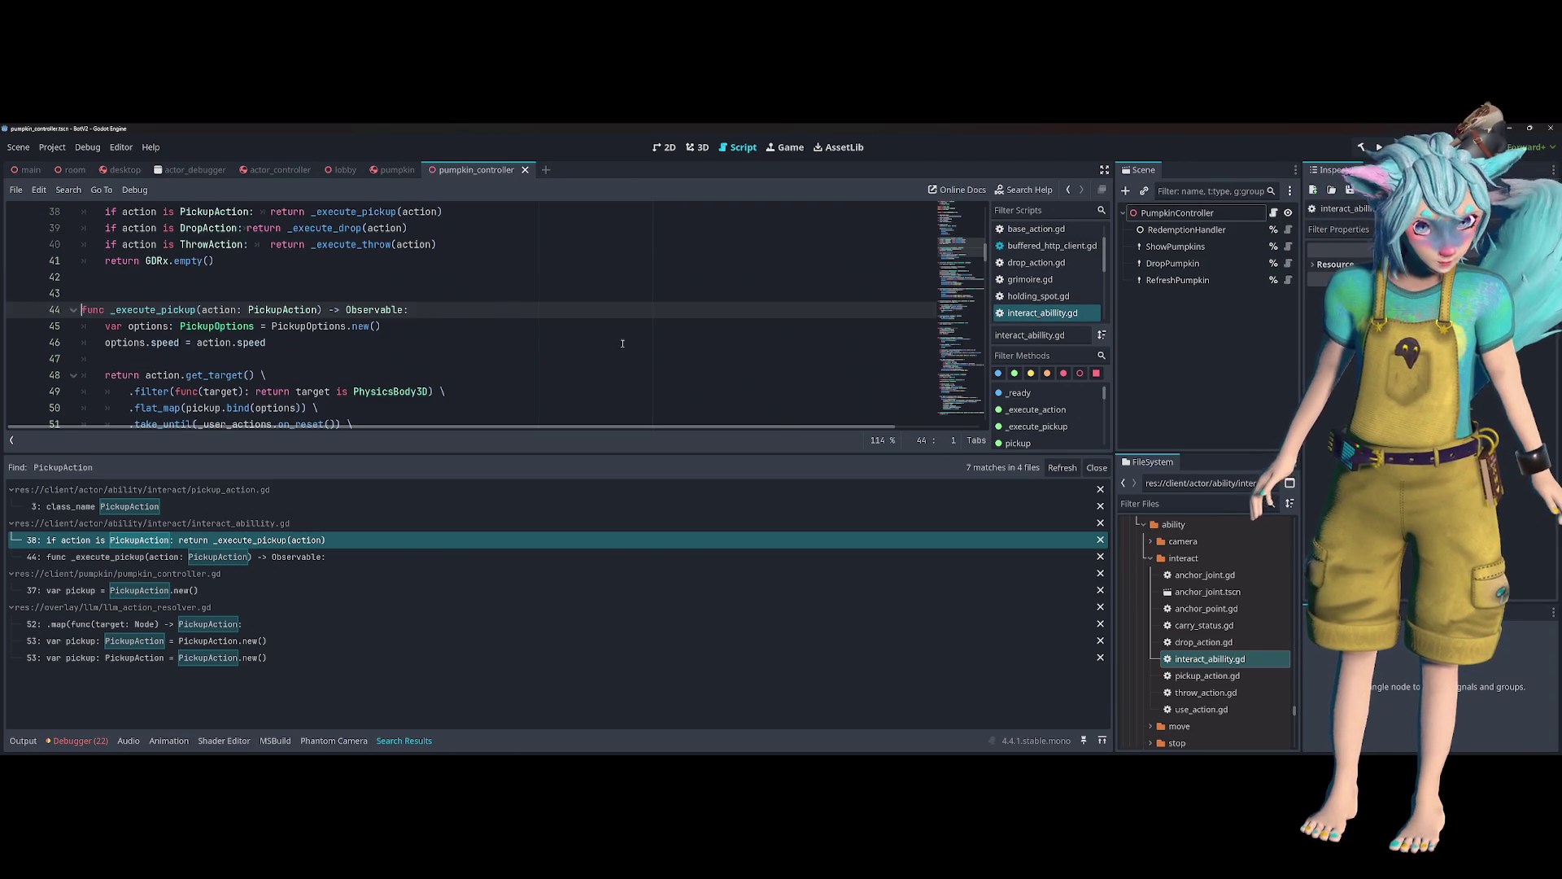
{"action": "left_click", "coordinate": [1097, 467]}
- Read through the pickup code around lines 50–58, including the target check
{"action": "scroll", "coordinate": [444, 367], "scroll_direction": "down", "scroll_amount": 2}
{"action": "scroll", "coordinate": [444, 367], "scroll_direction": "up", "scroll_amount": 2}
{"action": "left_click", "coordinate": [472, 393]}
{"action": "left_click", "coordinate": [474, 411]}
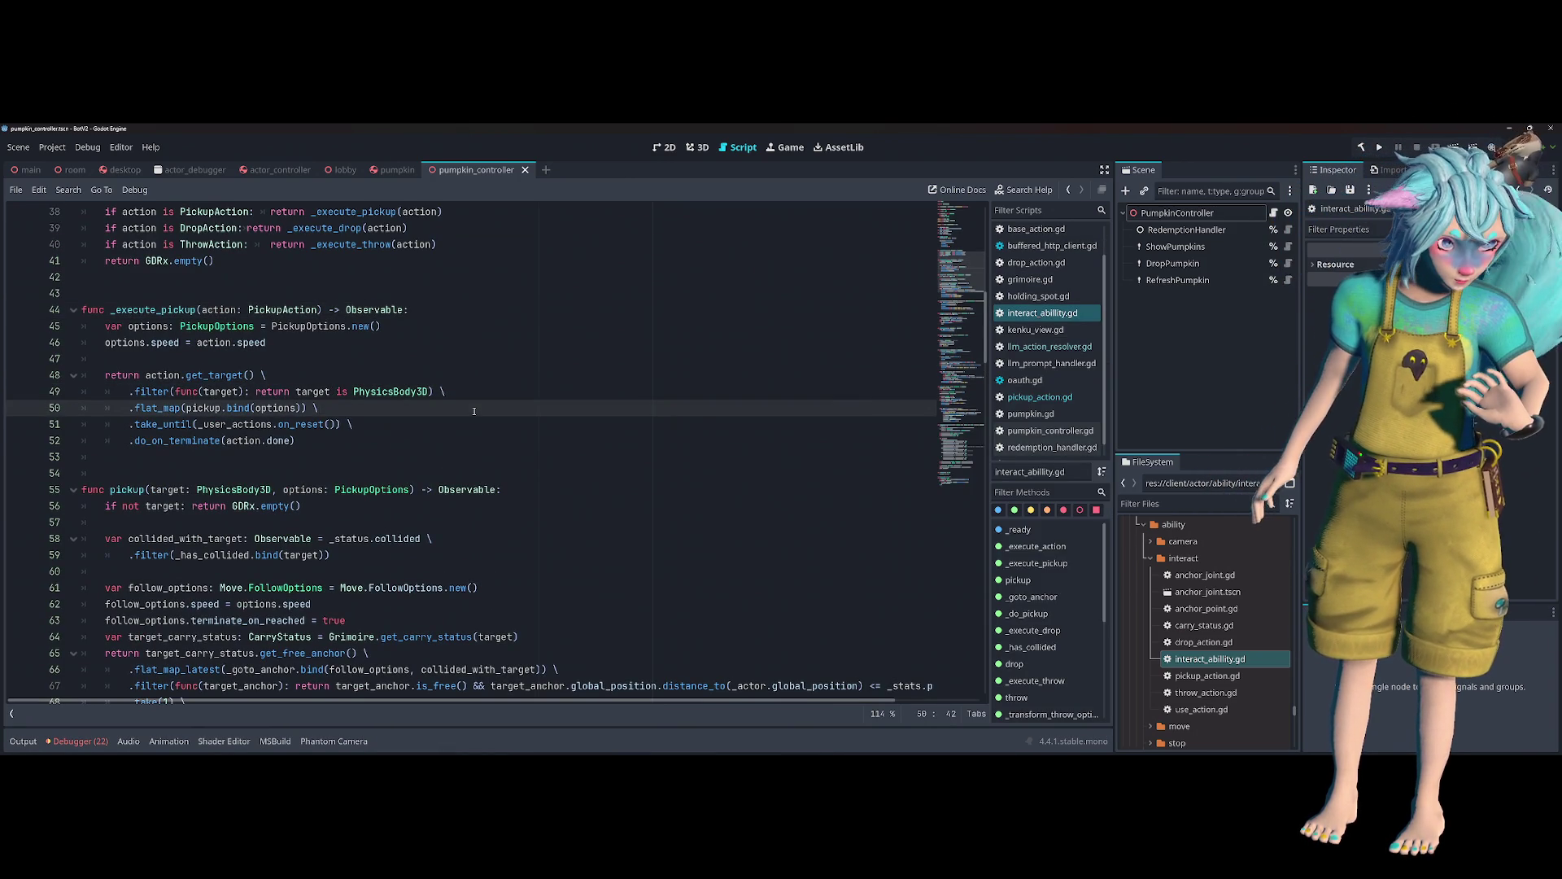
{"action": "left_click", "coordinate": [153, 422]}
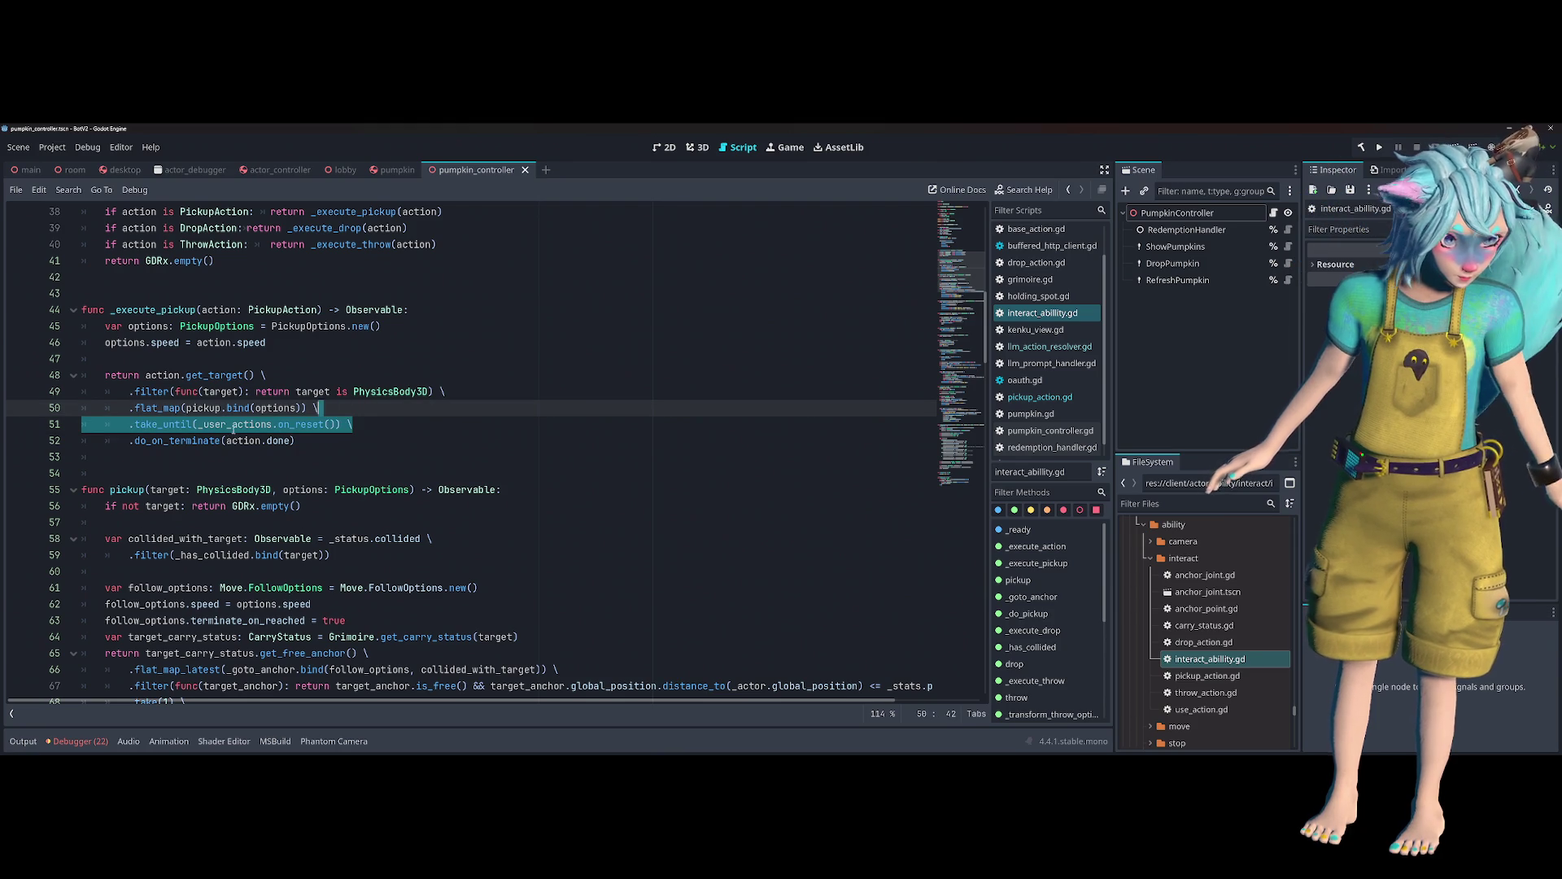
{"action": "left_click", "coordinate": [293, 440]}
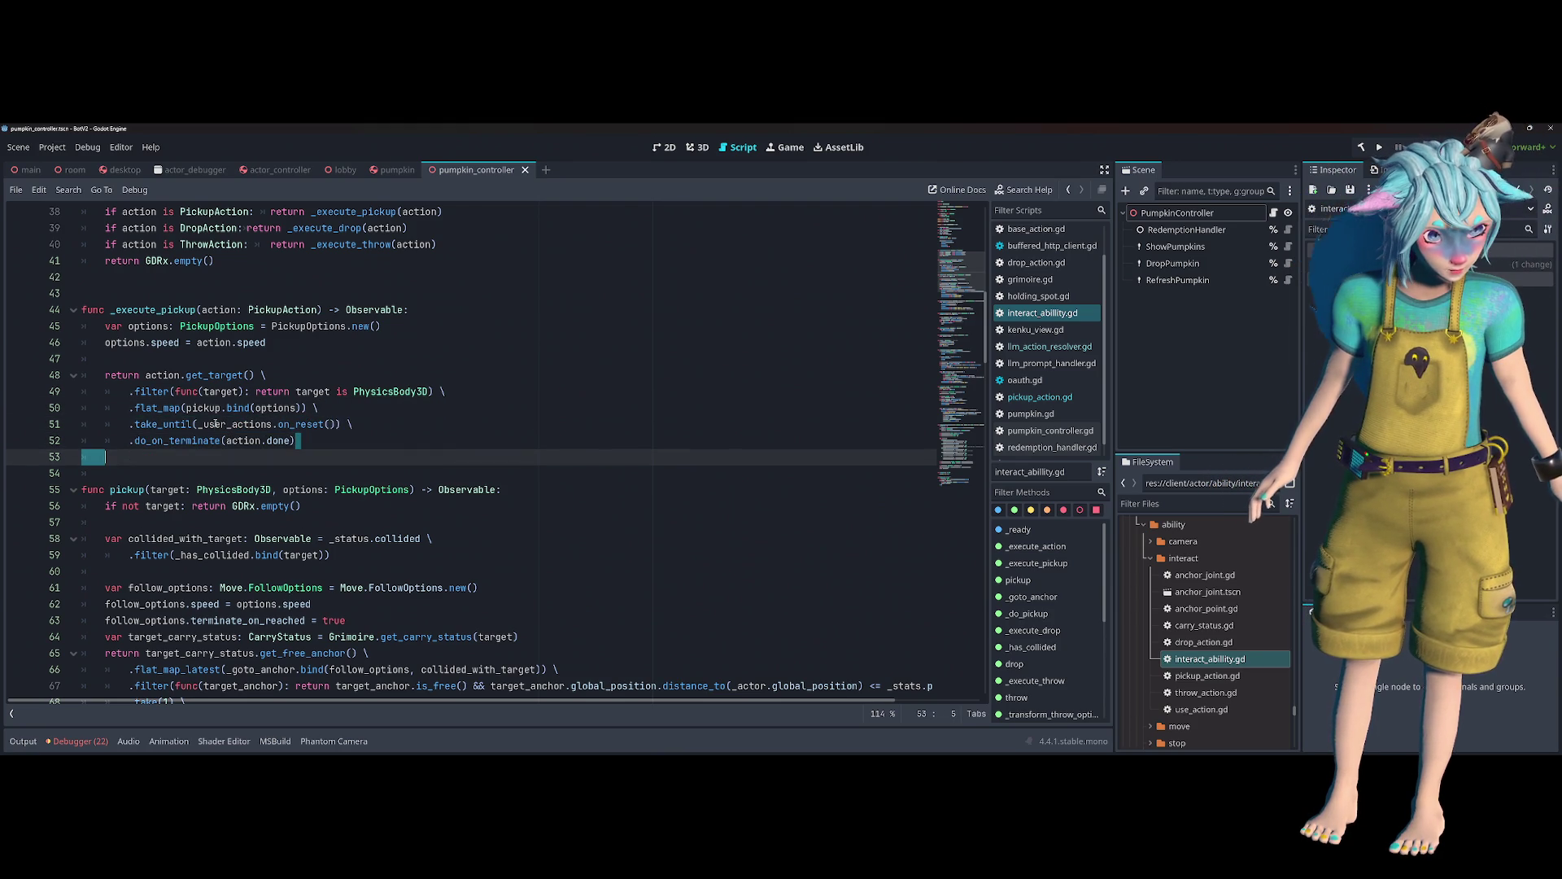
{"action": "left_click", "coordinate": [216, 408]}
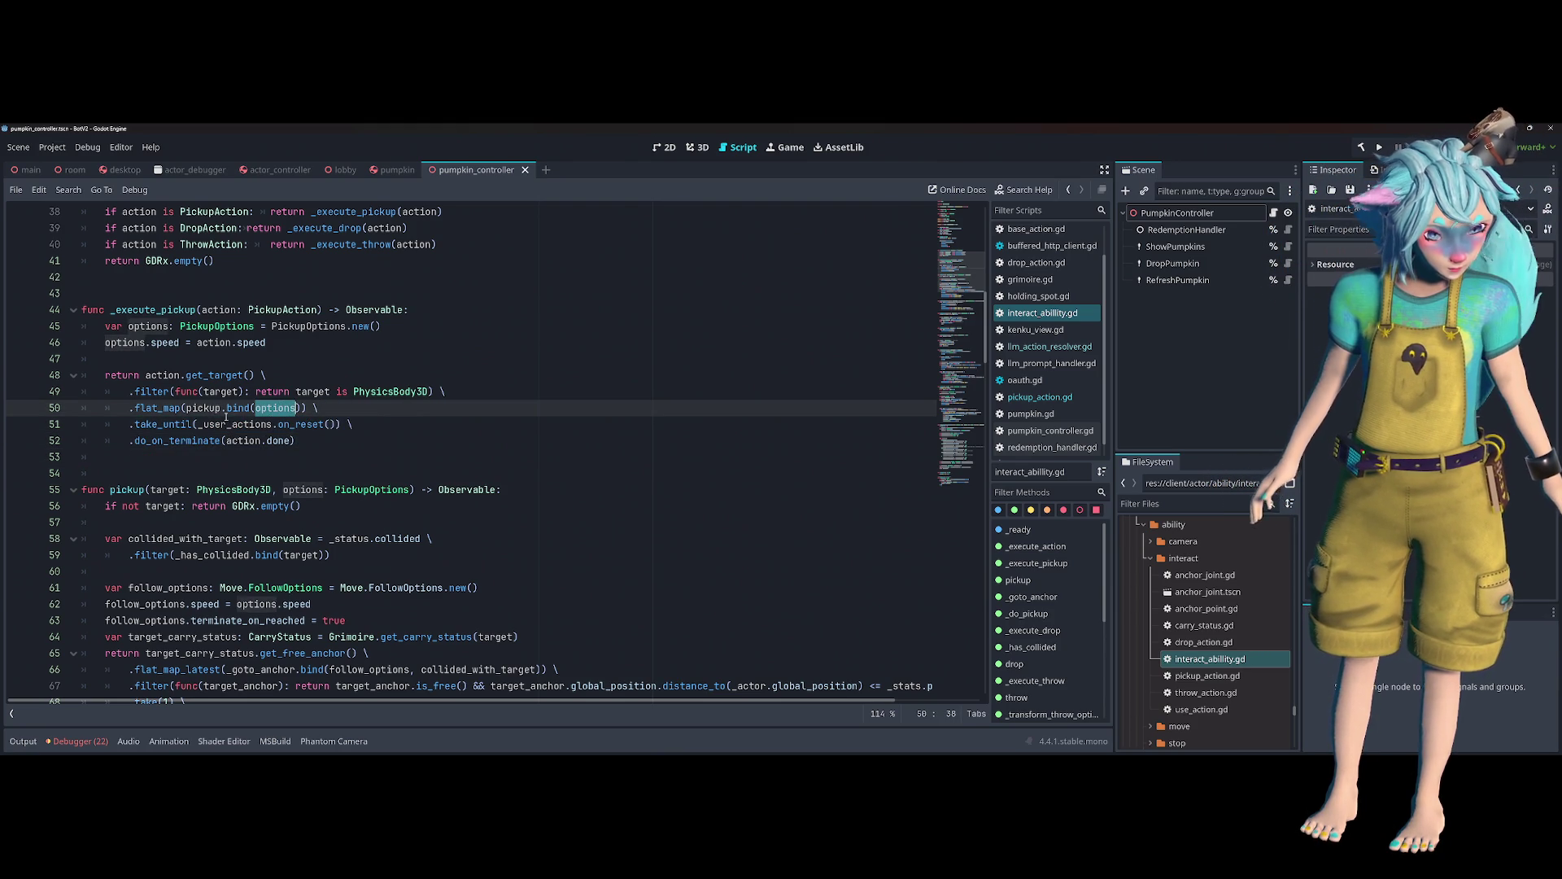
{"action": "double_click", "coordinate": [204, 408]}
{"action": "scroll", "coordinate": [226, 391], "scroll_direction": "down", "scroll_amount": 3}
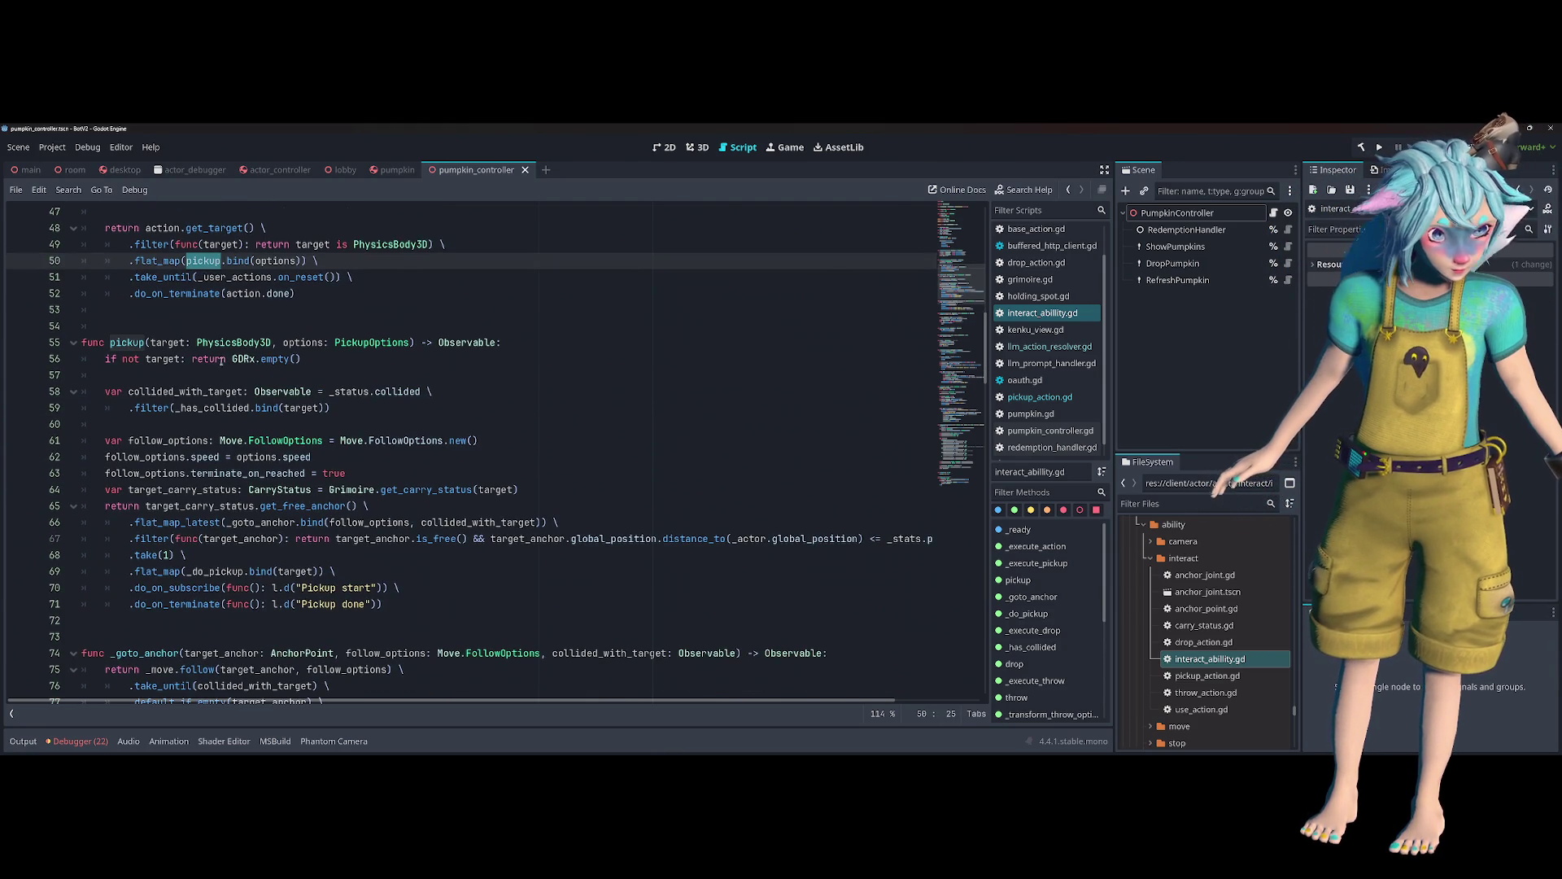
{"action": "triple_click", "coordinate": [222, 361]}
{"action": "left_click", "coordinate": [255, 391]}
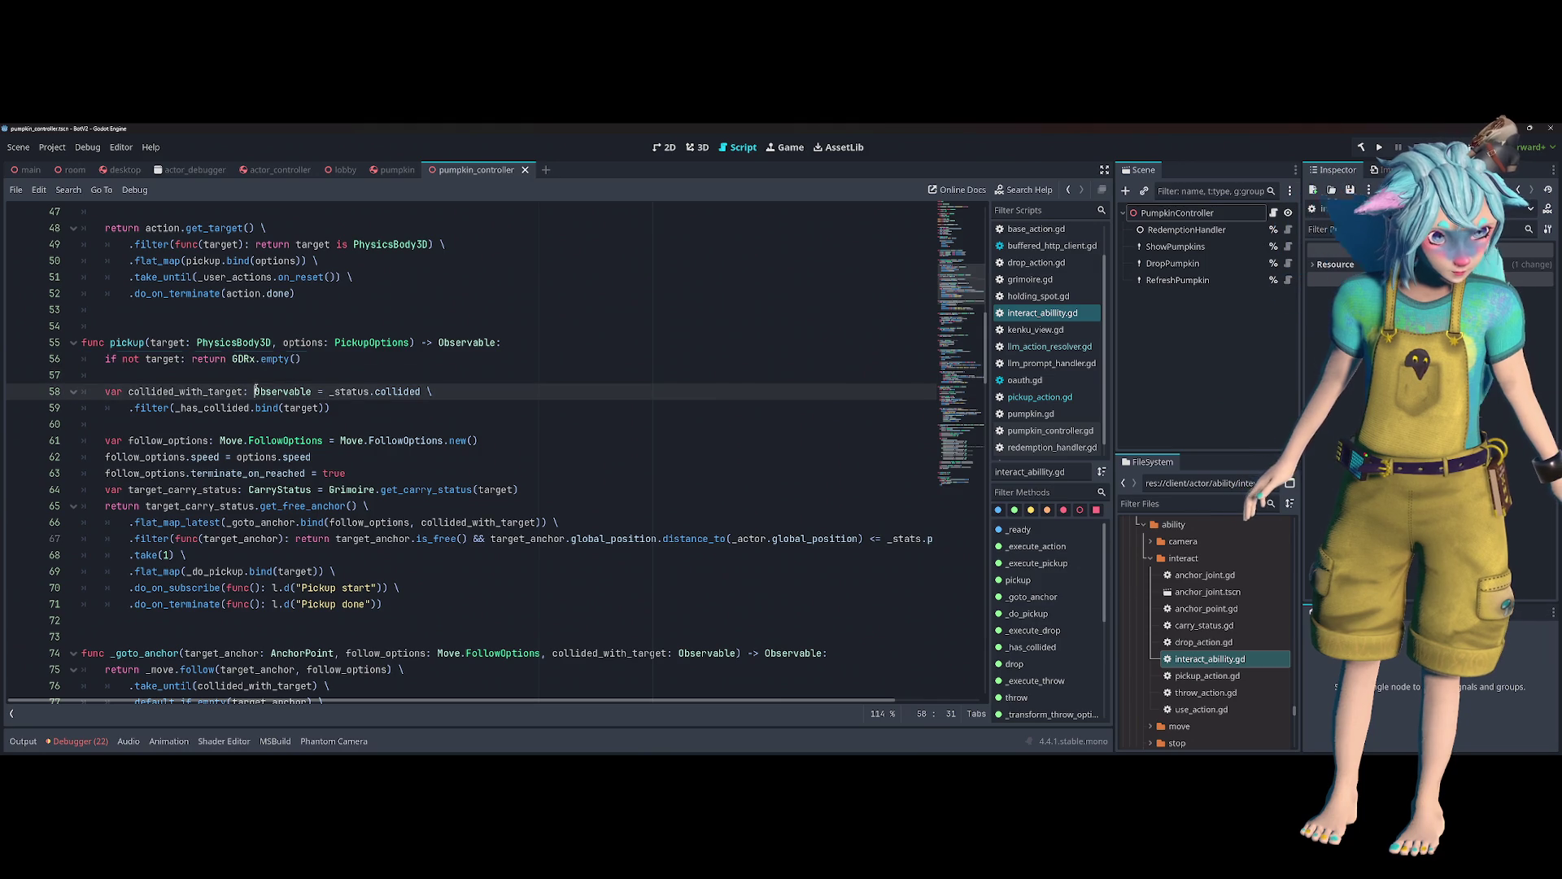
- Highlight uses of pickup, target and collided_with_target, then add new lines after line 56
{"action": "double_click", "coordinate": [121, 342]}
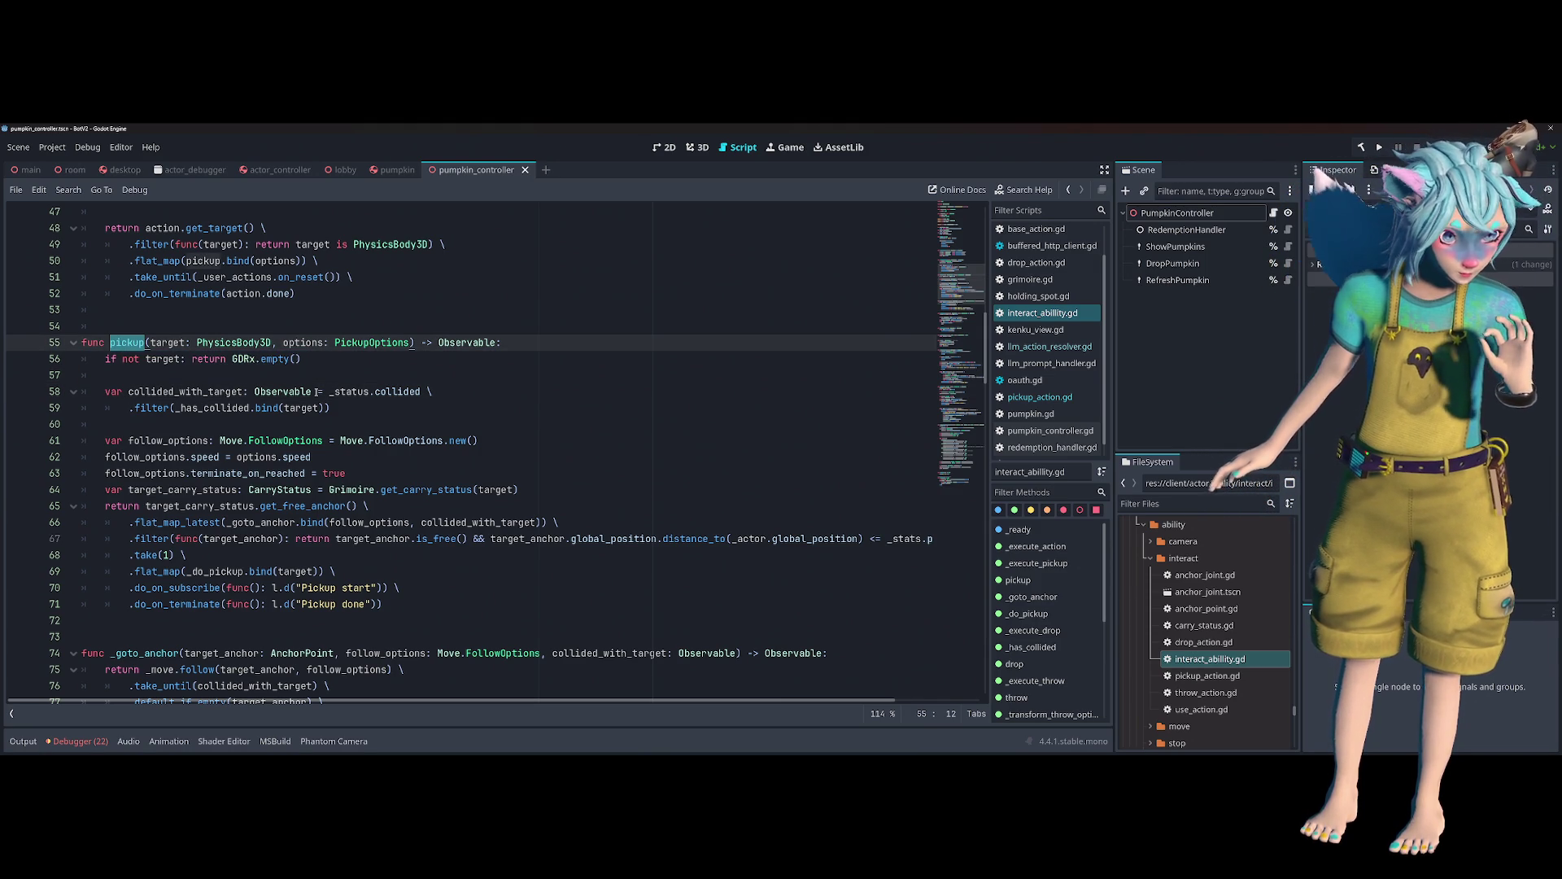
{"action": "double_click", "coordinate": [160, 359]}
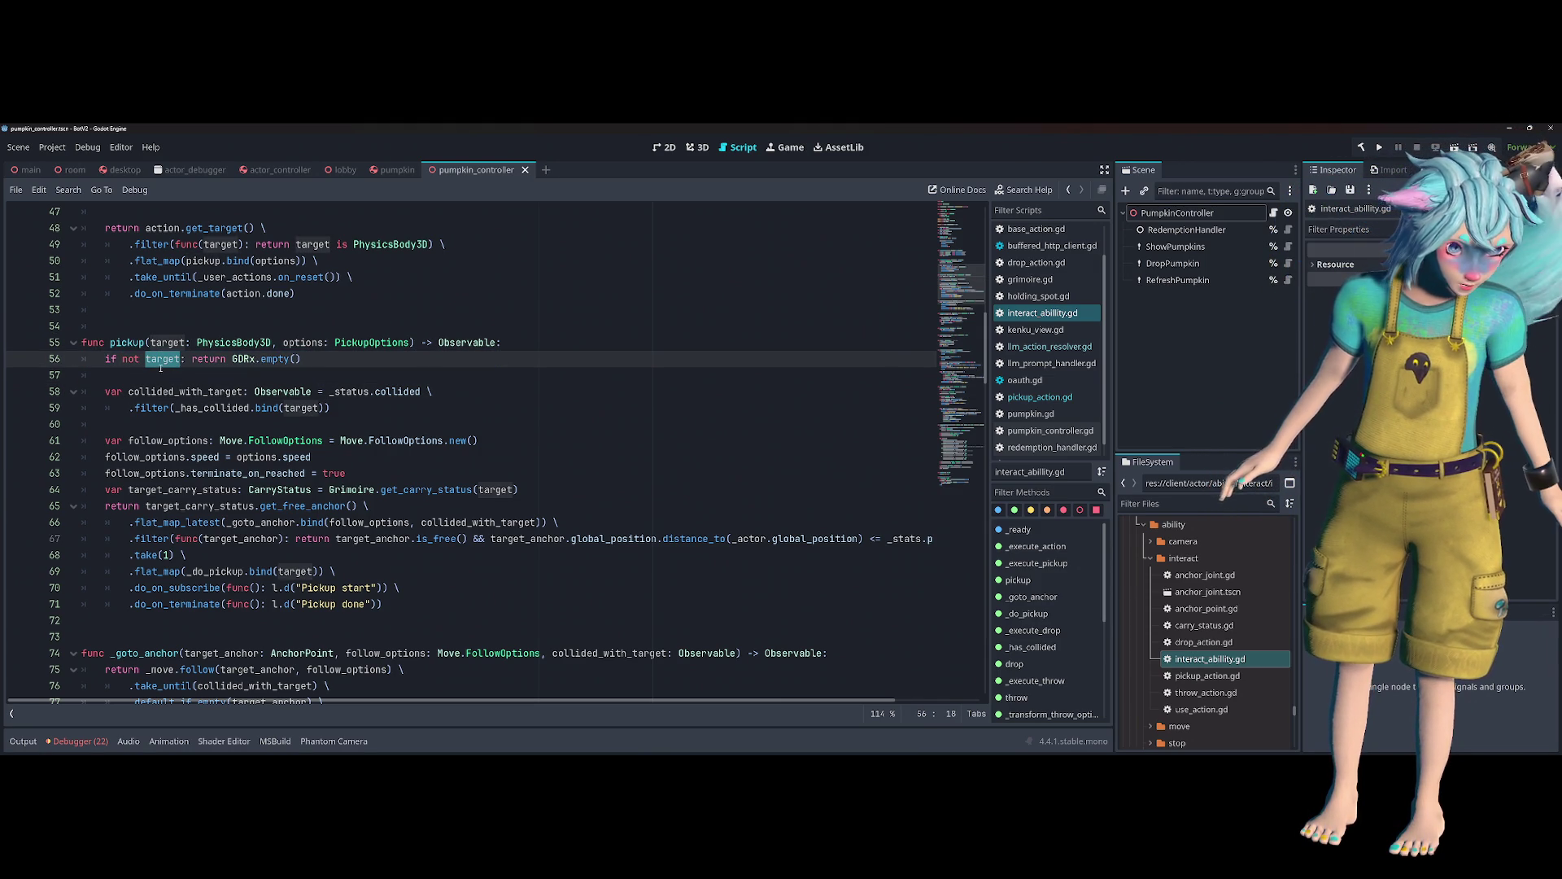
{"action": "double_click", "coordinate": [164, 395]}
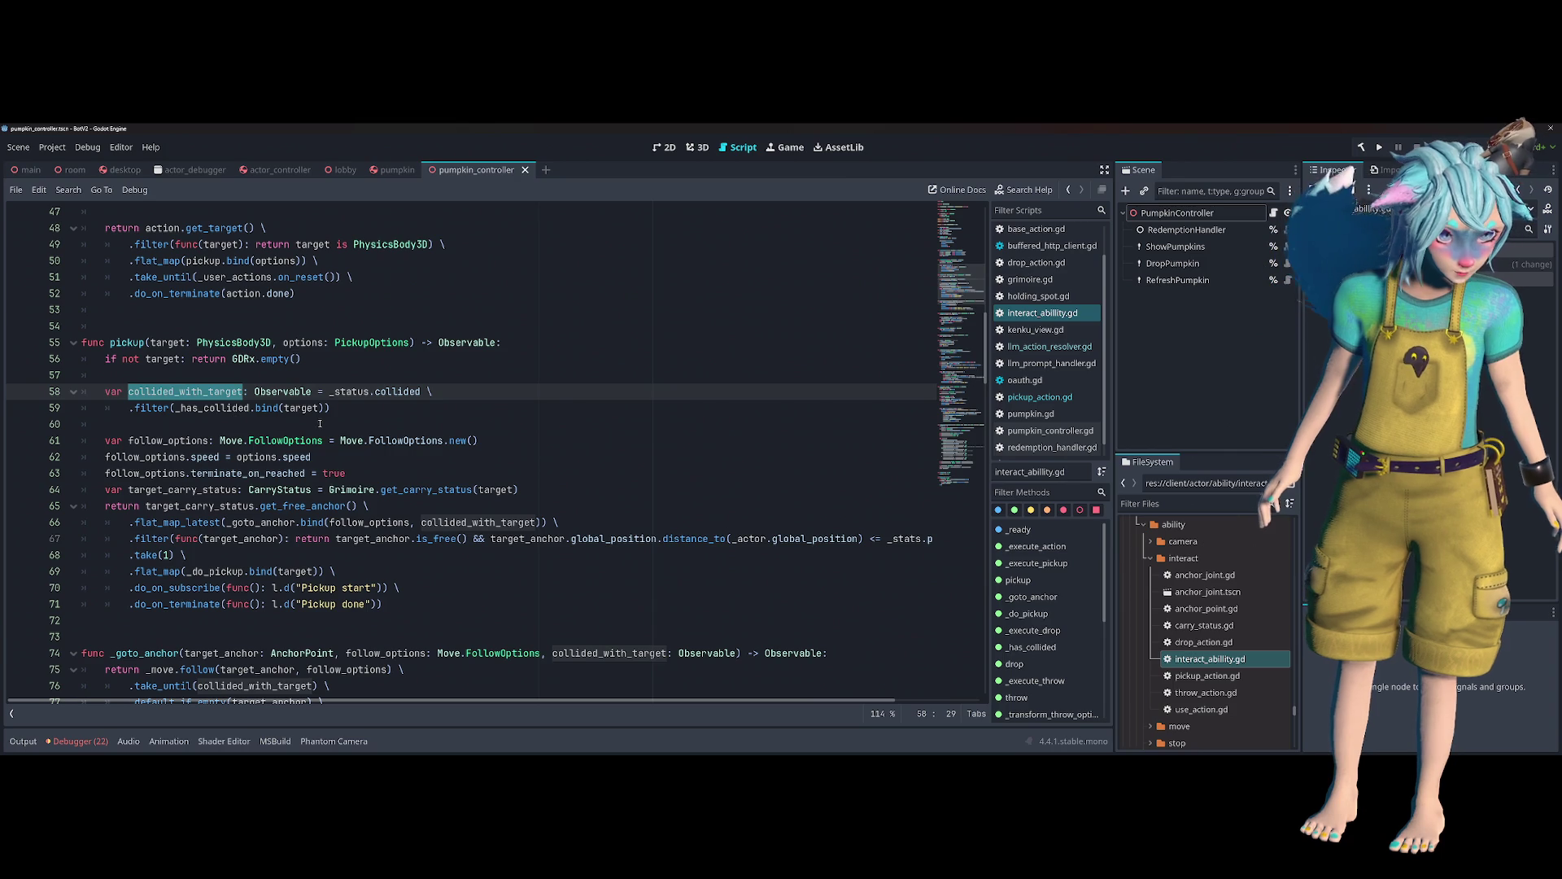
{"action": "mouse_move", "coordinate": [353, 414]}
{"action": "left_mouse_down"}
{"action": "mouse_move", "coordinate": [252, 392]}
{"action": "mouse_move", "coordinate": [232, 359]}
{"action": "left_mouse_up"}
{"action": "left_click", "coordinate": [194, 408]}
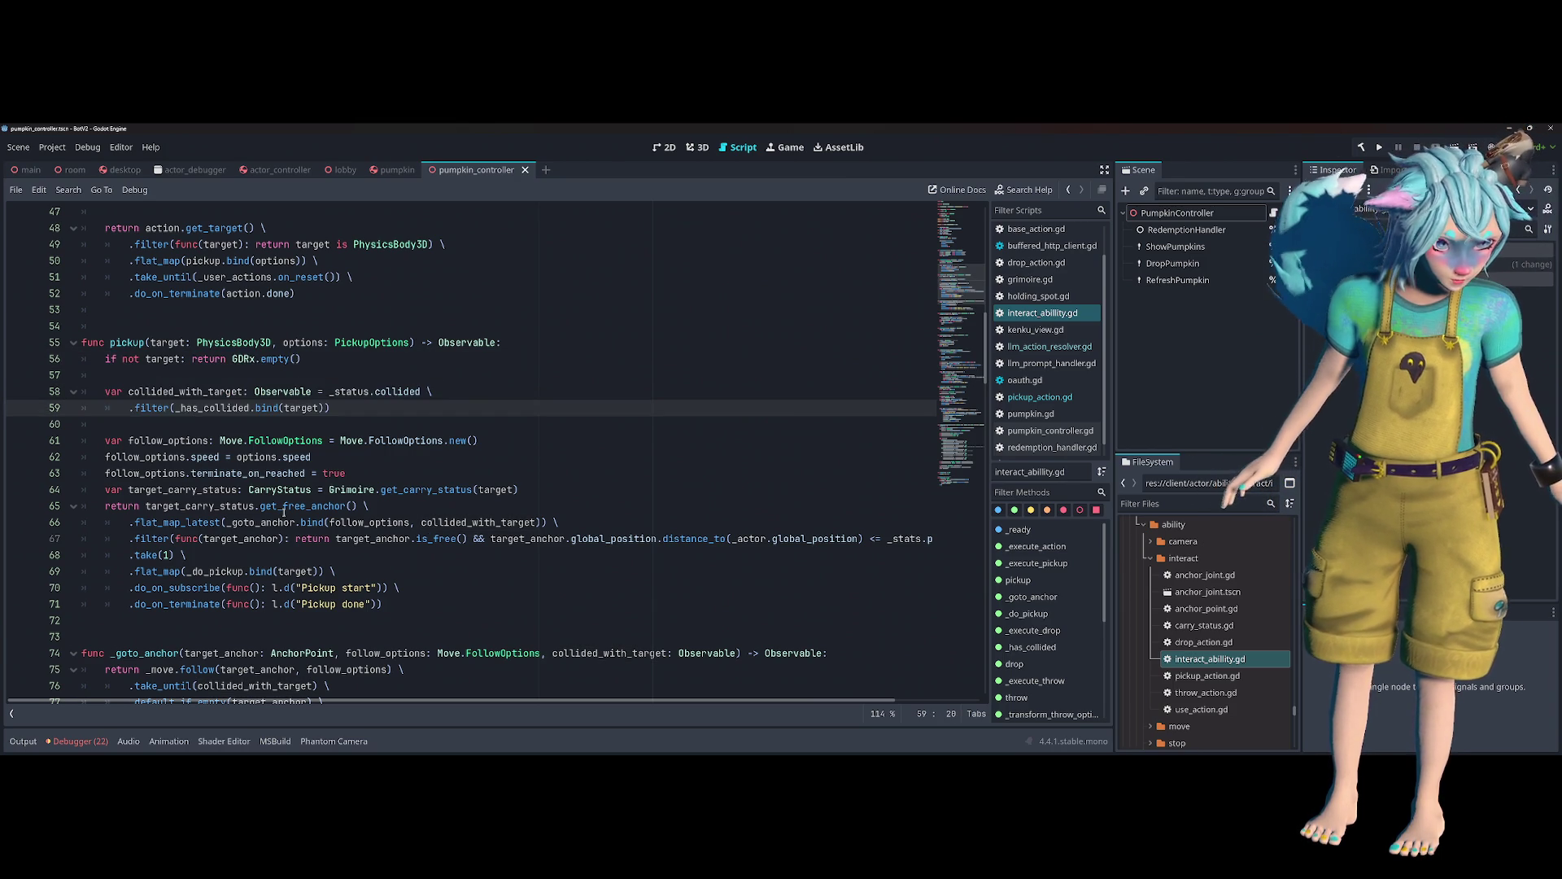
{"action": "left_click", "coordinate": [520, 465]}
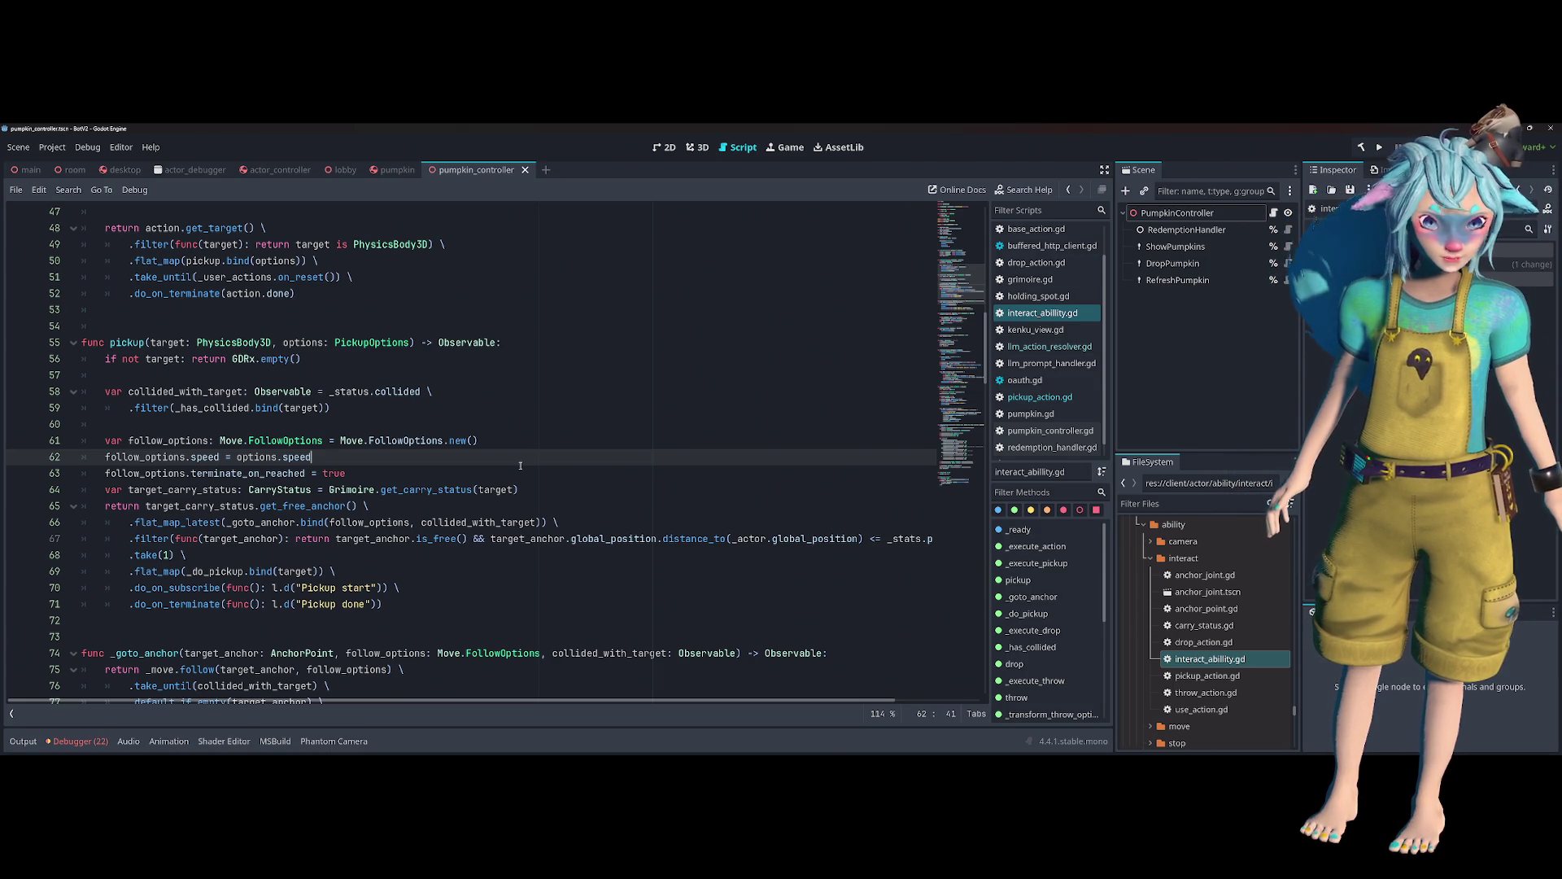
{"action": "left_click", "coordinate": [313, 364]}
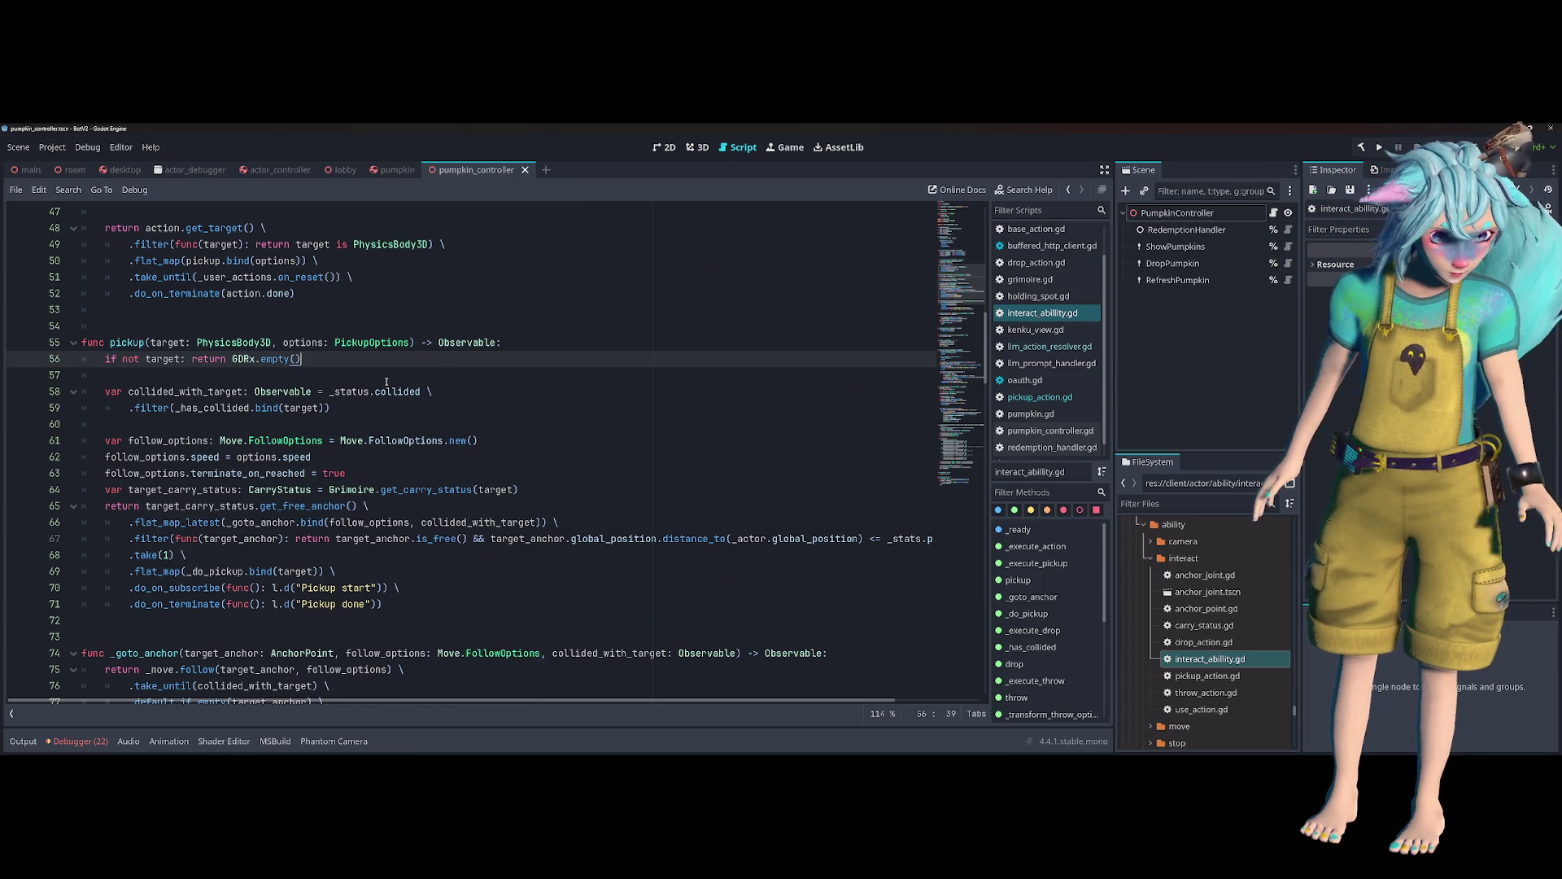
{"action": "key", "text": "Return"}
{"action": "key", "text": "Return"}
- Type 'if _actor.' on line 58, browsing the actor's members without inserting one
{"action": "type", "text": "if"}
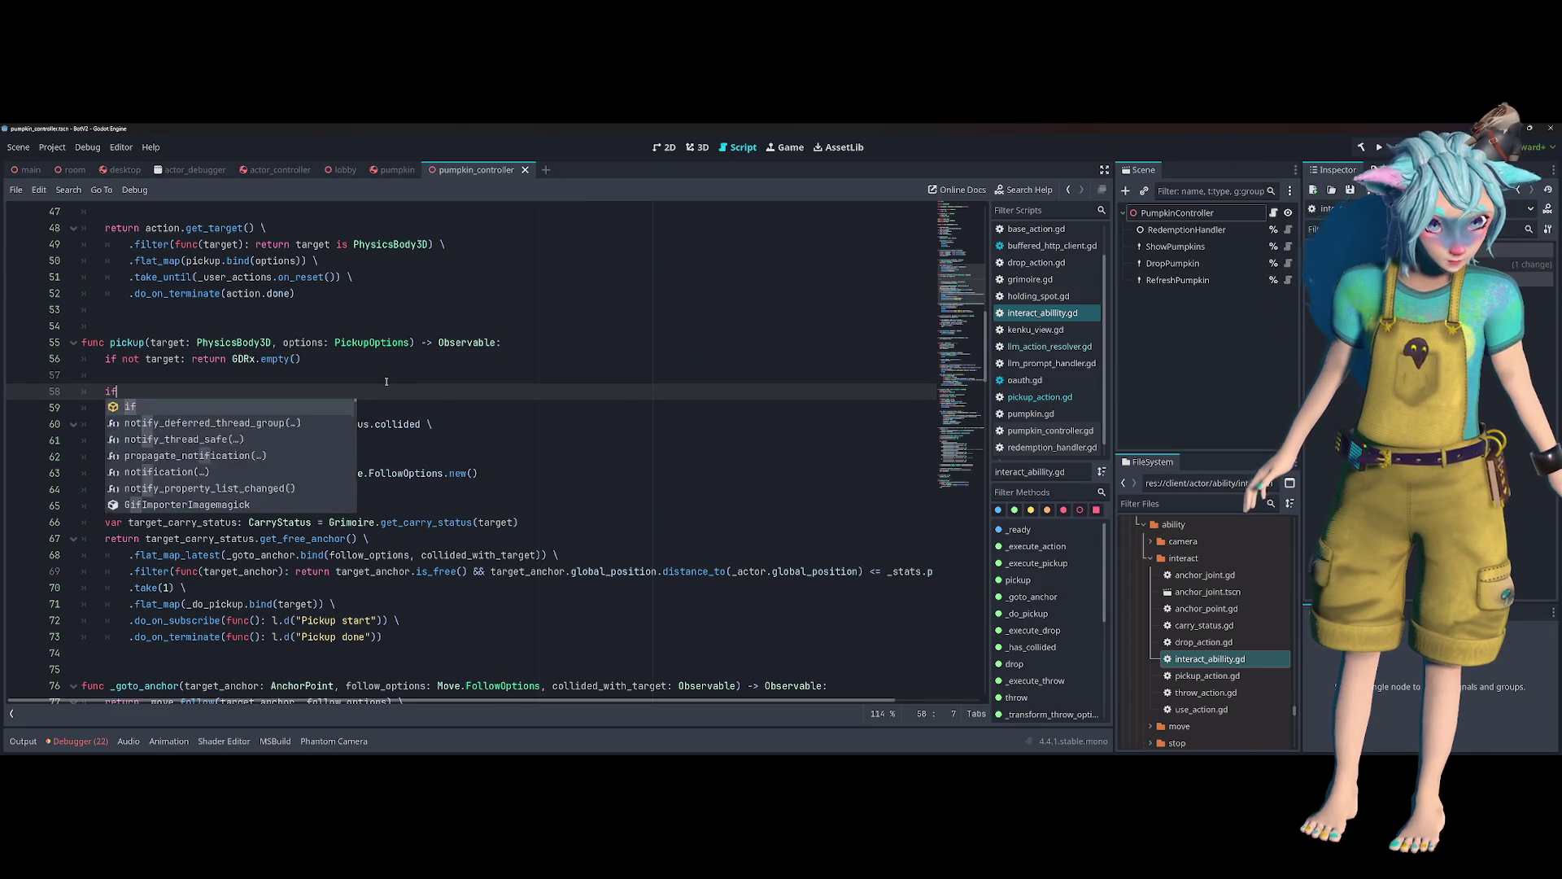
{"action": "type", "text": " actor"}
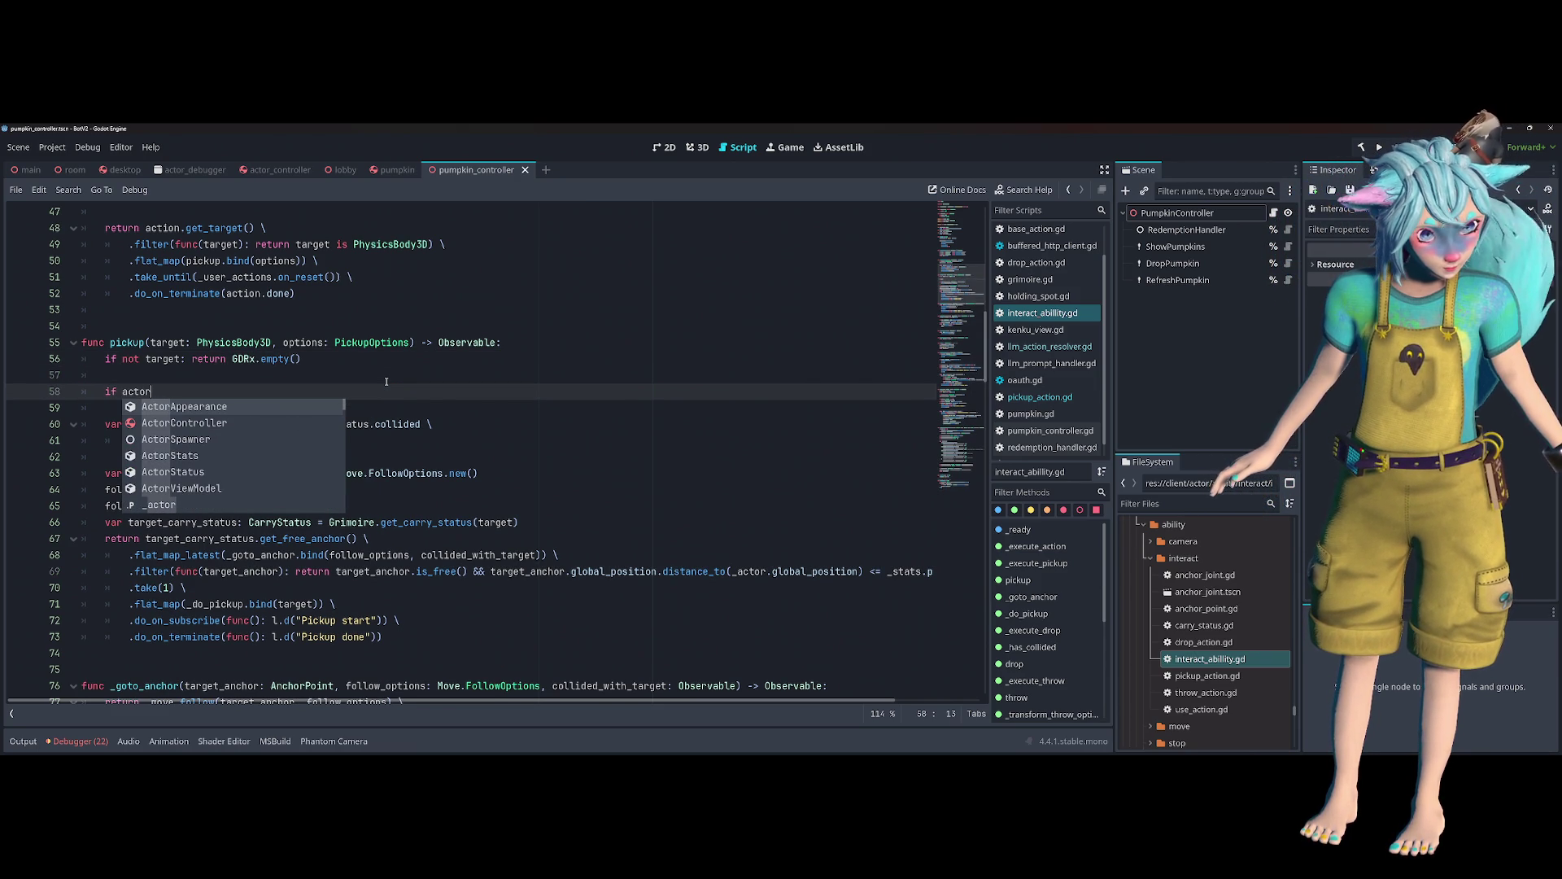
{"action": "key", "text": "Down"}
{"action": "key", "text": "Down"}
{"action": "key", "text": "Down"}
{"action": "key", "text": "Return"}
{"action": "type", "text": "."}
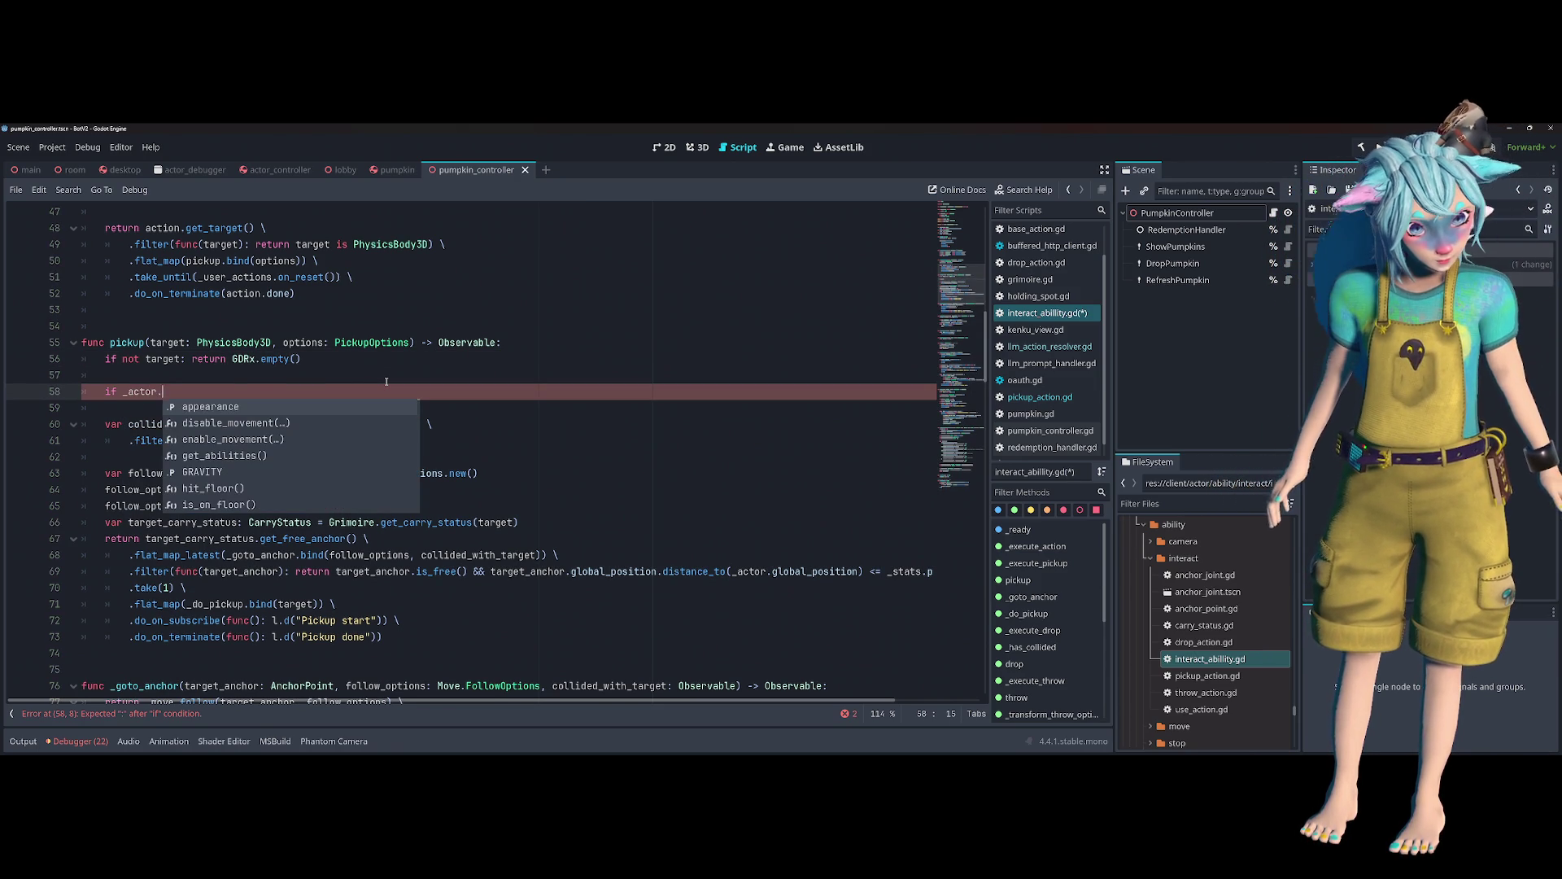
{"action": "key", "text": "Down"}
{"action": "key", "text": "Down"}
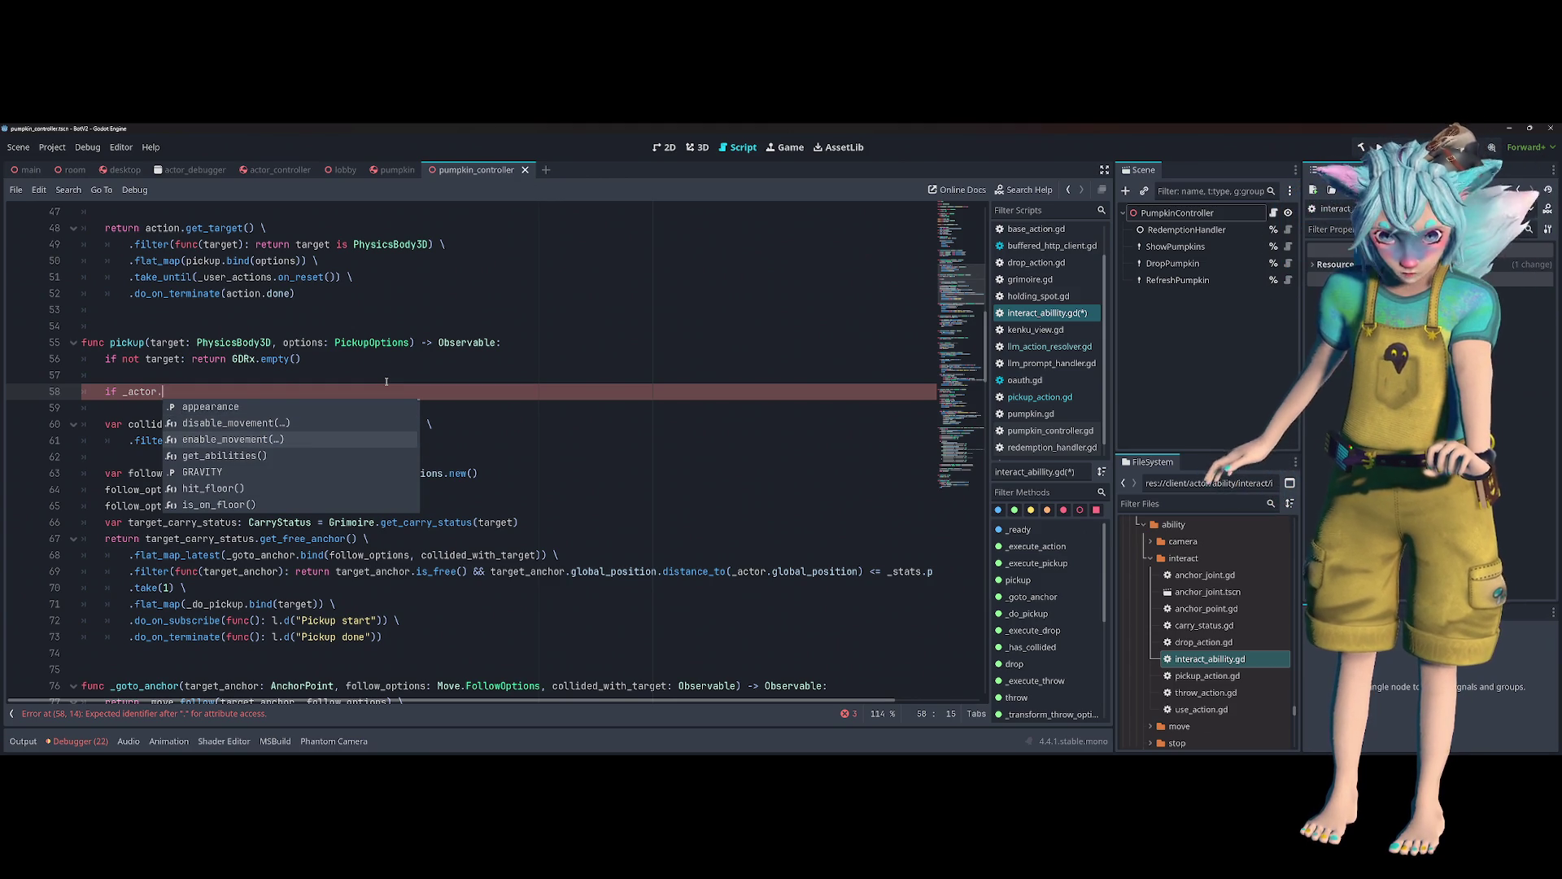
{"action": "key", "text": "Down"}
{"action": "key", "text": "Down"}
{"action": "key", "text": "Down"}
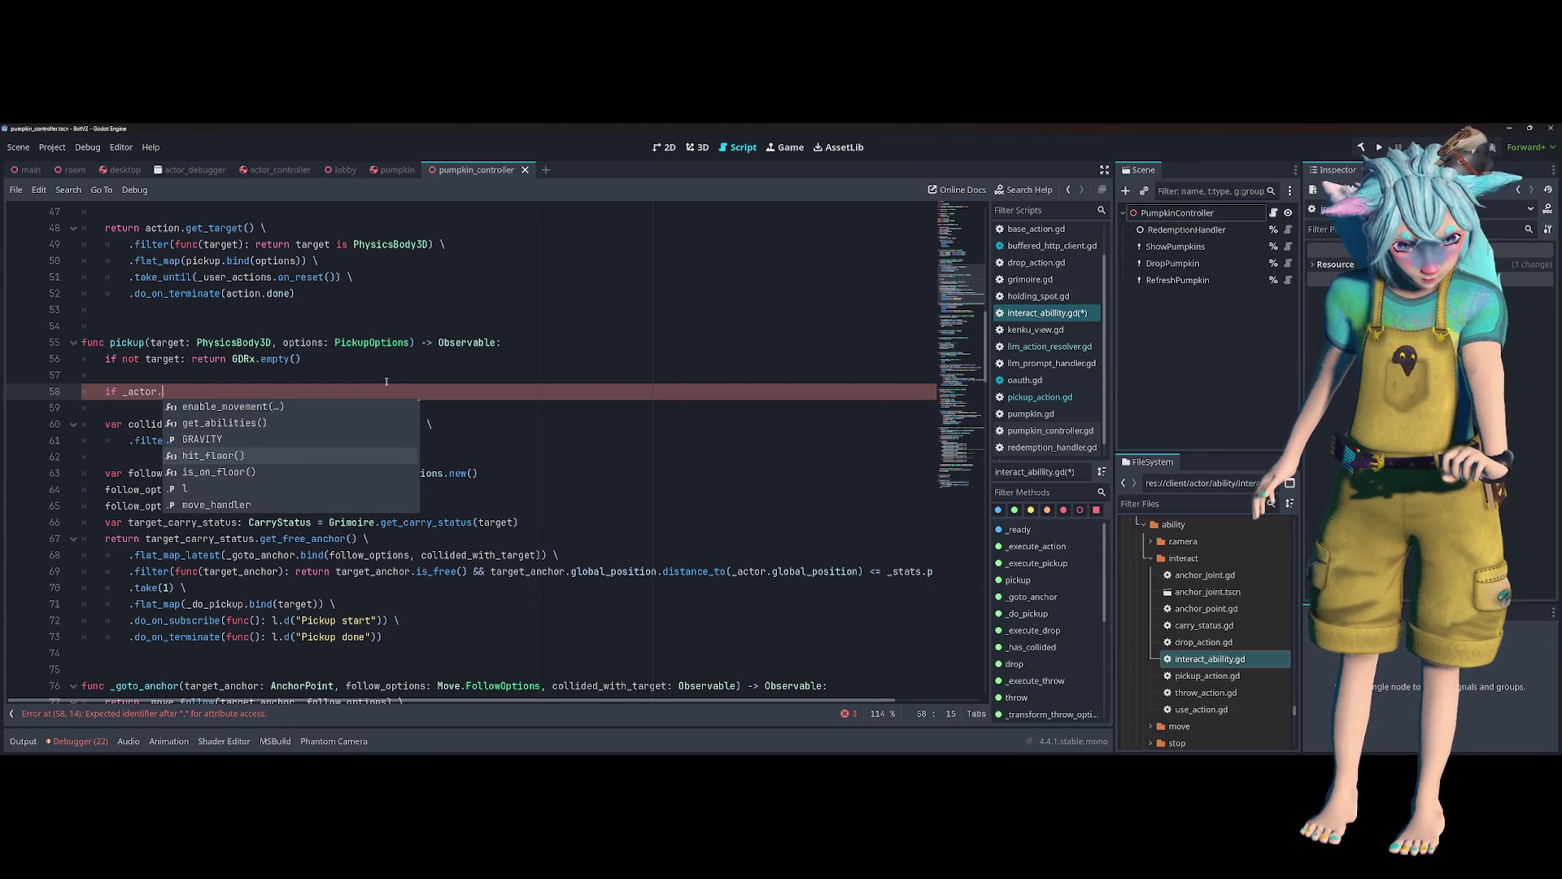
{"action": "key", "text": "Down"}
{"action": "key", "text": "Down"}
{"action": "key", "text": "Down"}
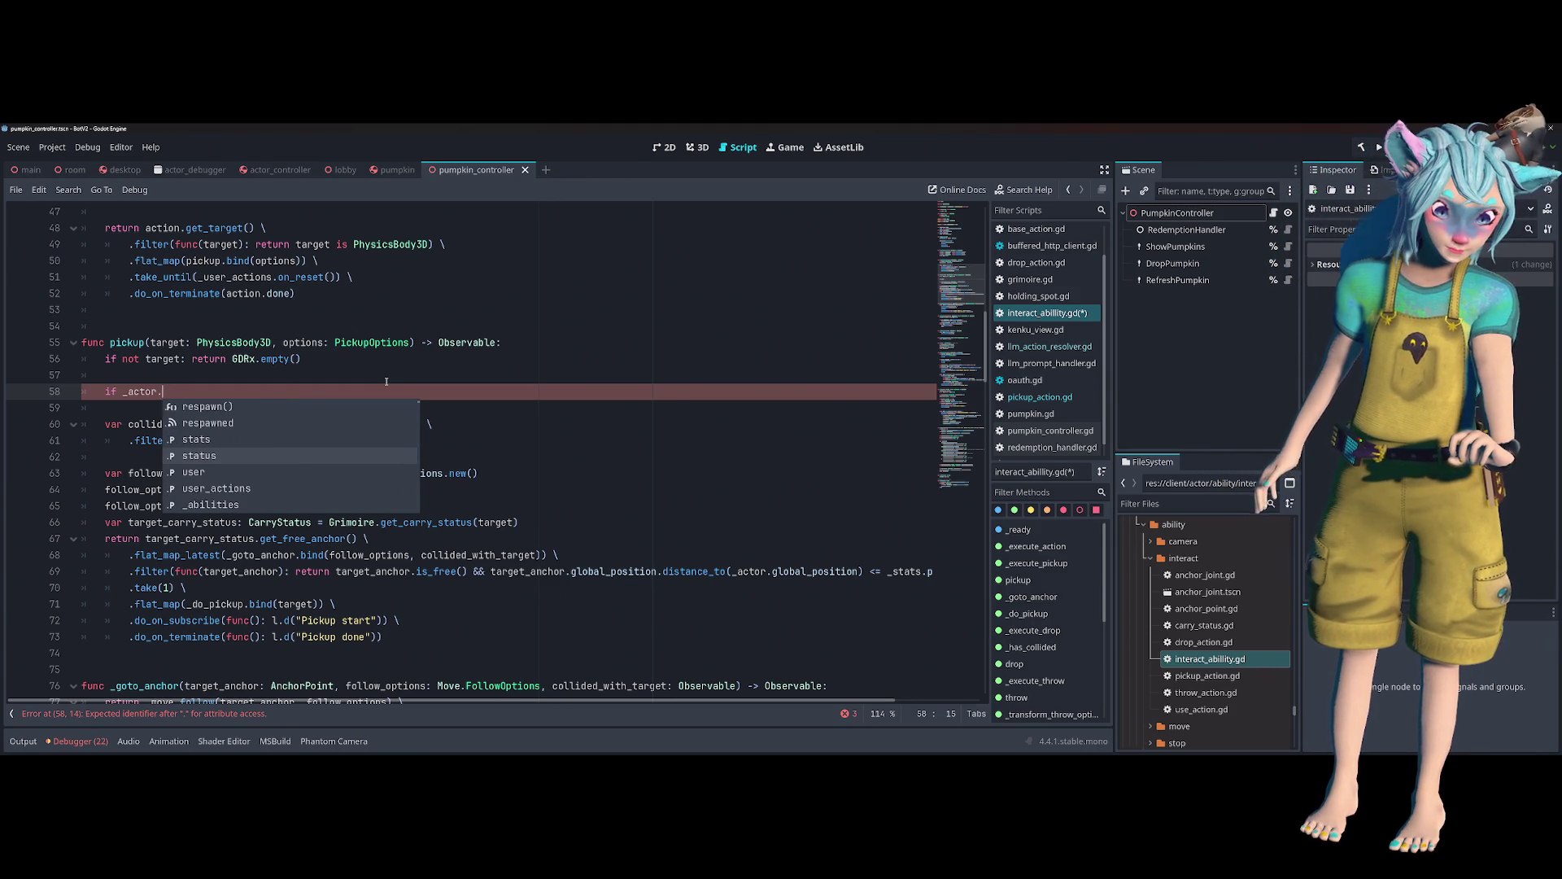
{"action": "key", "text": "Up"}
{"action": "key", "text": "Up"}
{"action": "key", "text": "Up"}
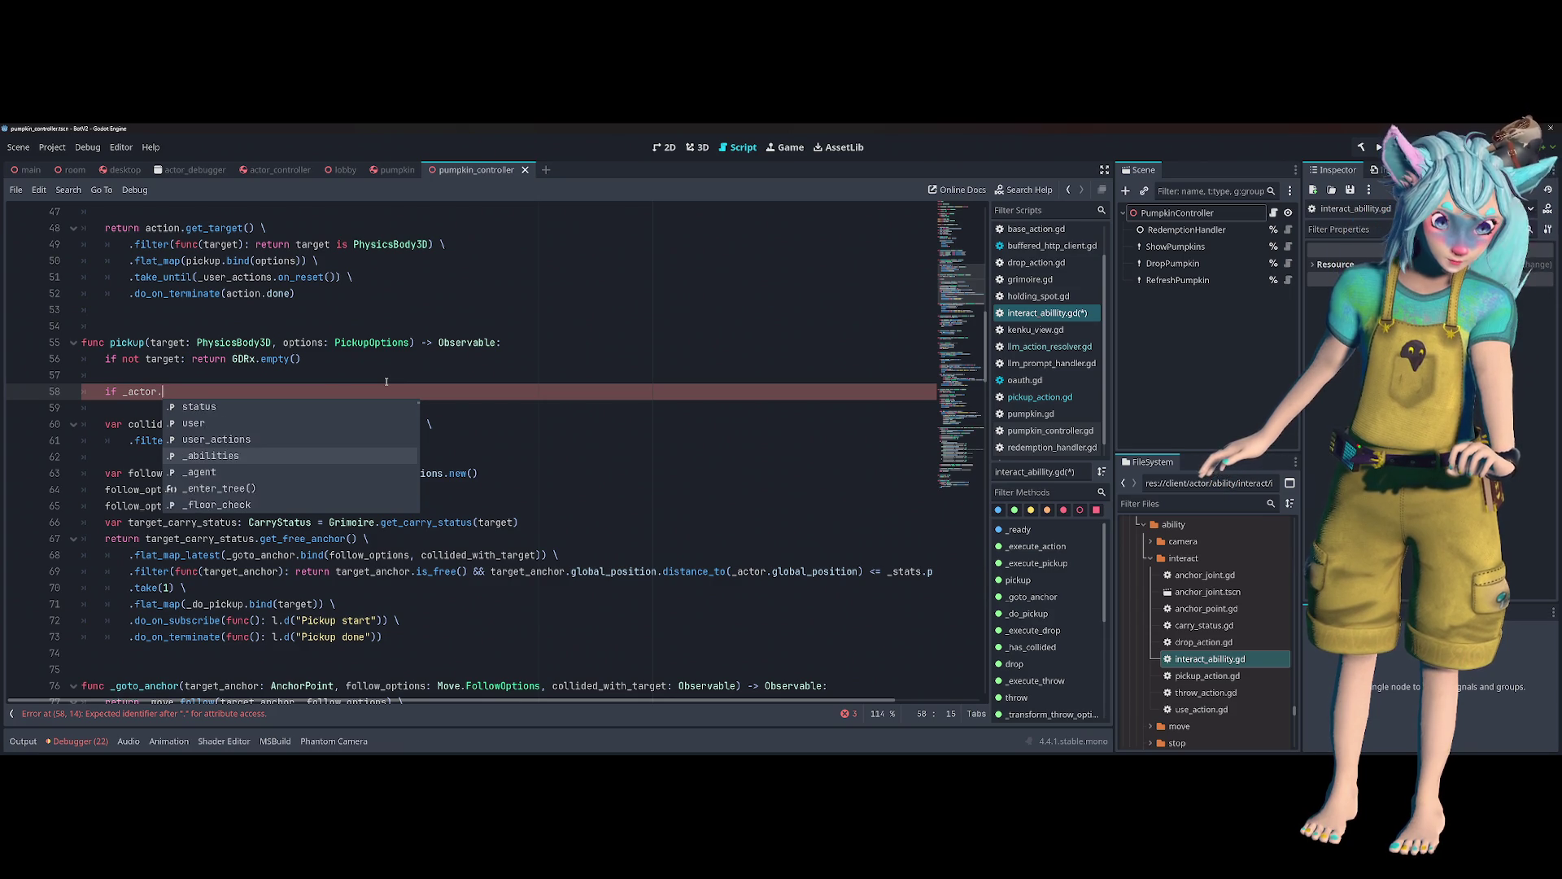
{"action": "key", "text": "Up"}
{"action": "key", "text": "Up"}
{"action": "key", "text": "Up"}
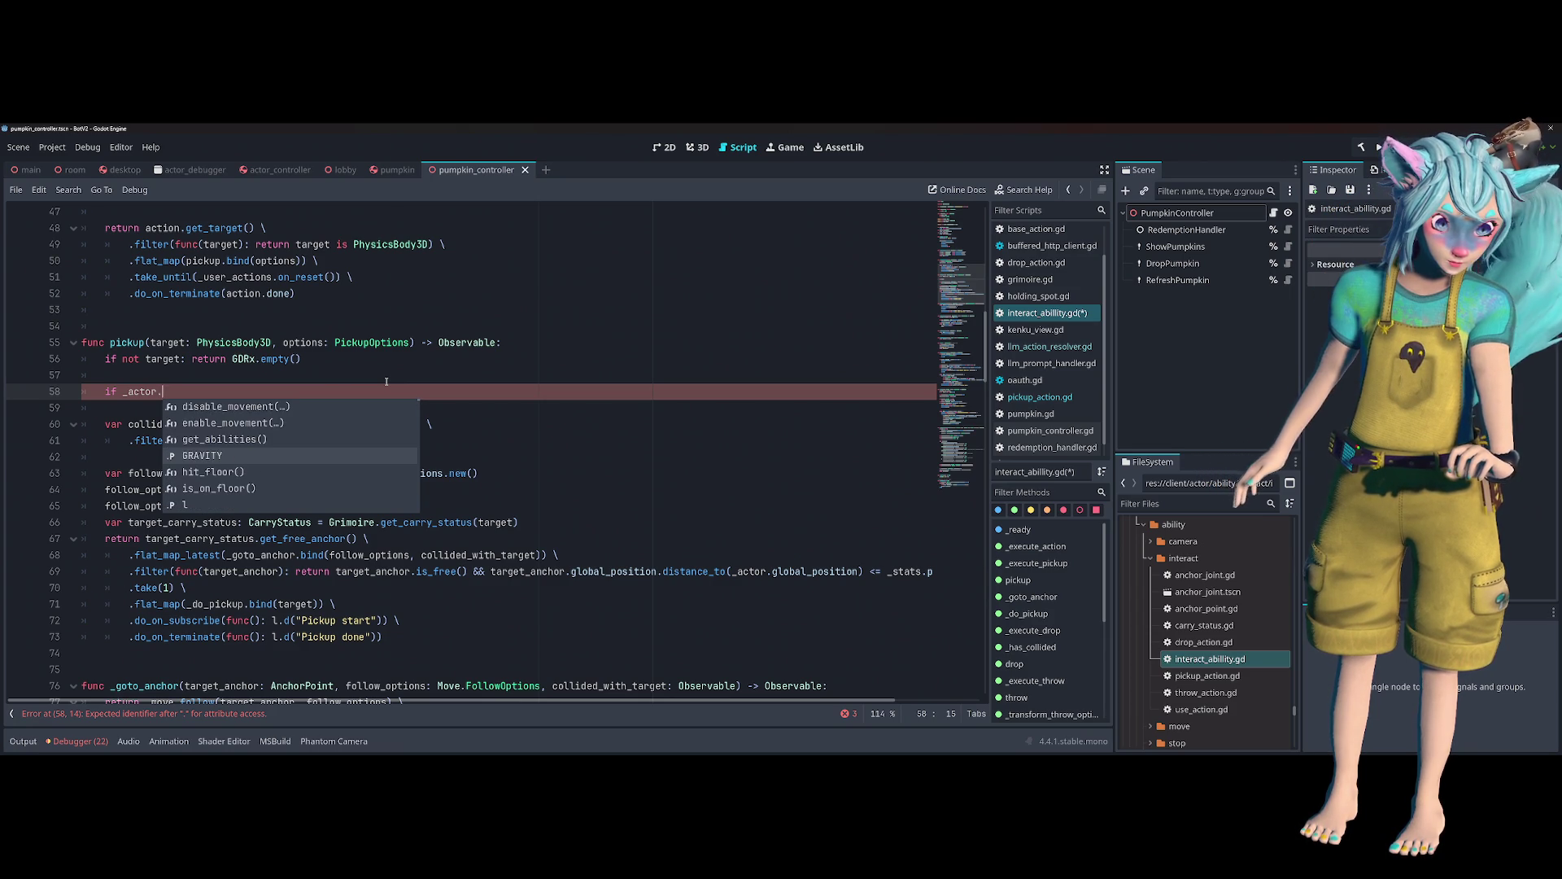
{"action": "key", "text": "Escape"}
{"action": "key", "text": "ctrl+shift+o"}
- Search 'actor' in quick open and open actor_controller.gd rather than the actor scene
{"action": "type", "text": "actor"}
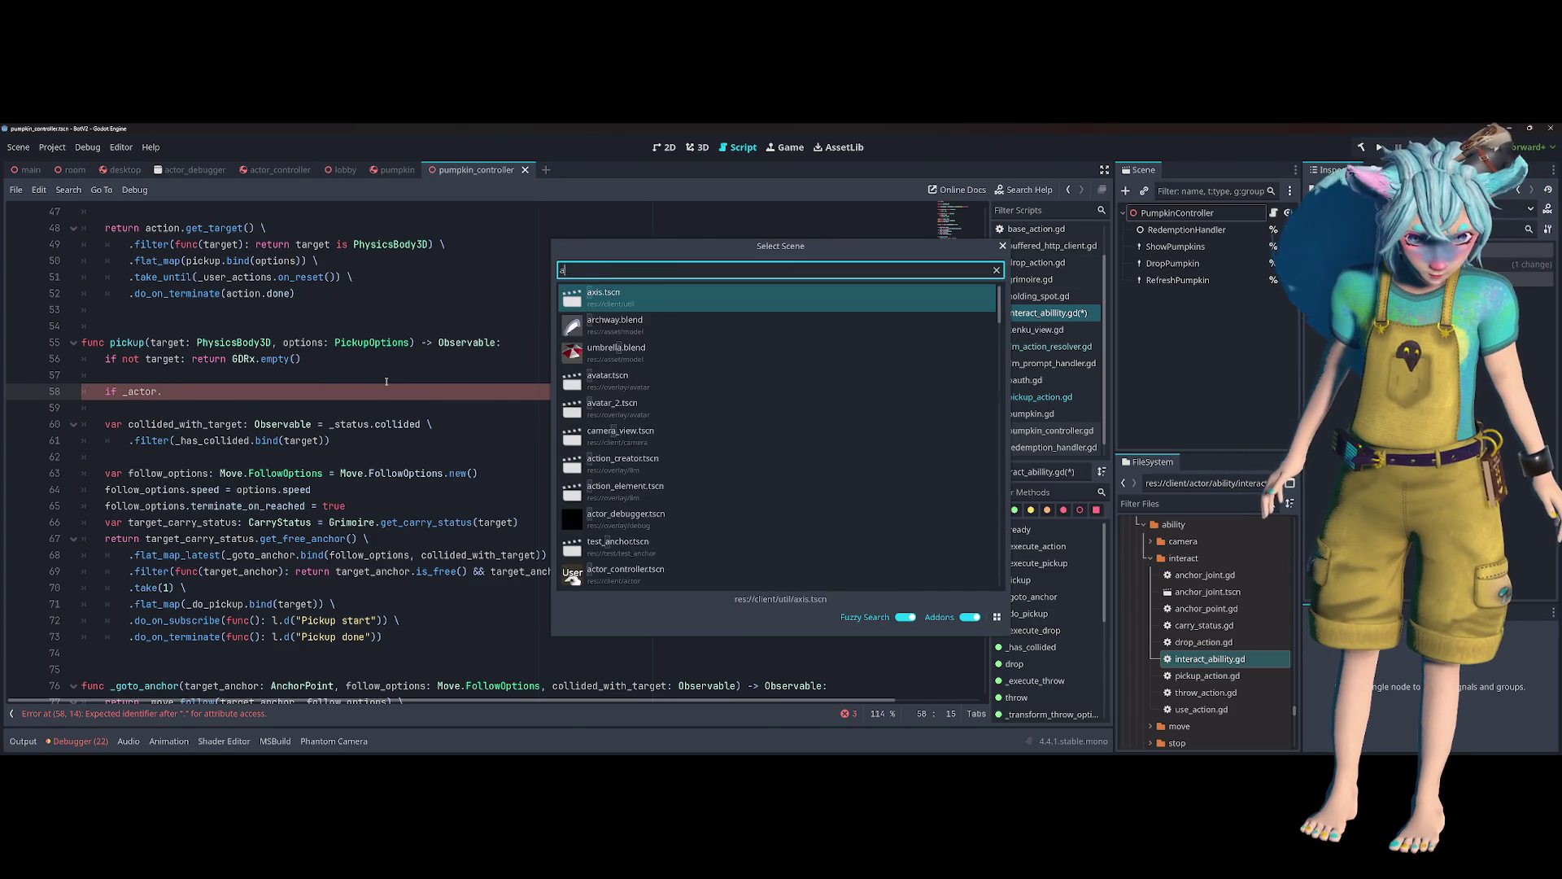
{"action": "key", "text": "Down"}
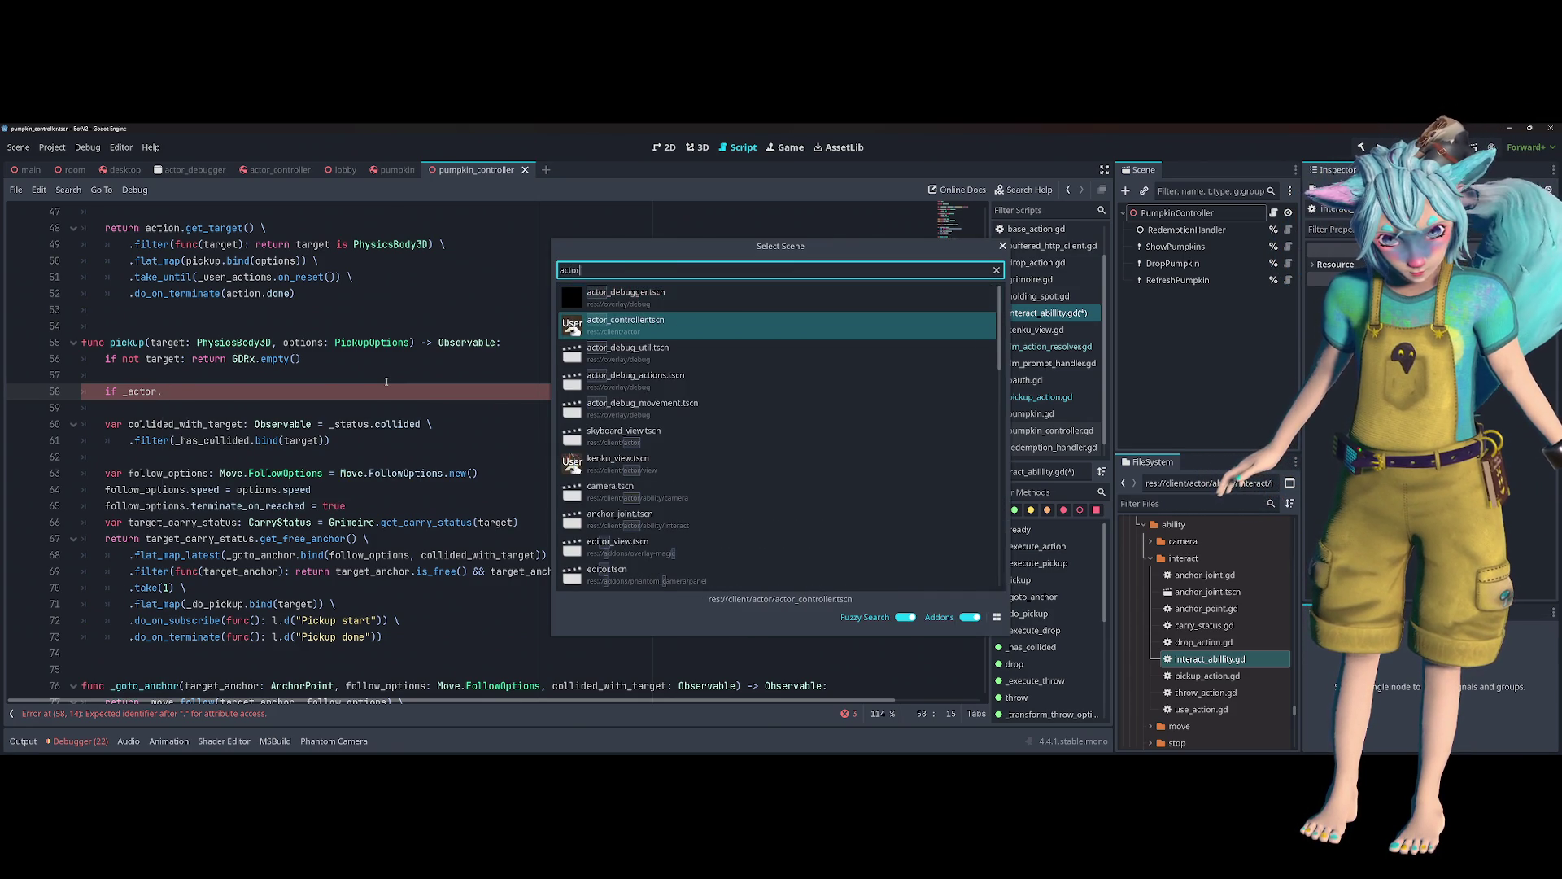
{"action": "key", "text": "Escape"}
{"action": "key", "text": "alt+shift+o"}
{"action": "type", "text": "actor"}
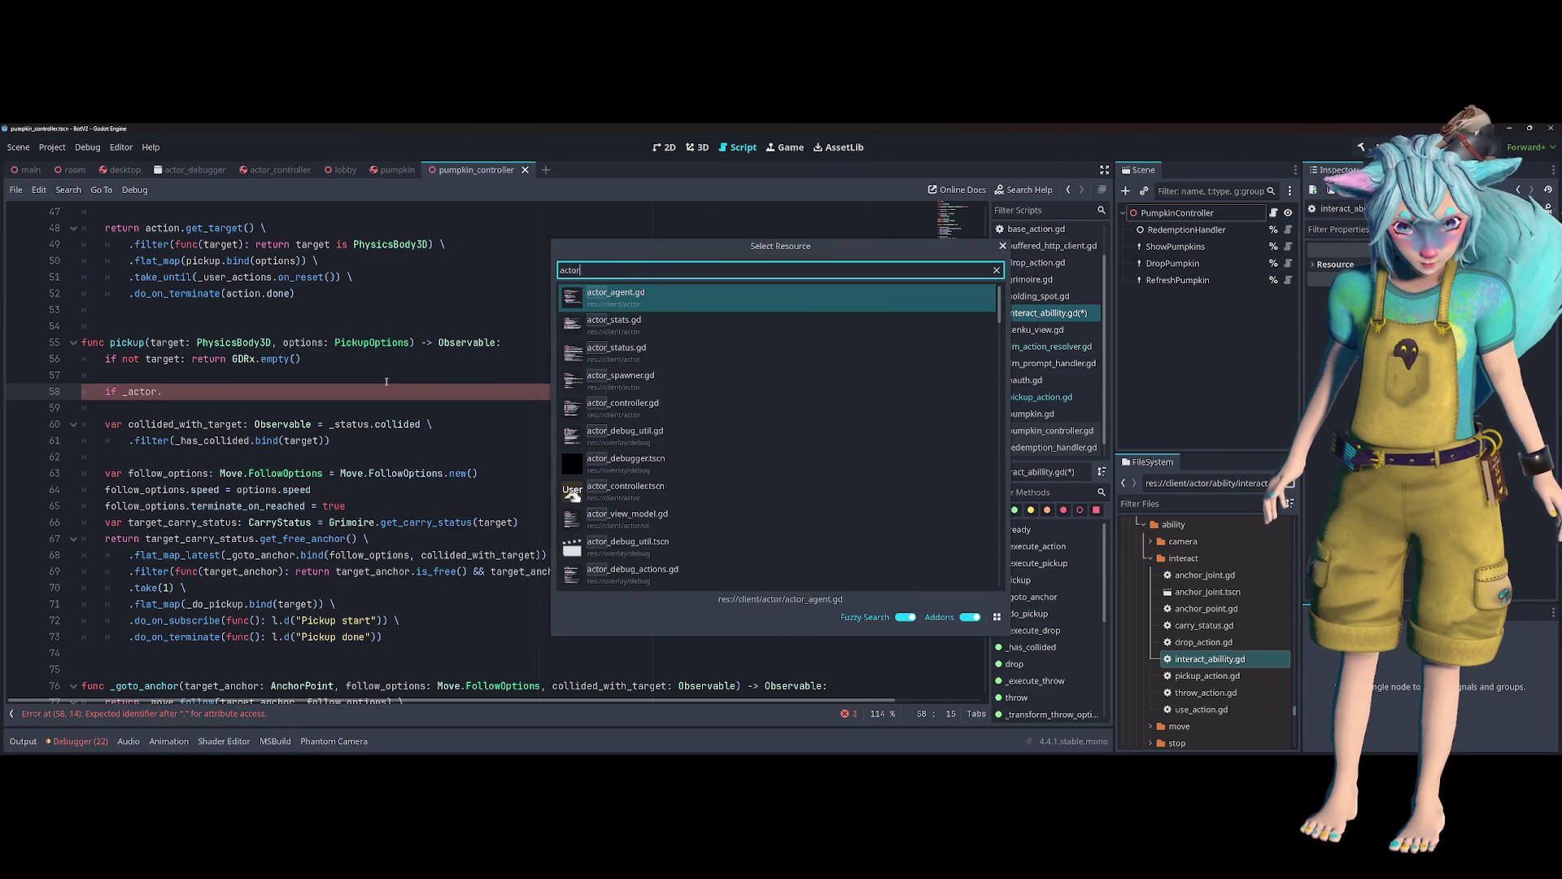
{"action": "key", "text": "Down"}
{"action": "key", "text": "Down"}
{"action": "key", "text": "Down"}
{"action": "key", "text": "Return"}
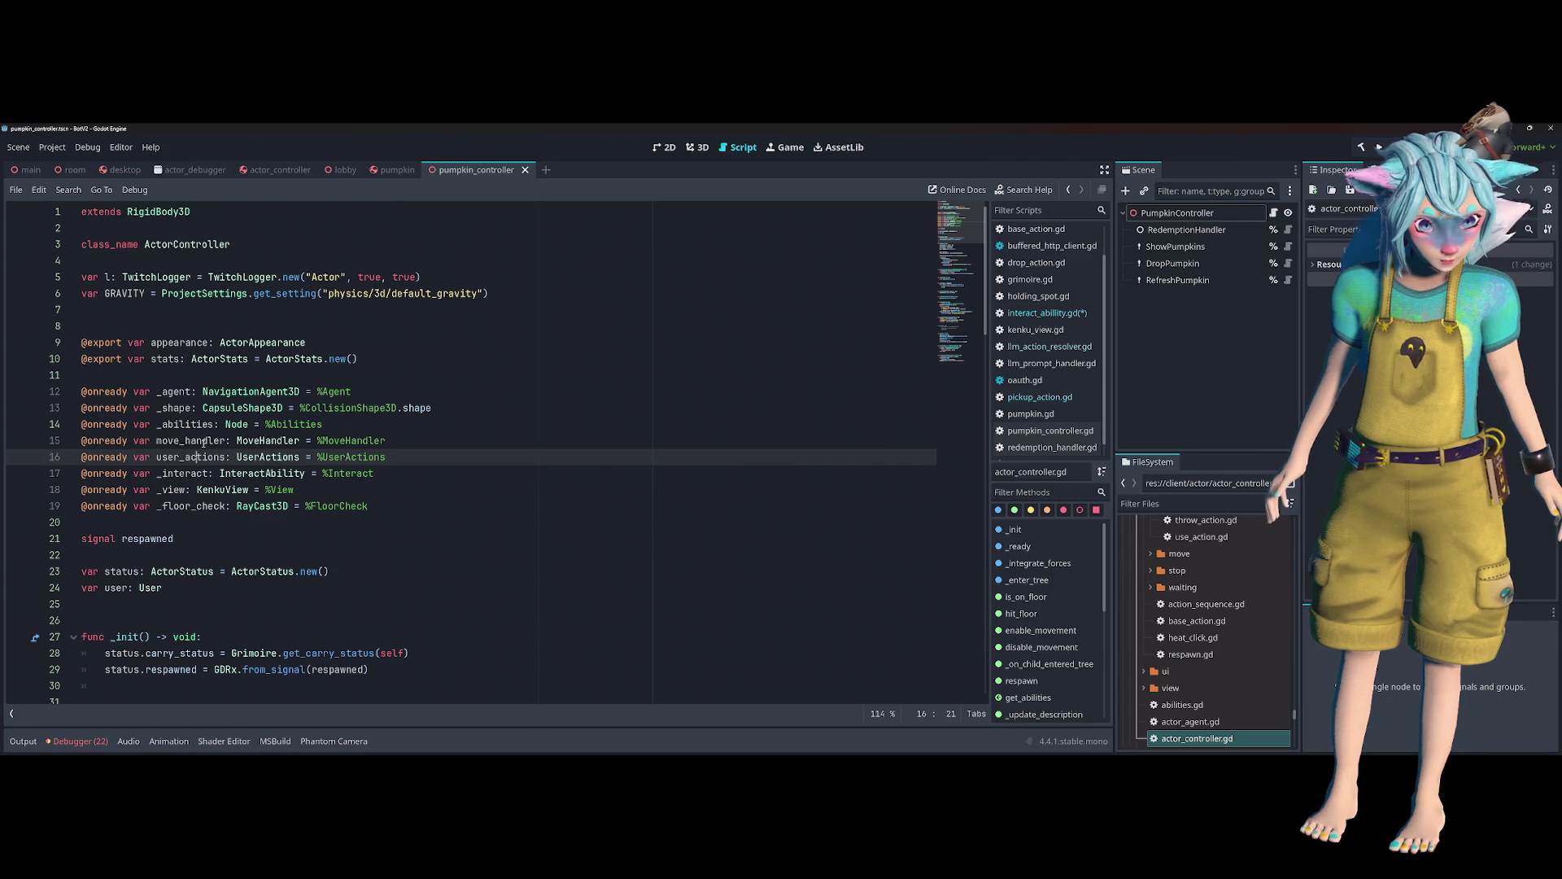
{"action": "left_click", "coordinate": [425, 396]}
- Peek at the ActorStats definition from the stats variable, then return to actor_controller.gd
{"action": "left_click", "coordinate": [392, 328]}
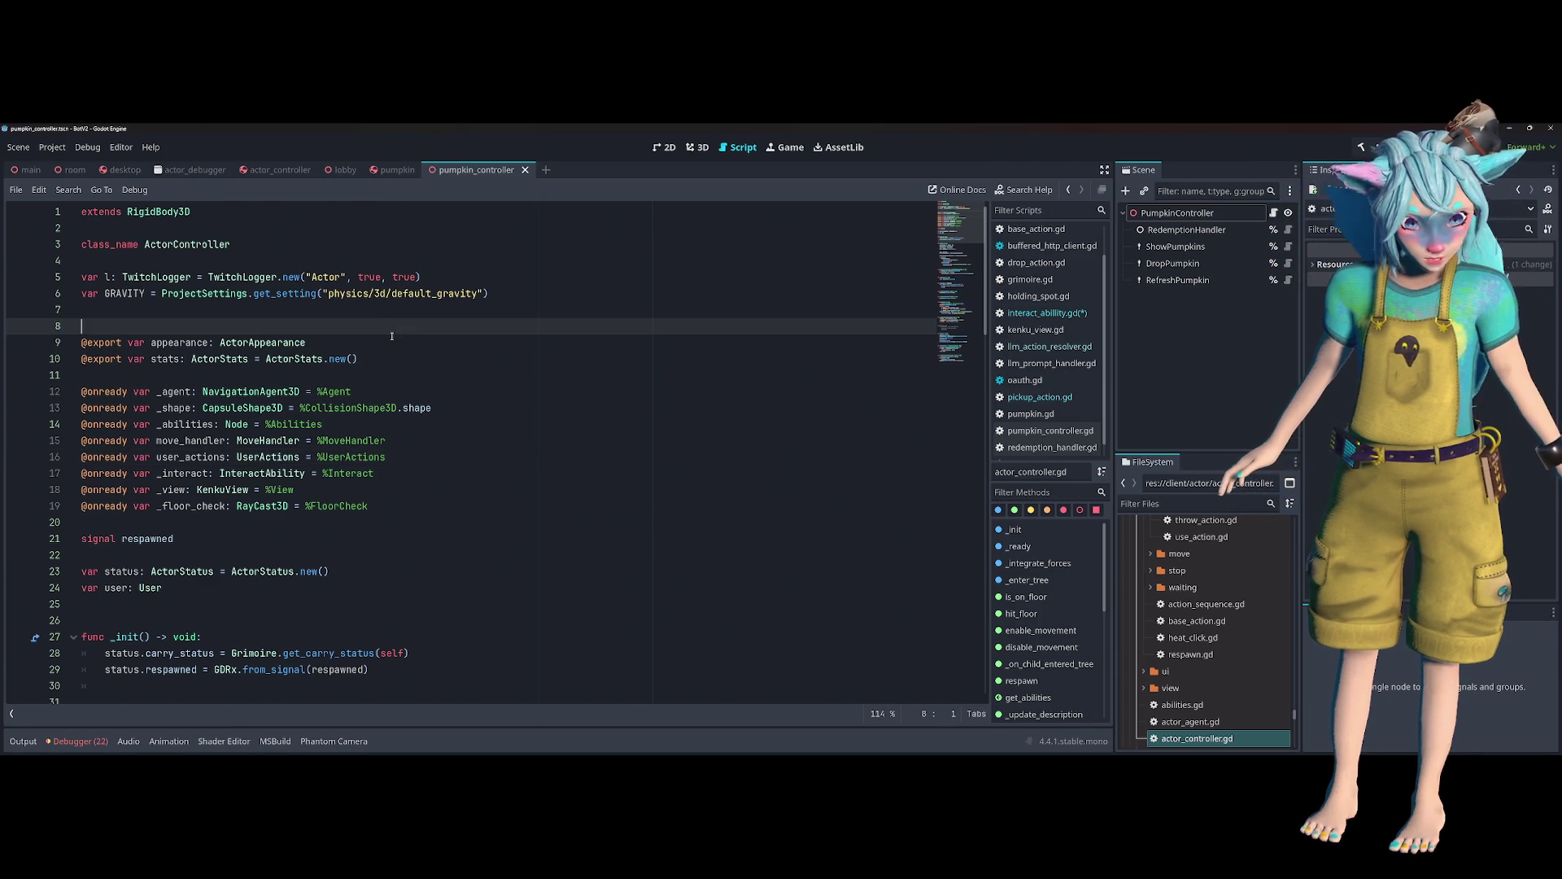
{"action": "double_click", "coordinate": [172, 359]}
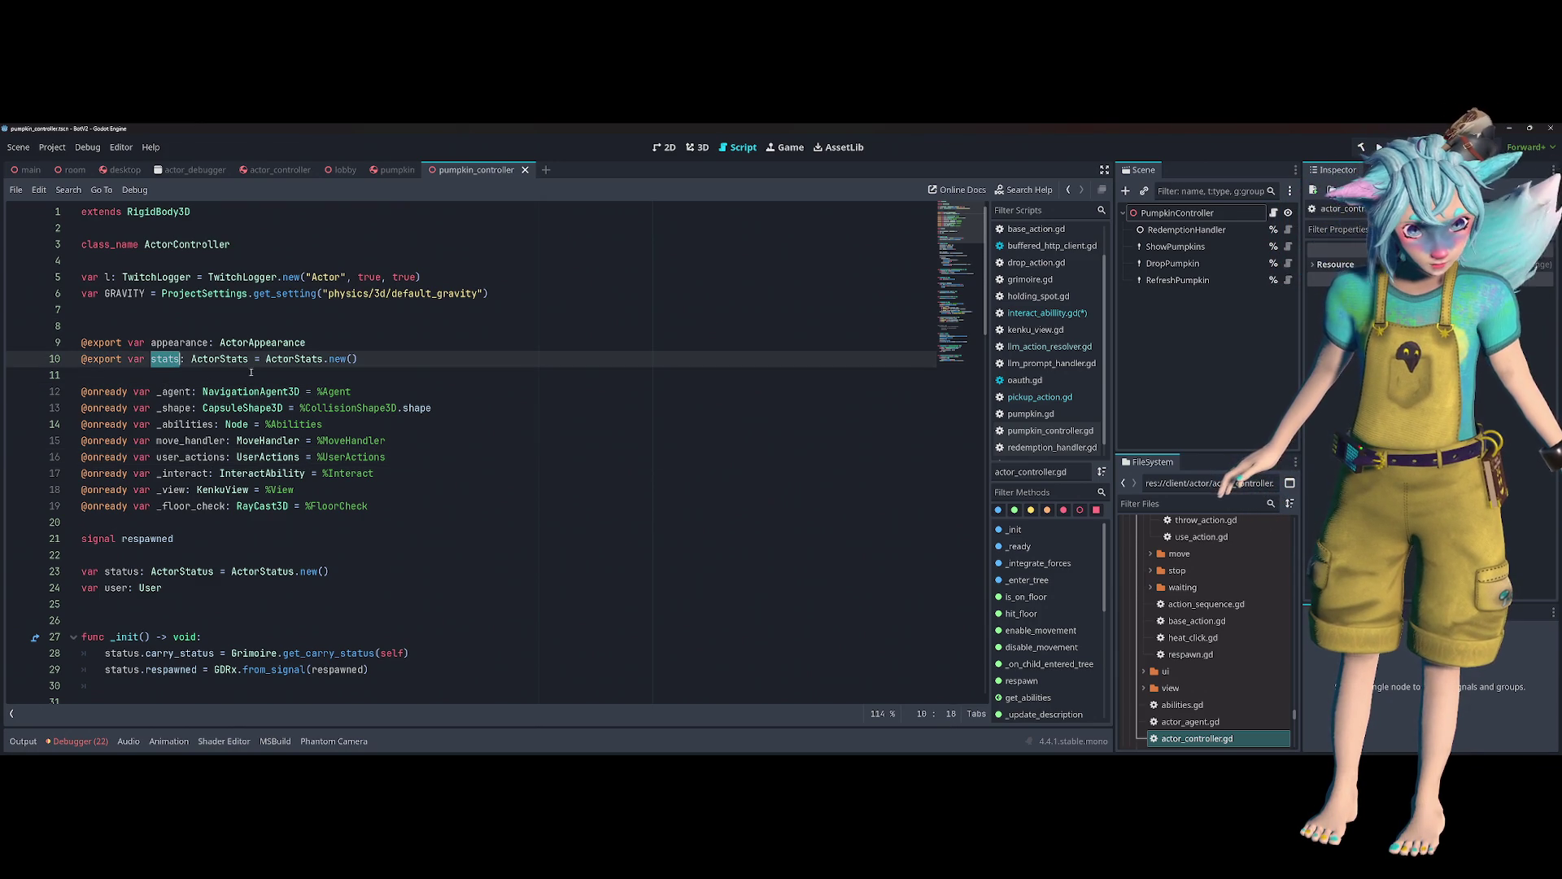
{"action": "left_click", "coordinate": [293, 359], "text": "ctrl"}
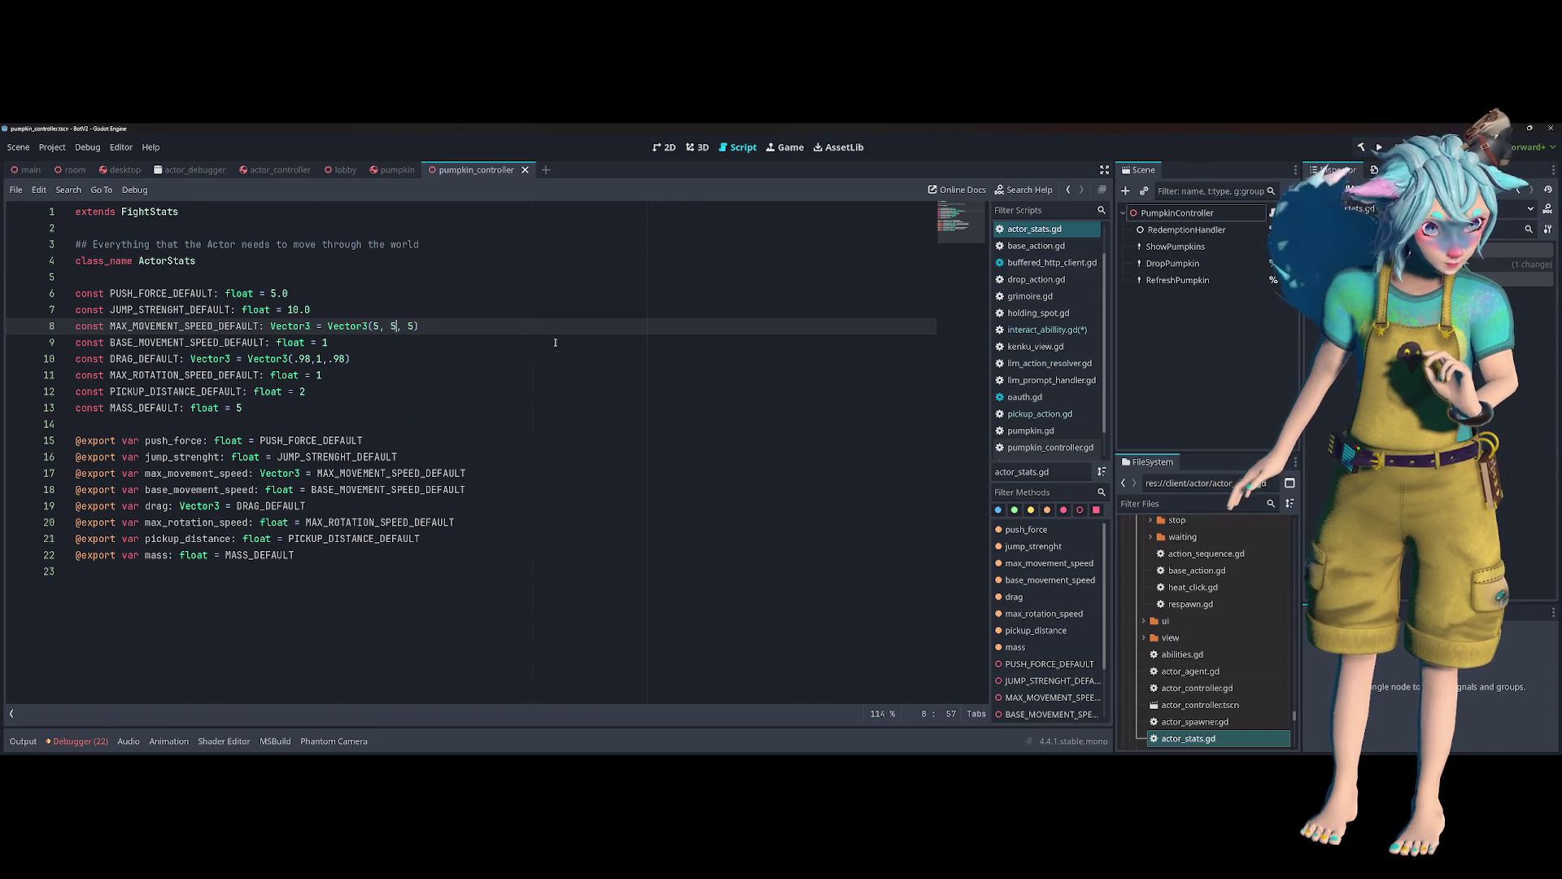
{"action": "key", "text": "alt+Left"}
{"action": "left_click", "coordinate": [517, 344]}
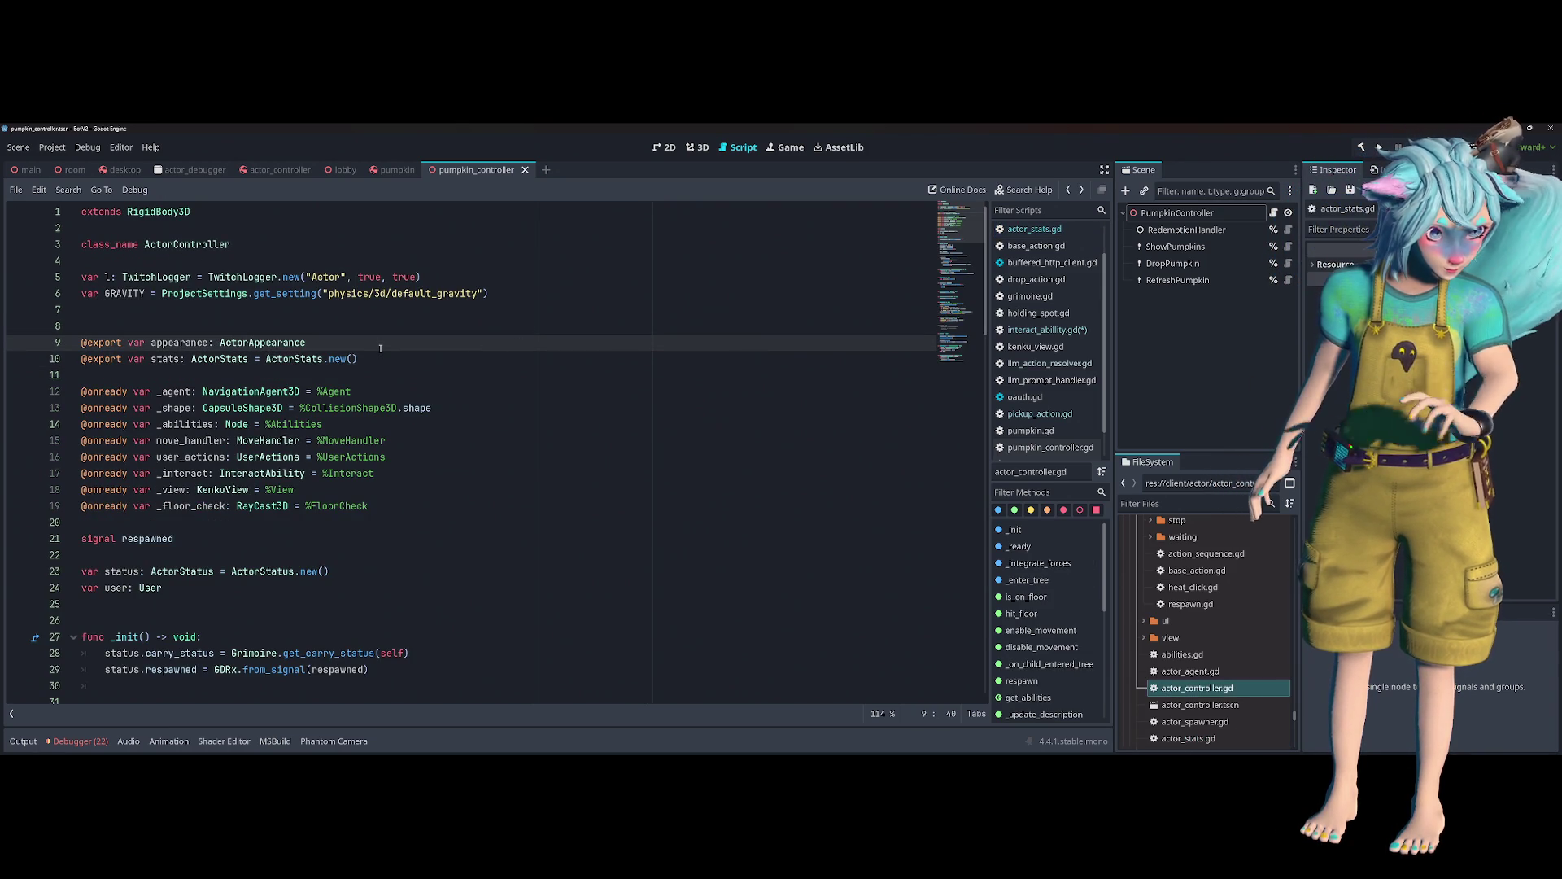
{"action": "left_click", "coordinate": [403, 458]}
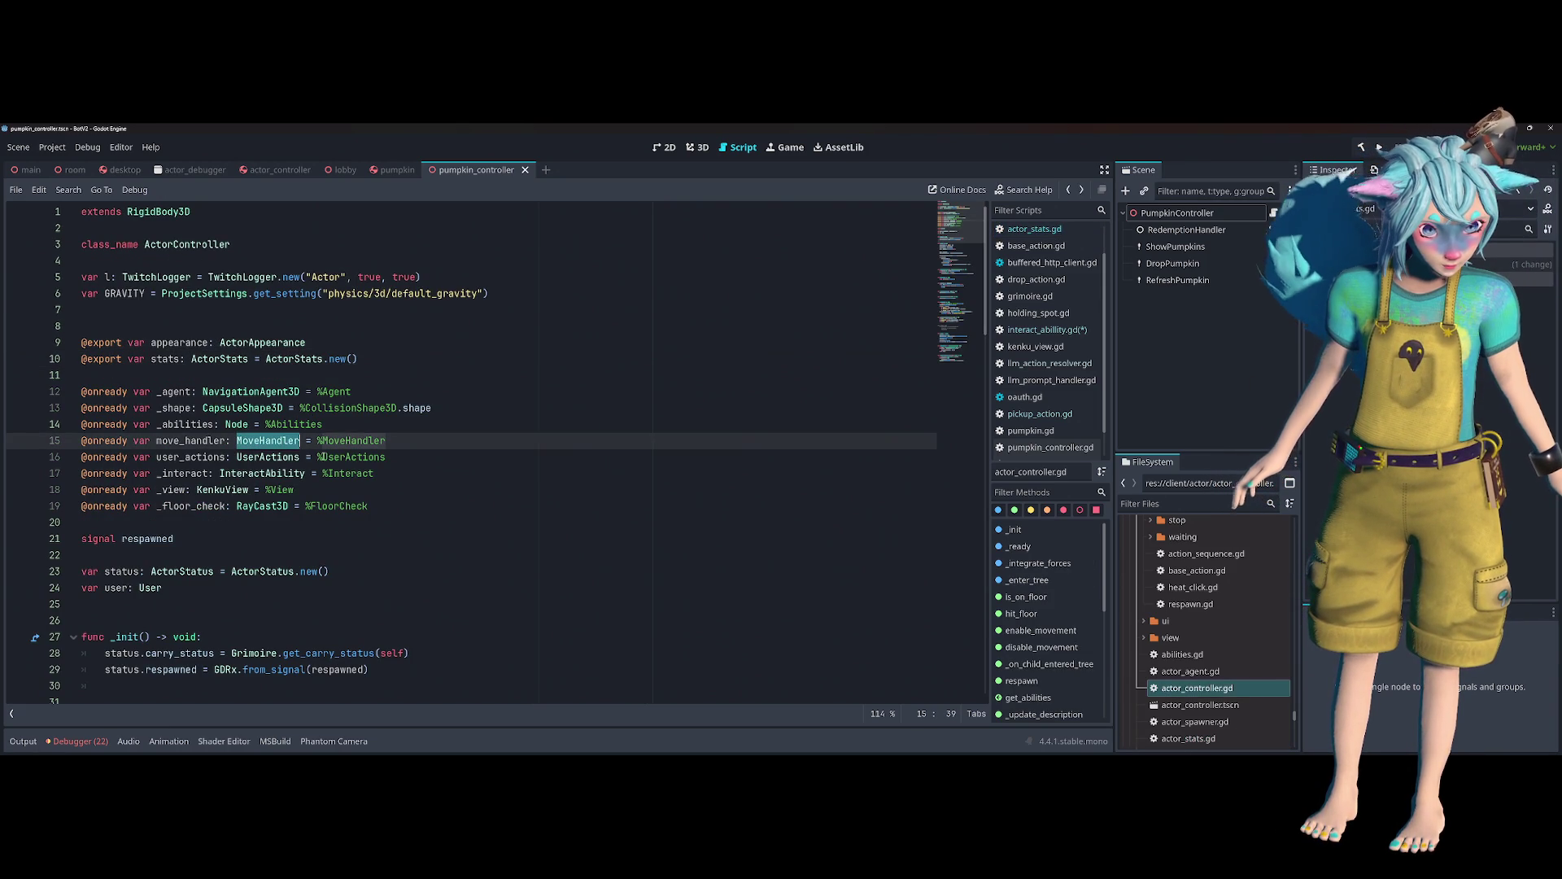
{"action": "double_click", "coordinate": [181, 489]}
{"action": "double_click", "coordinate": [187, 472]}
{"action": "double_click", "coordinate": [189, 456]}
{"action": "double_click", "coordinate": [193, 440]}
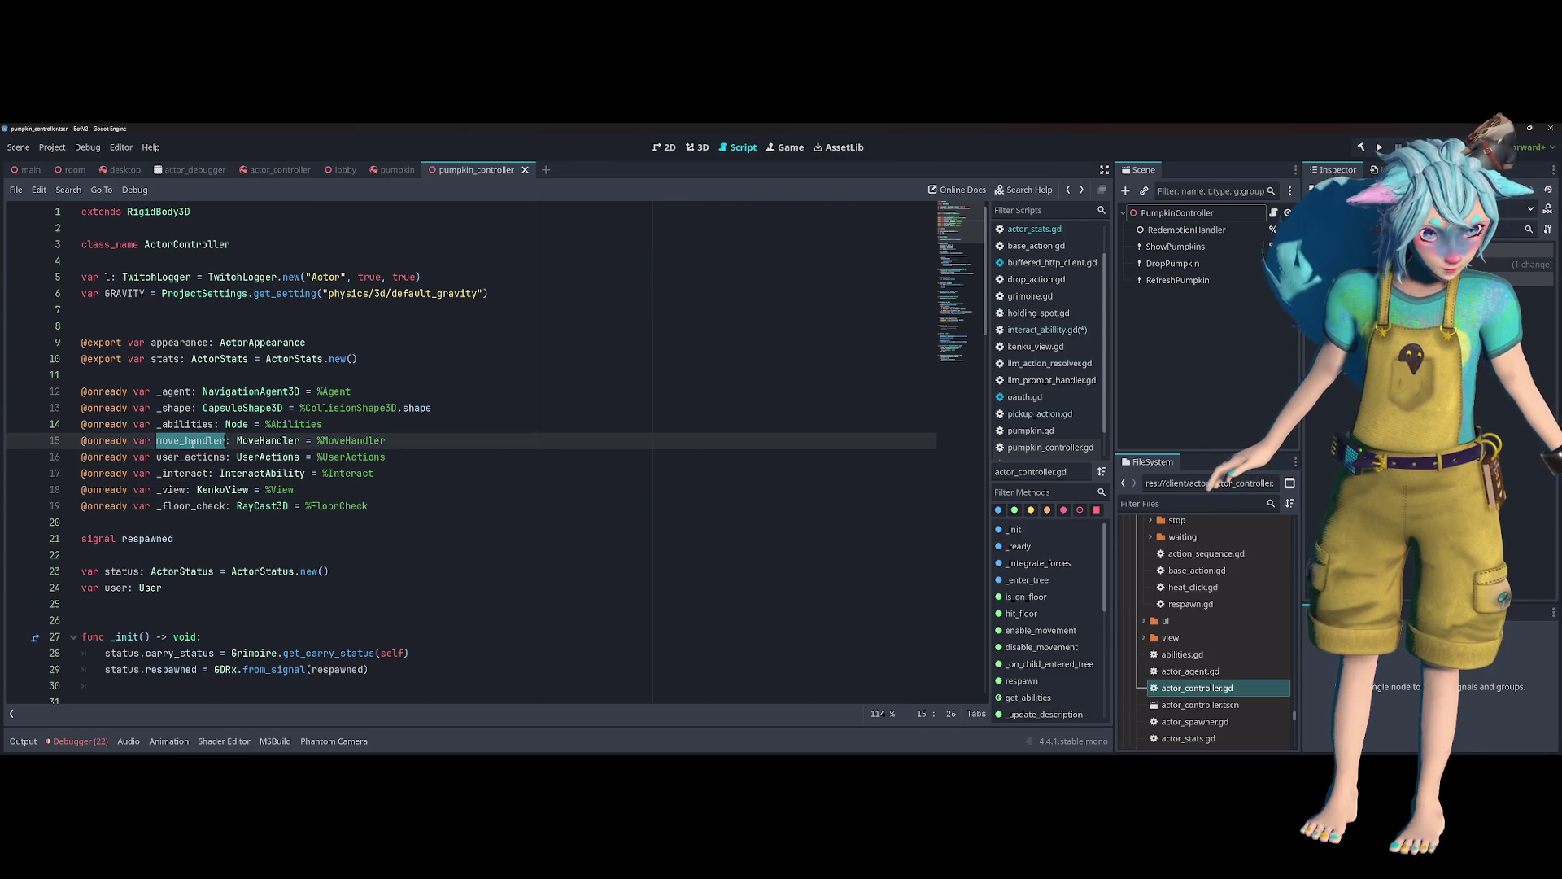
{"action": "double_click", "coordinate": [189, 424]}
{"action": "double_click", "coordinate": [176, 407]}
{"action": "double_click", "coordinate": [181, 392]}
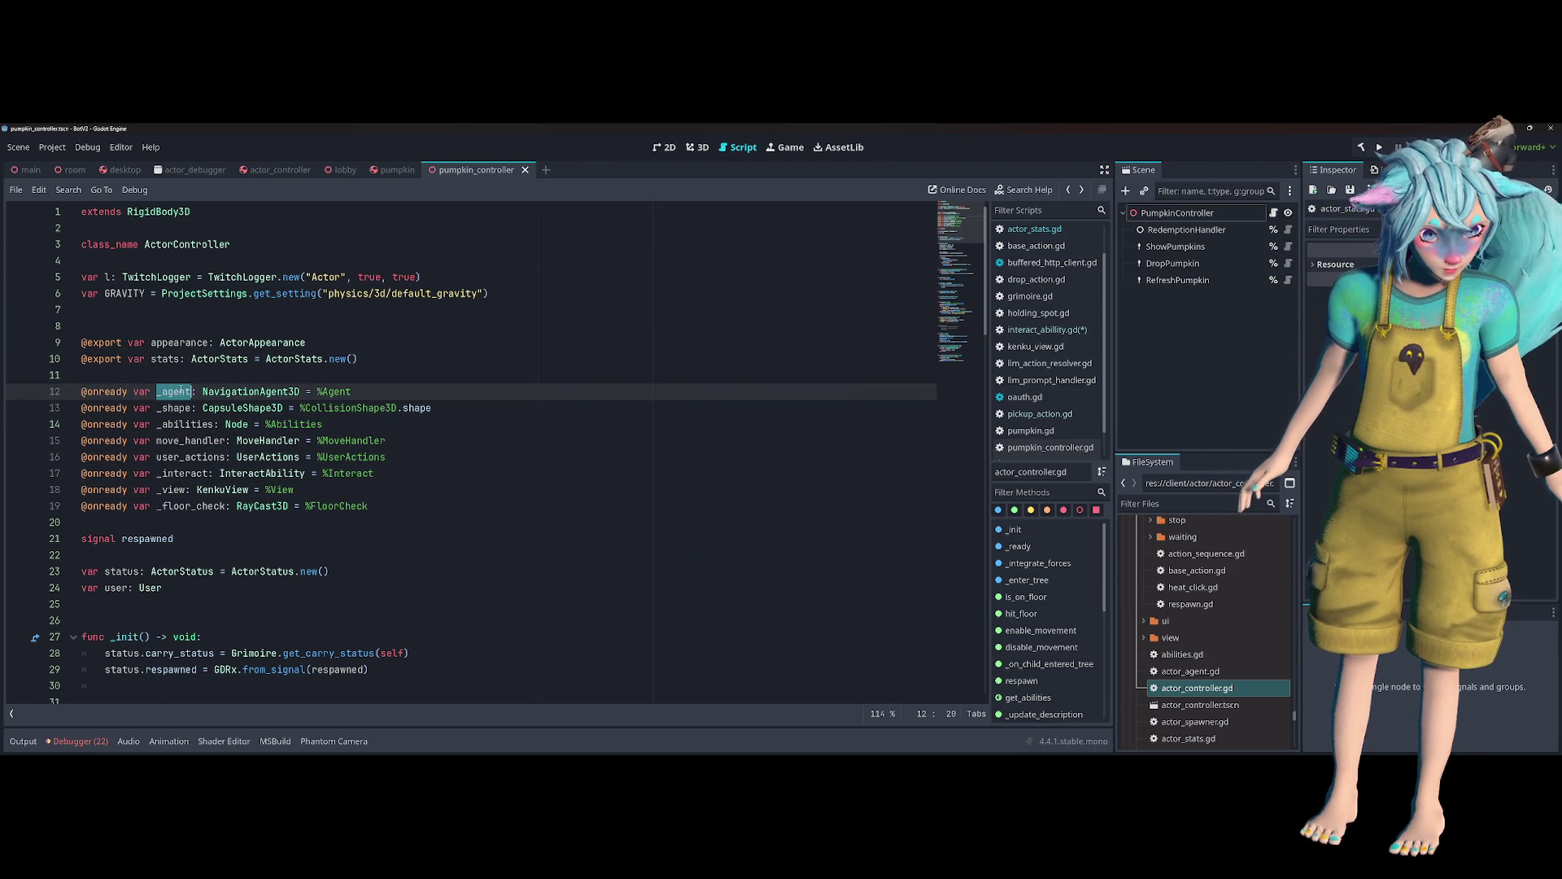
- Open actor_status.gd from the ActorStatus reference
{"action": "left_click", "coordinate": [264, 474]}
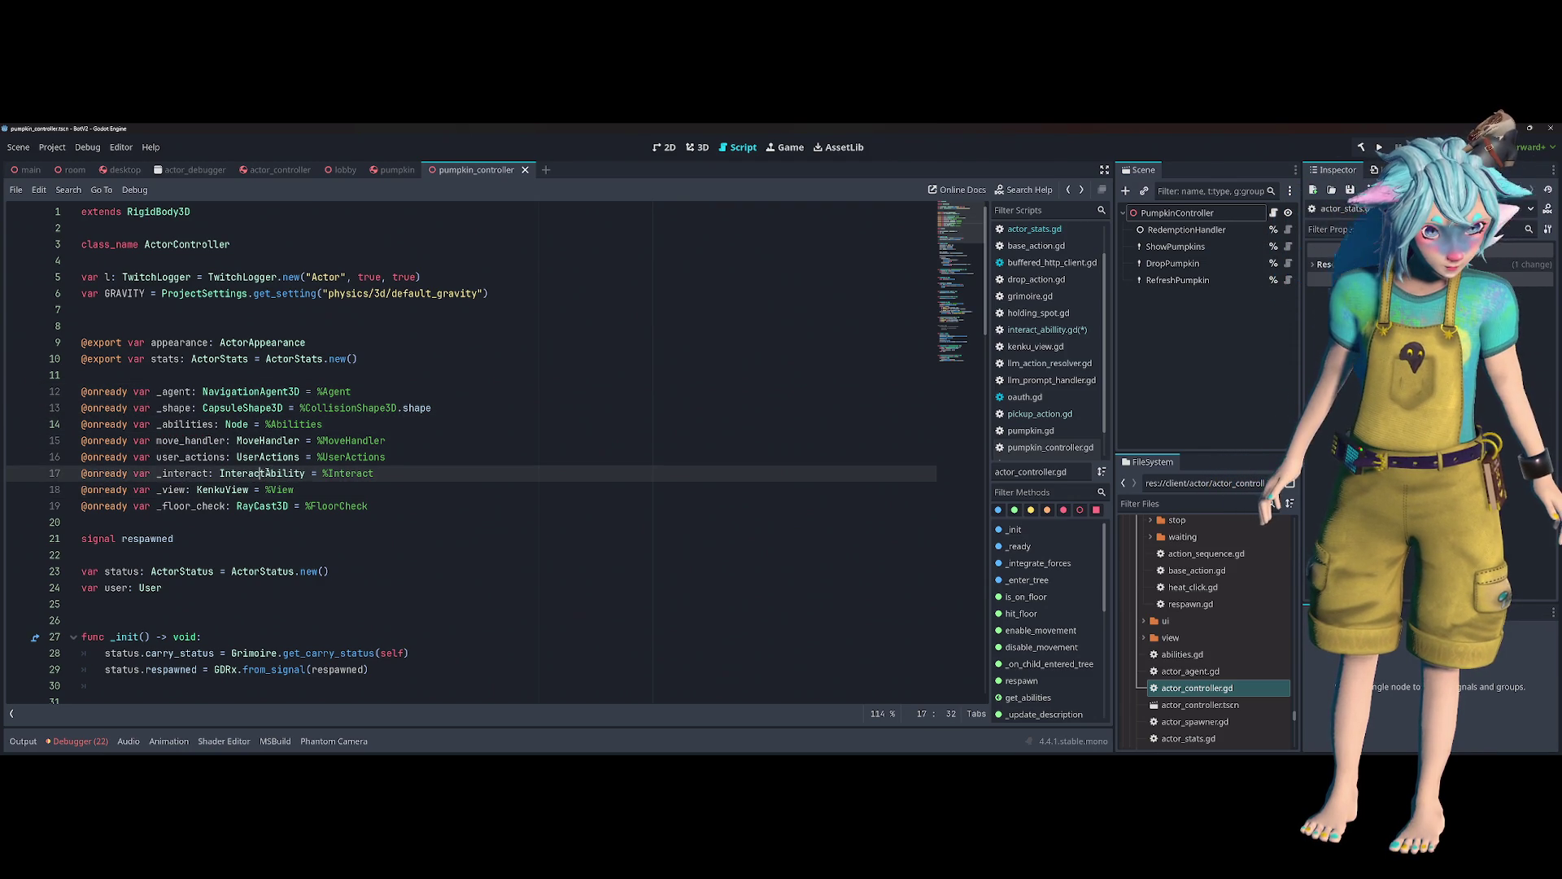
{"action": "double_click", "coordinate": [185, 488]}
{"action": "scroll", "coordinate": [465, 467], "scroll_direction": "down", "scroll_amount": 2}
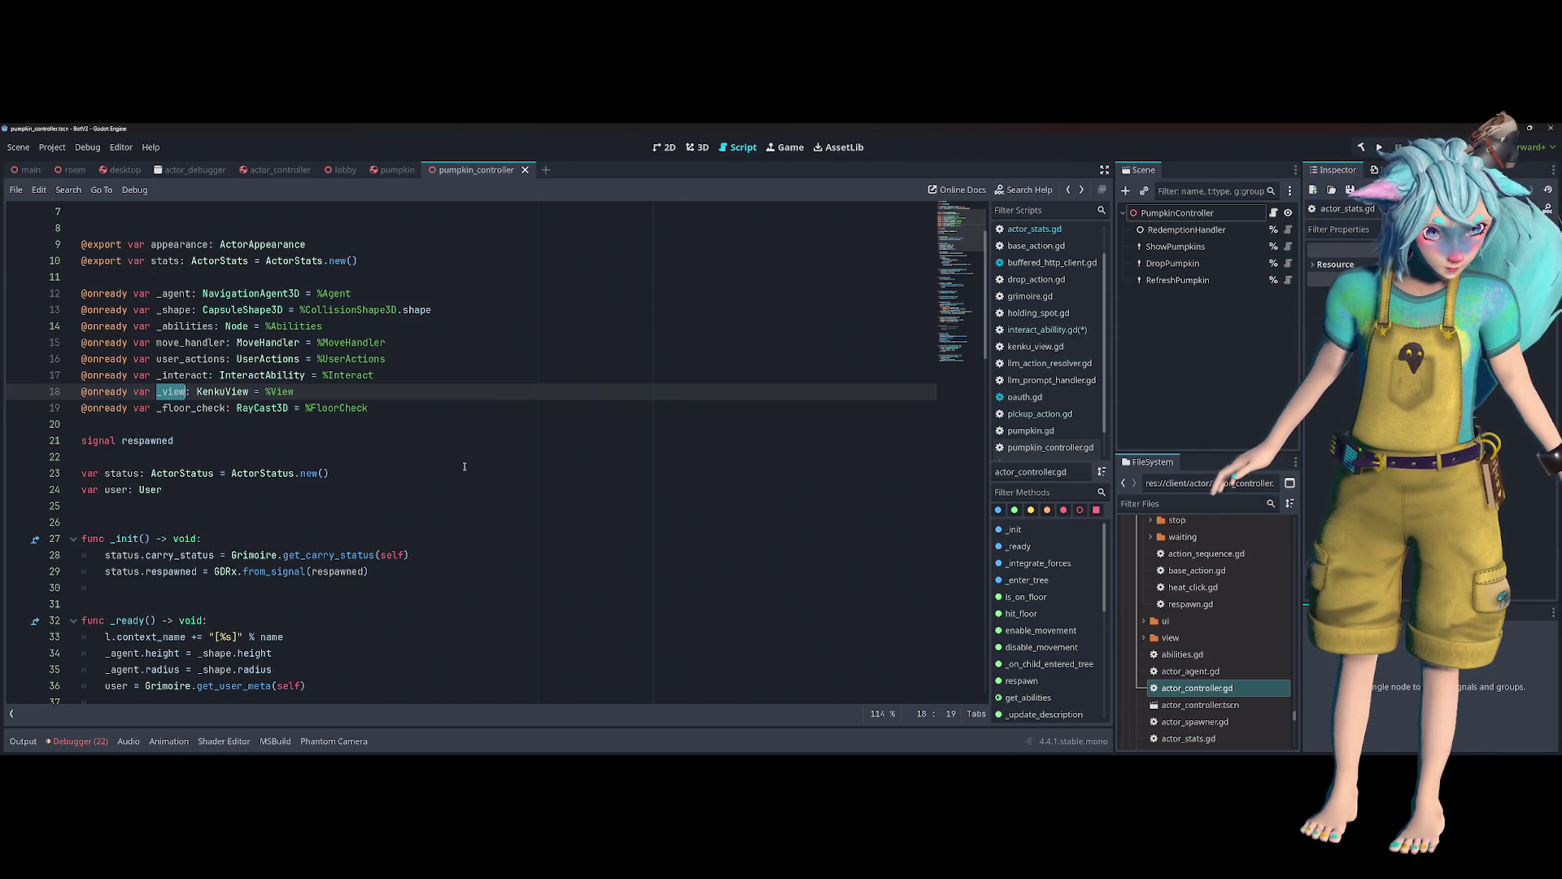
{"action": "left_click", "coordinate": [236, 473], "text": "ctrl"}
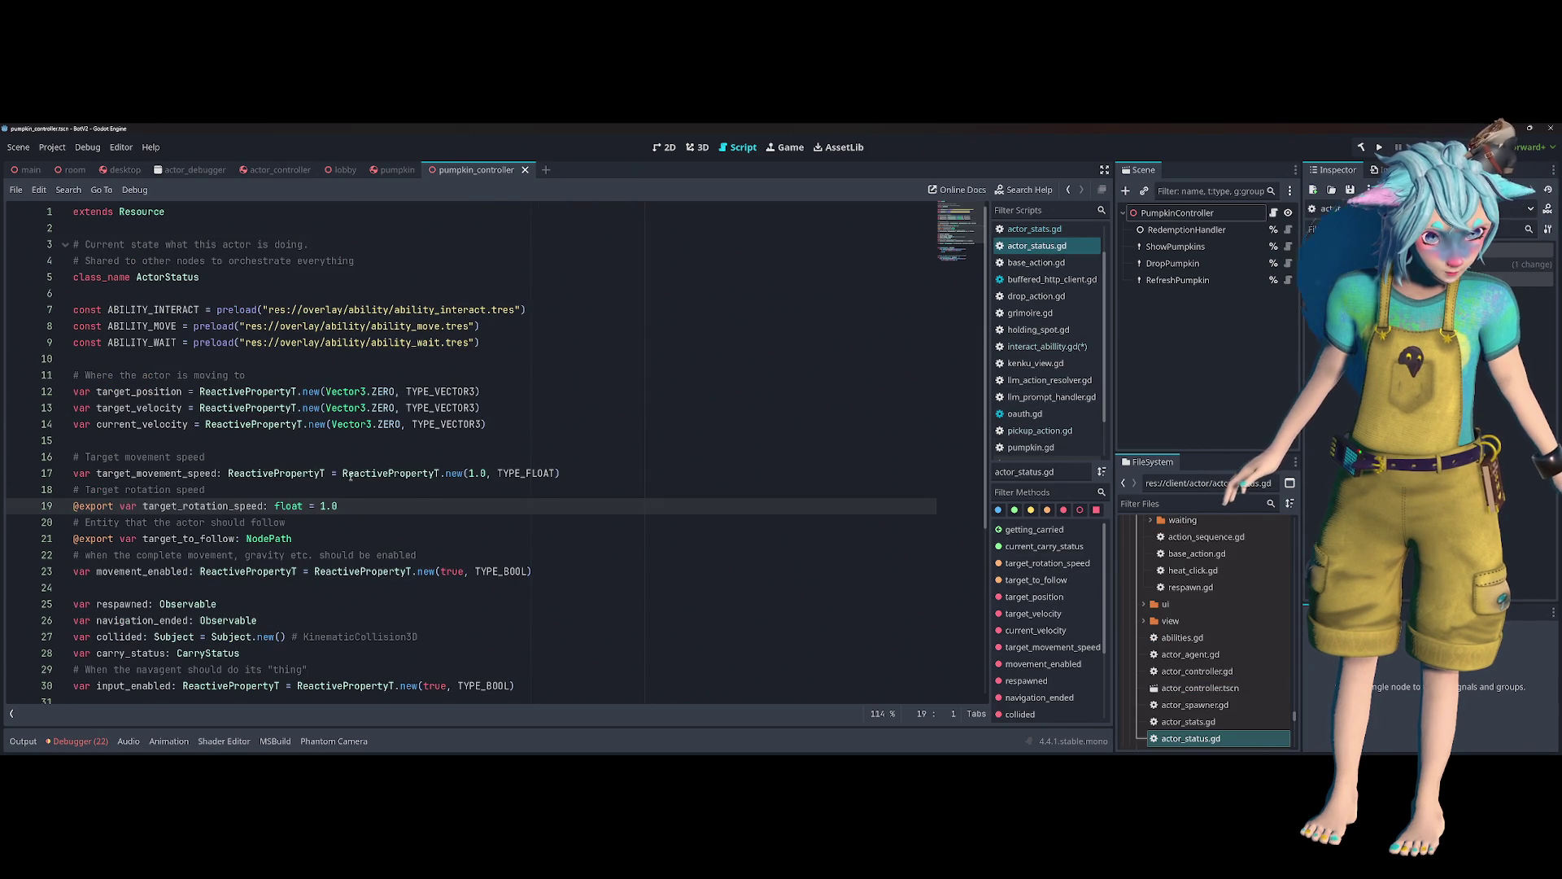
- Locate the carry_status declaration, then extend line 58 to 'if _actor.status.carry_status.'
{"action": "scroll", "coordinate": [351, 476], "scroll_direction": "down", "scroll_amount": 2}
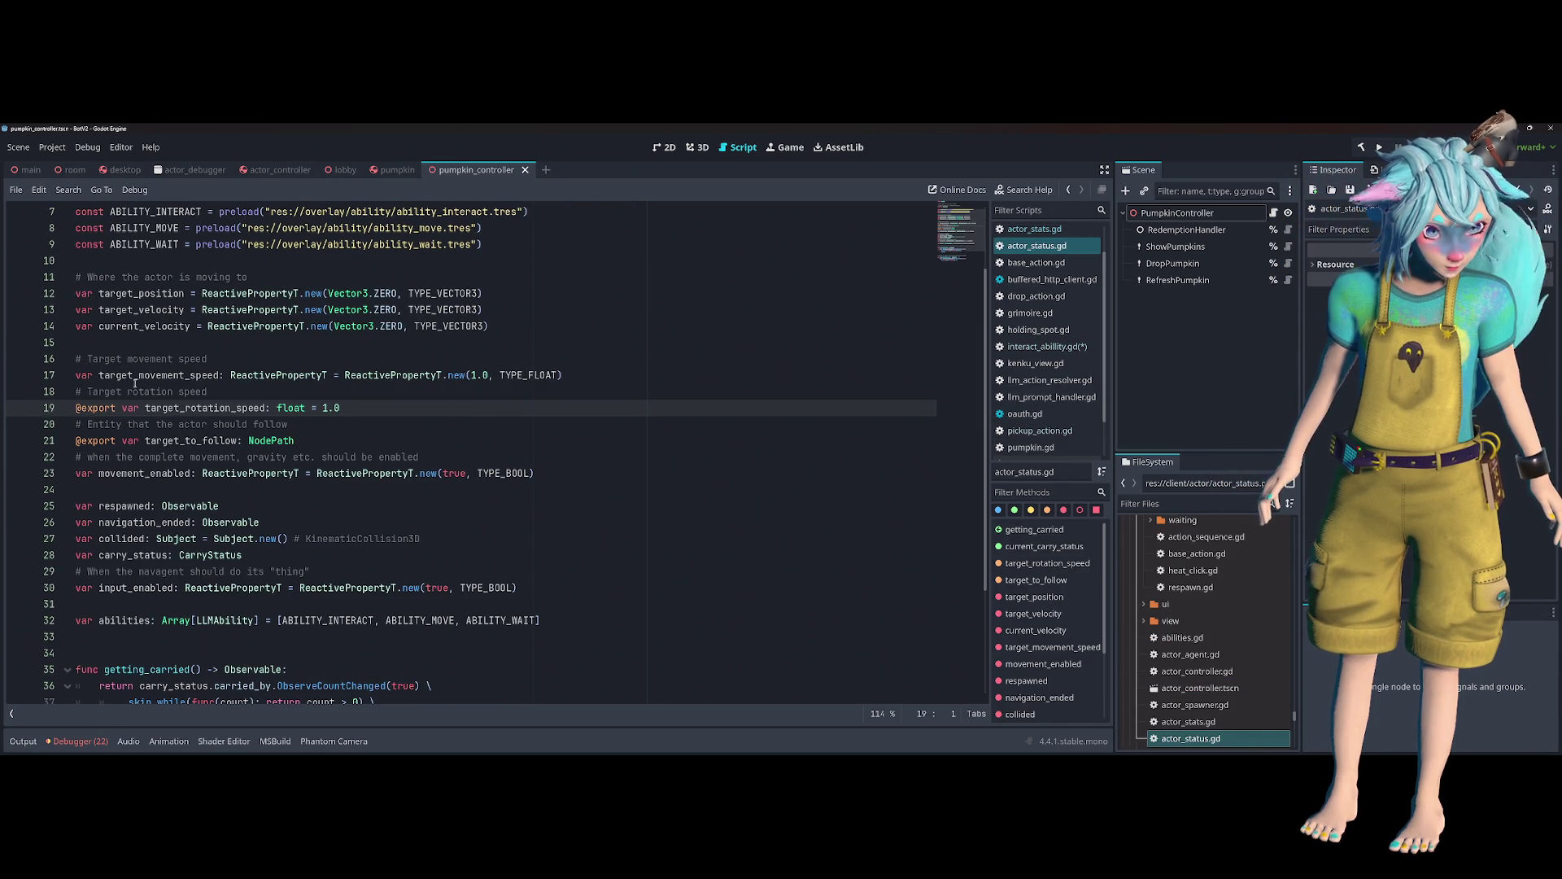
{"action": "scroll", "coordinate": [196, 462], "scroll_direction": "down", "scroll_amount": 1}
{"action": "left_click", "coordinate": [116, 457]}
{"action": "key", "text": "Down"}
{"action": "key", "text": "Down"}
{"action": "triple_click", "coordinate": [120, 506]}
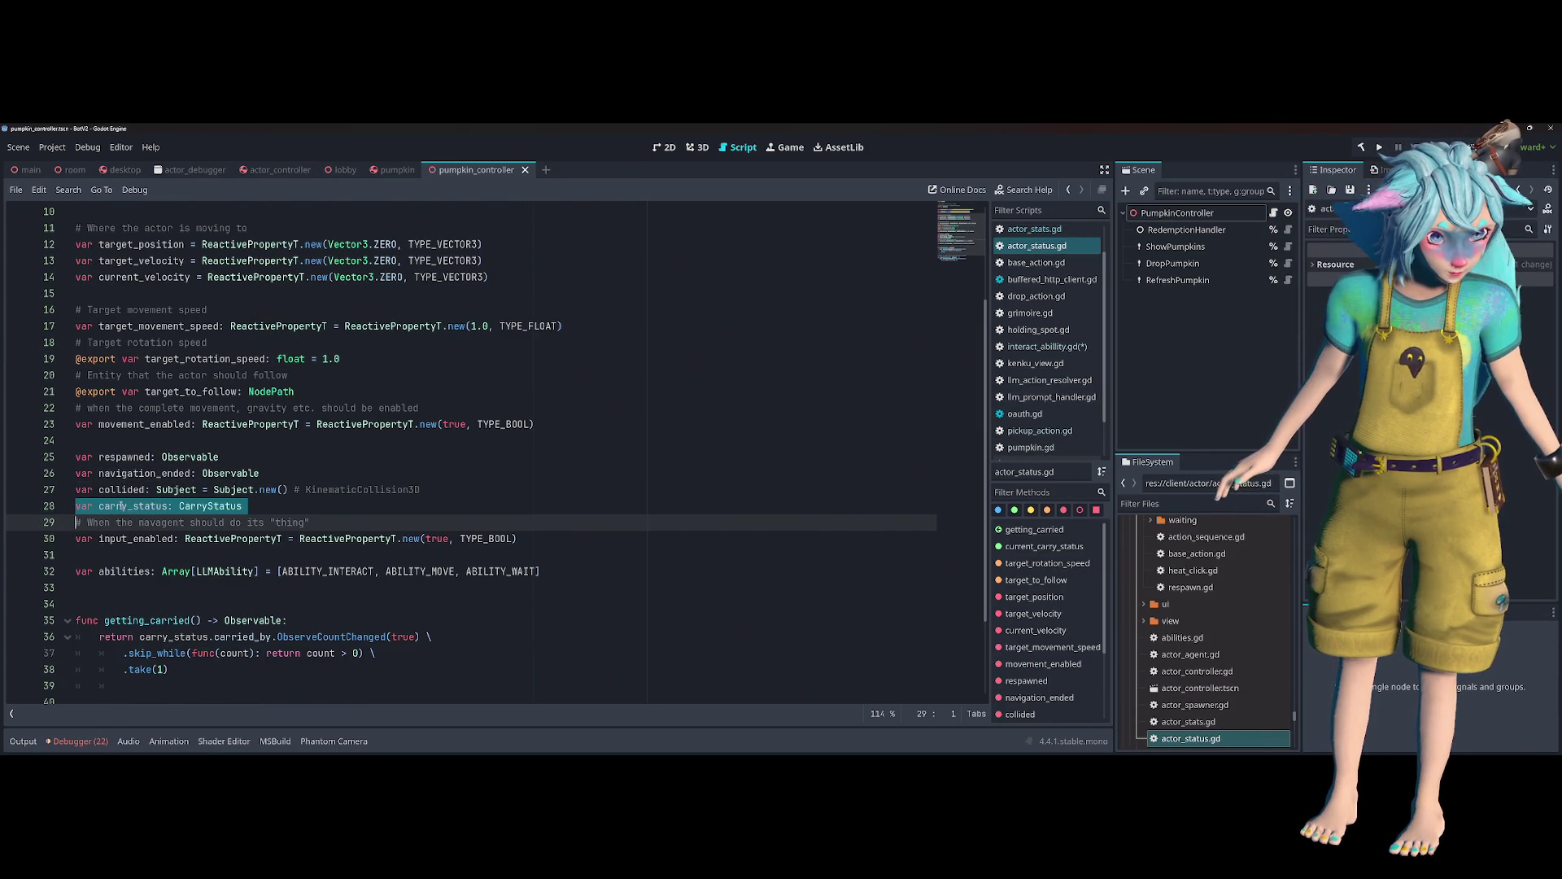
{"action": "key", "text": "alt+Left"}
{"action": "key", "text": "alt+Left"}
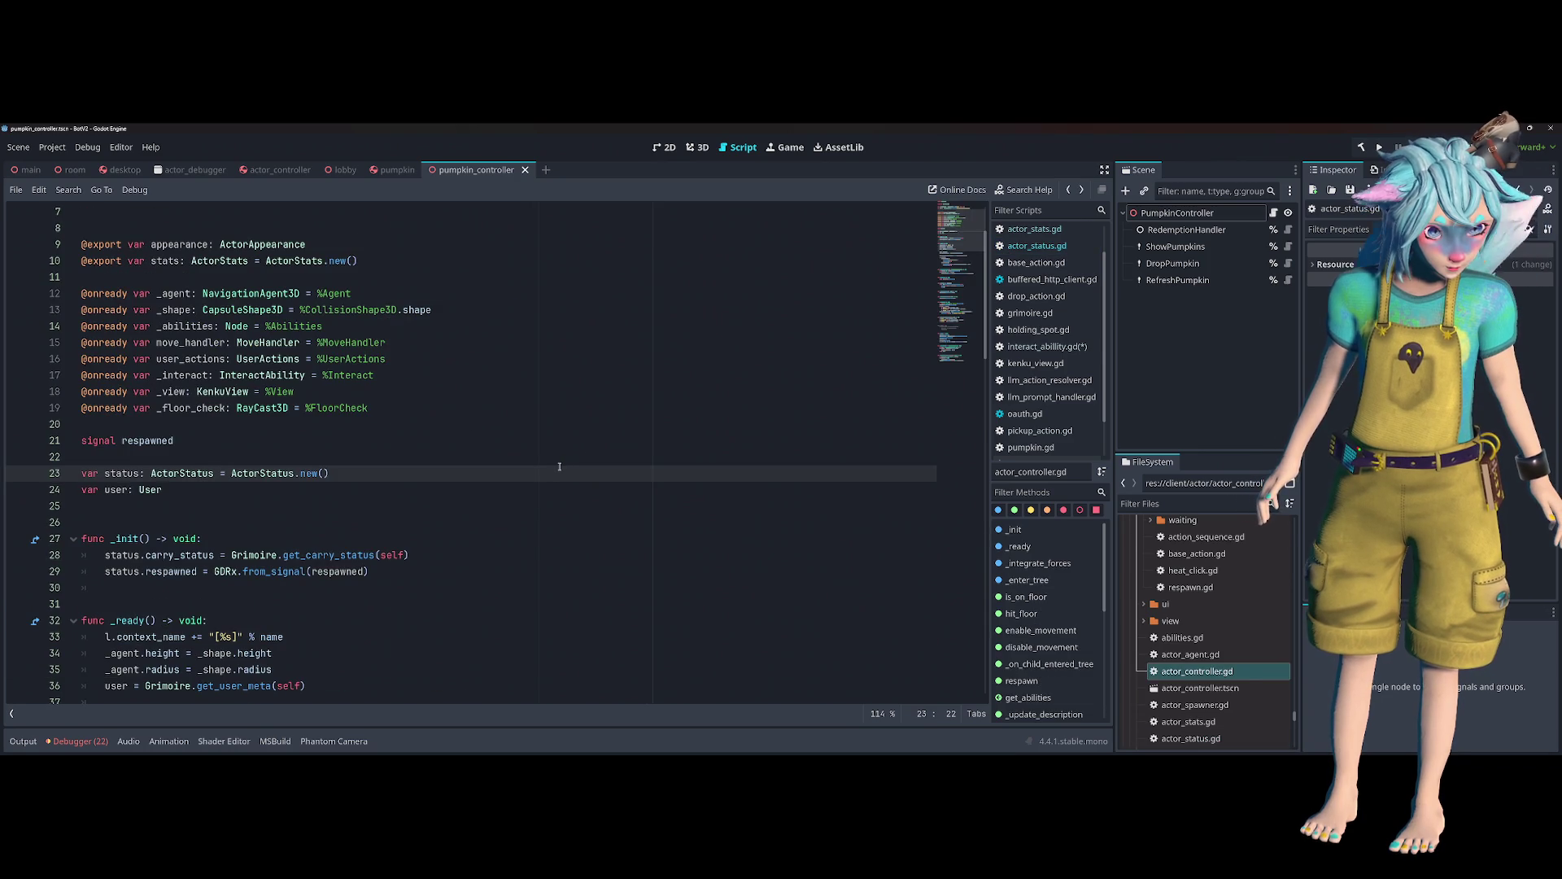
{"action": "key", "text": "alt+Left"}
{"action": "type", "text": "tus.carry_status."}
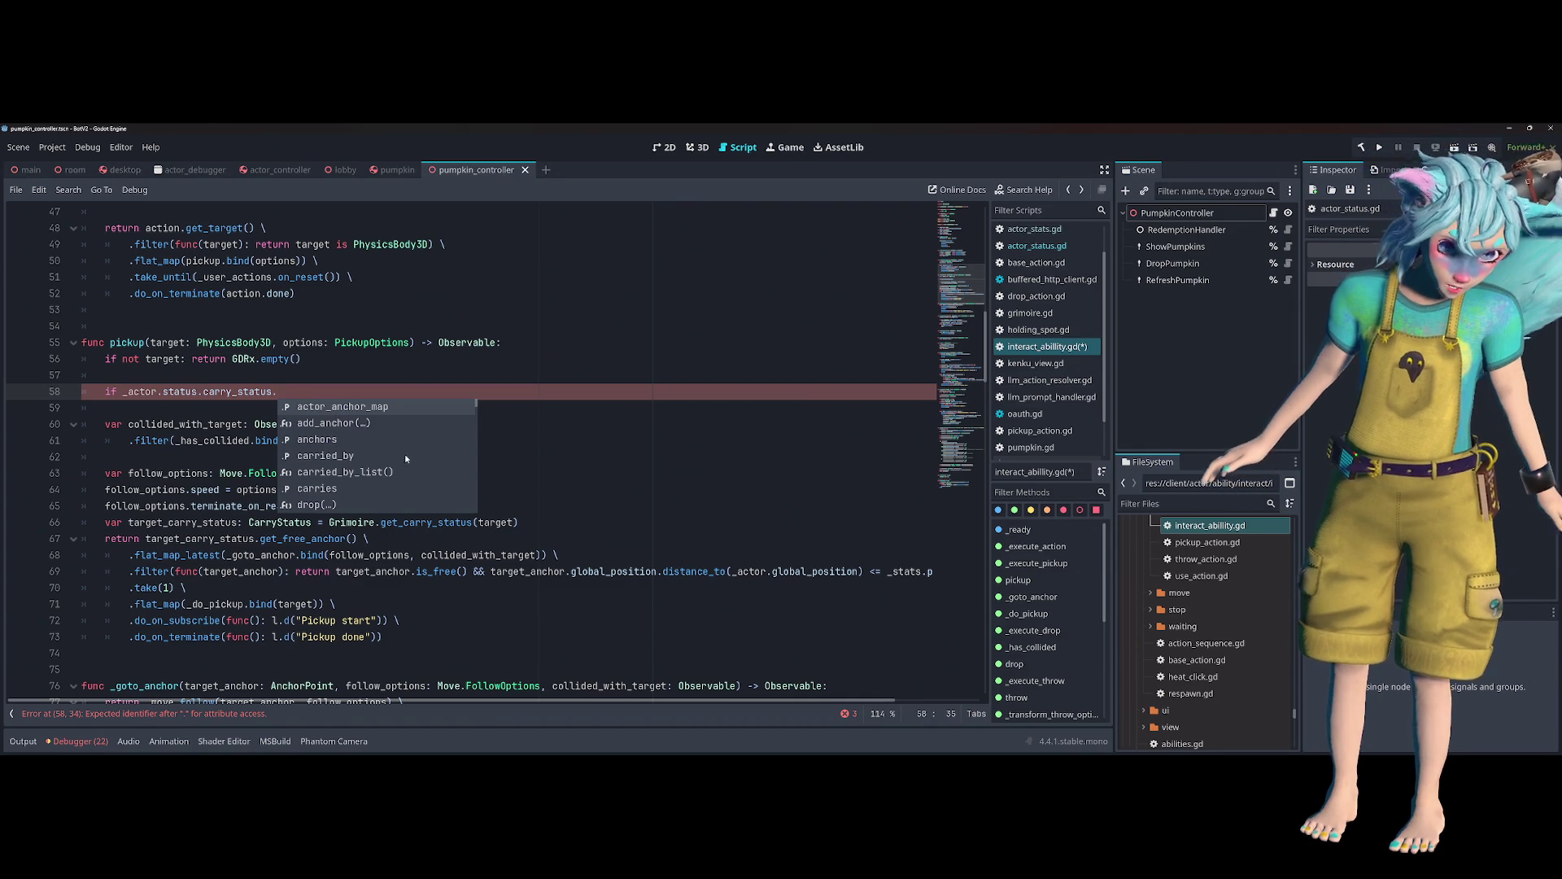
- Insert carries after carry_status and check its definition in carry_status.gd
{"action": "key", "text": "Down"}
{"action": "key", "text": "Down"}
{"action": "key", "text": "Down"}
{"action": "key", "text": "Down"}
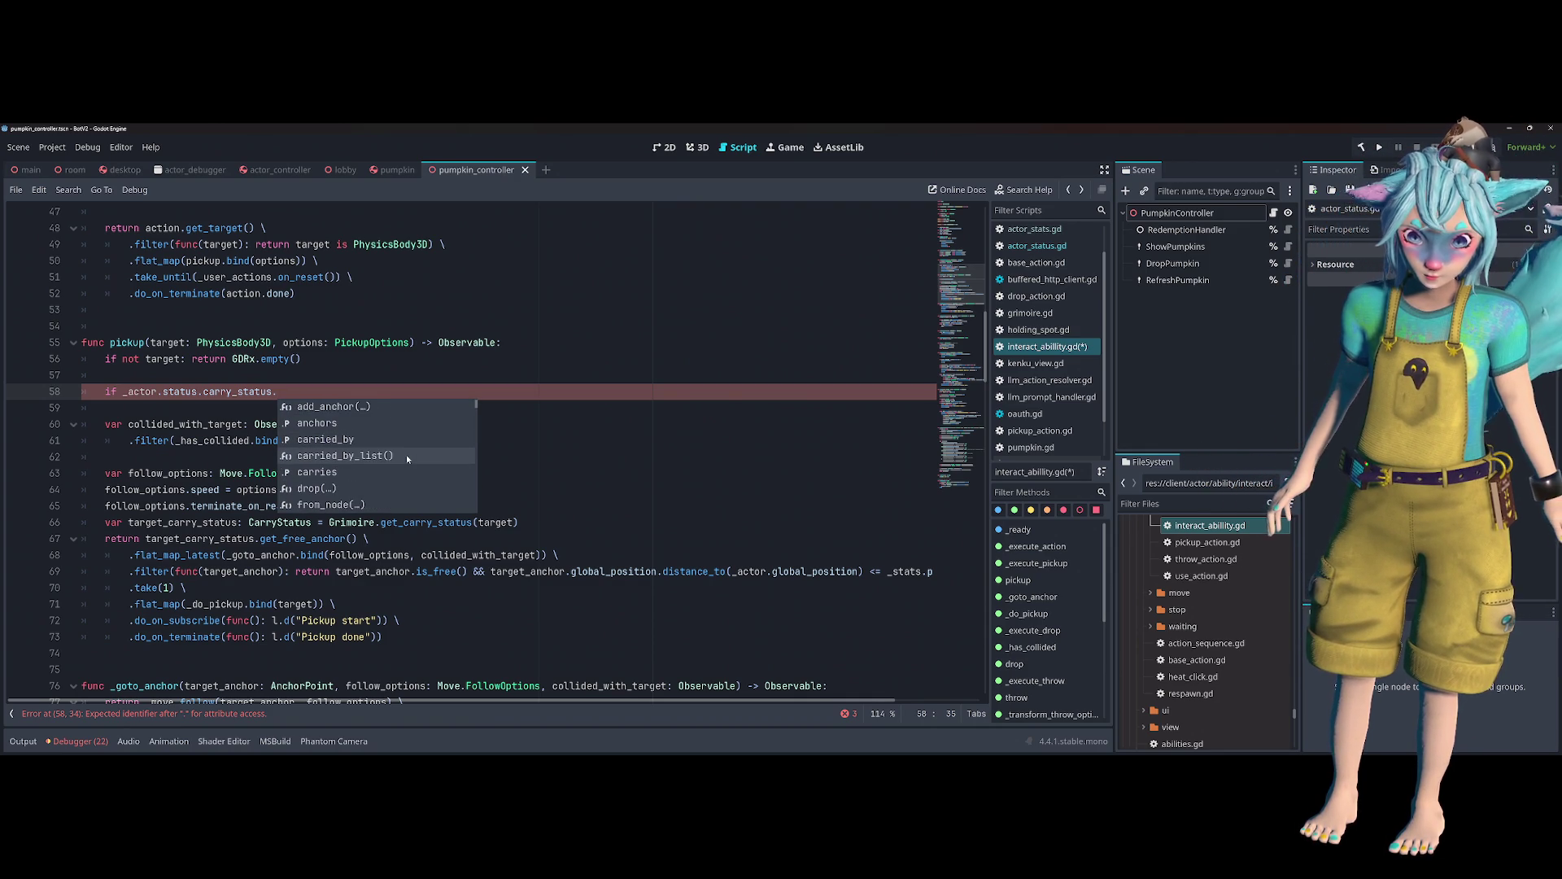
{"action": "key", "text": "Down"}
{"action": "key", "text": "Return"}
{"action": "left_click", "coordinate": [297, 393]}
{"action": "left_click", "coordinate": [297, 393], "text": "ctrl"}
{"action": "key", "text": "ctrl+Home"}
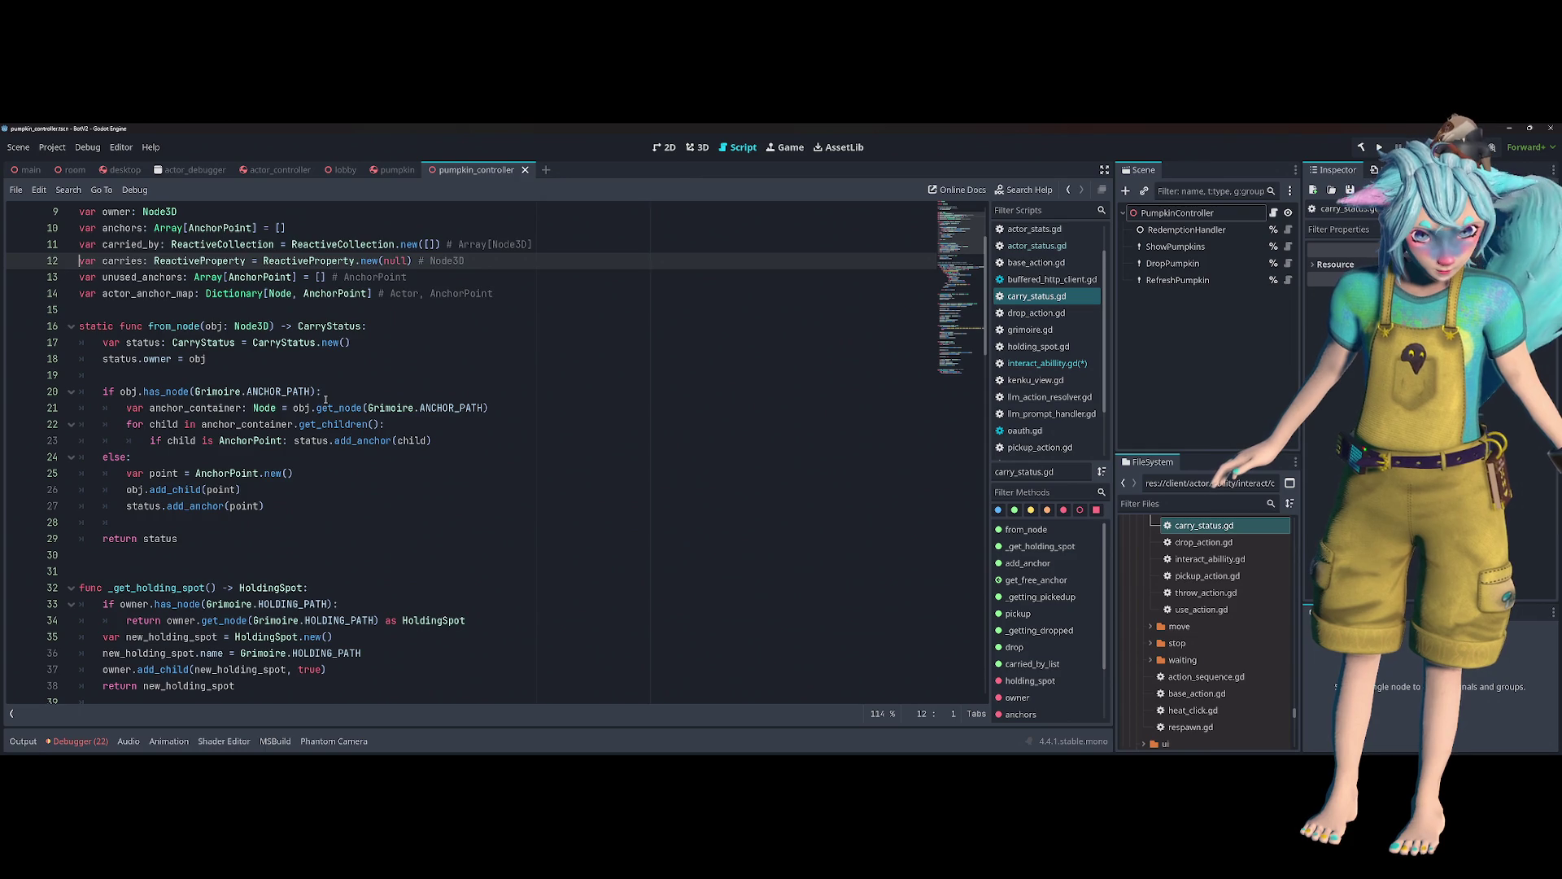
{"action": "key", "text": "alt+Left"}
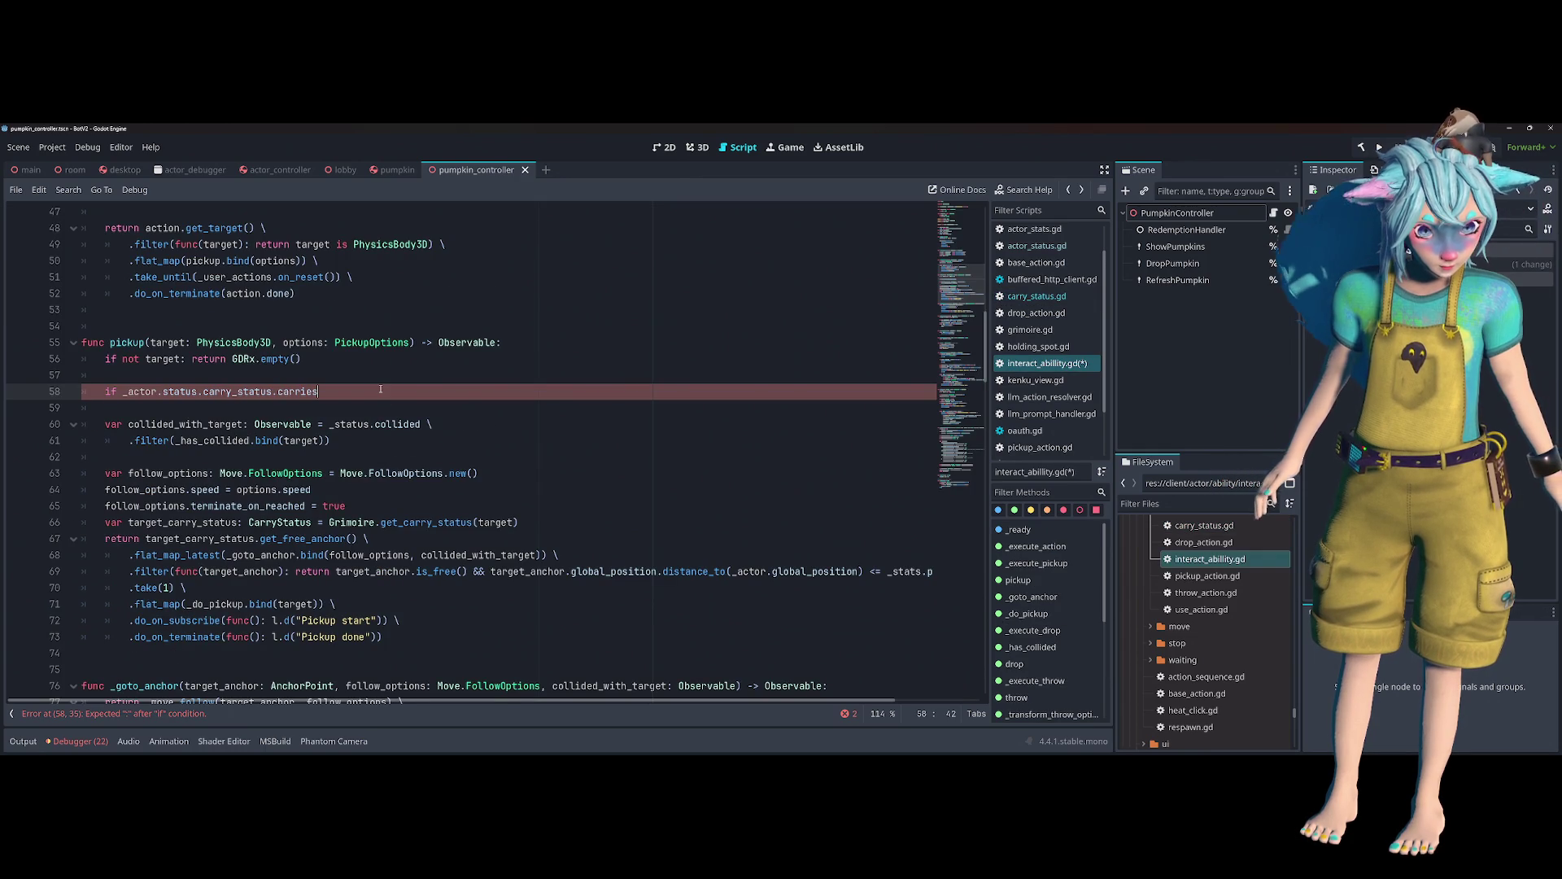
- Complete the condition as 'if _actor.status.carry_status.carries.Value == target:'
{"action": "type", "text": "."}
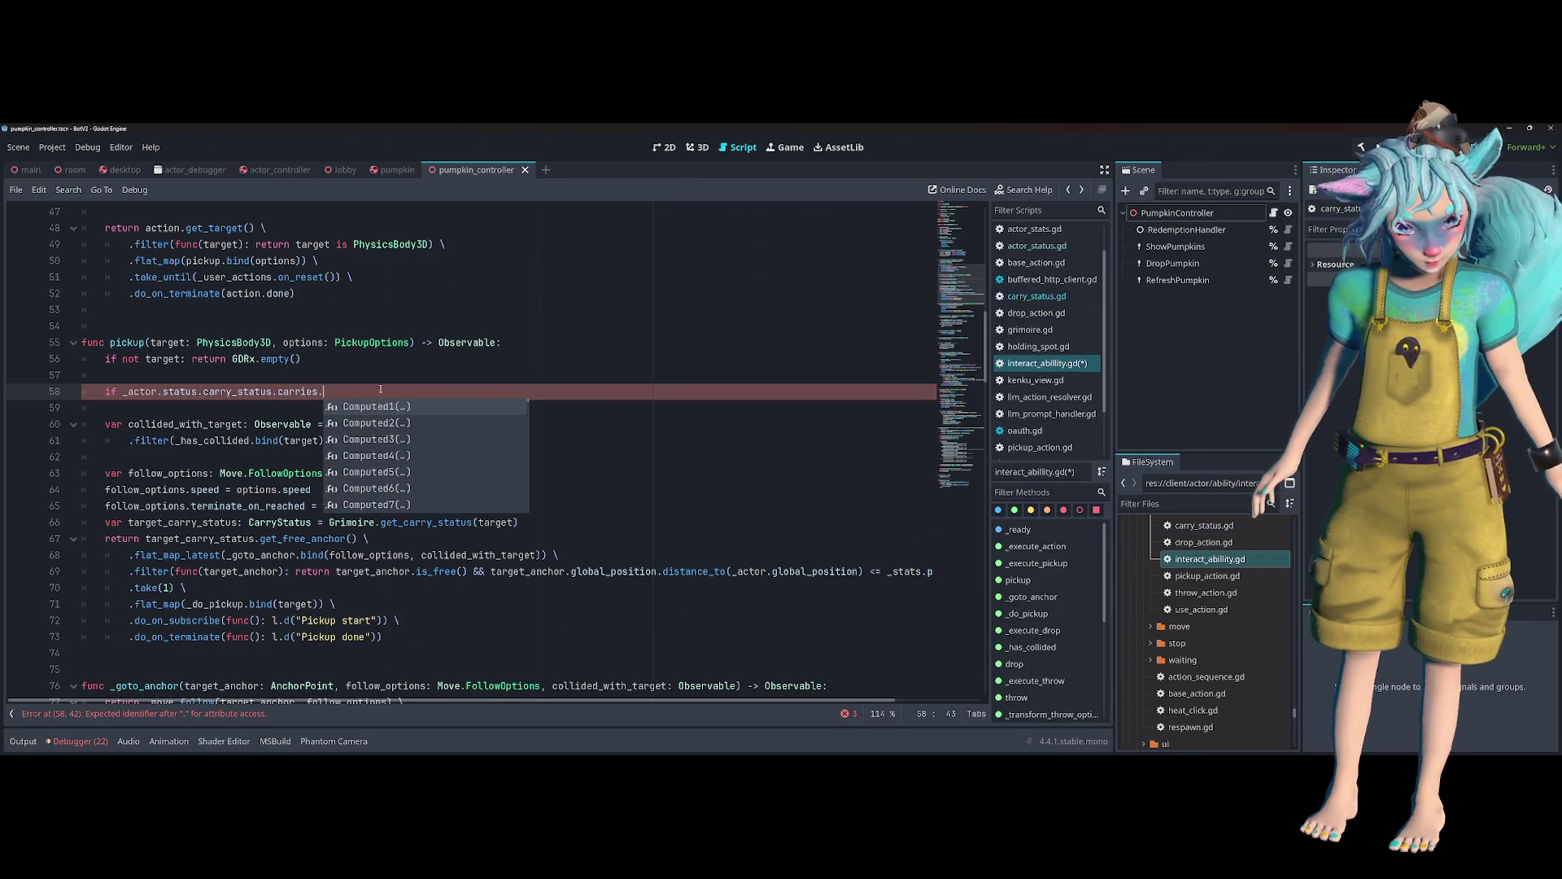
{"action": "key", "text": "Down"}
{"action": "key", "text": "Down"}
{"action": "key", "text": "Down"}
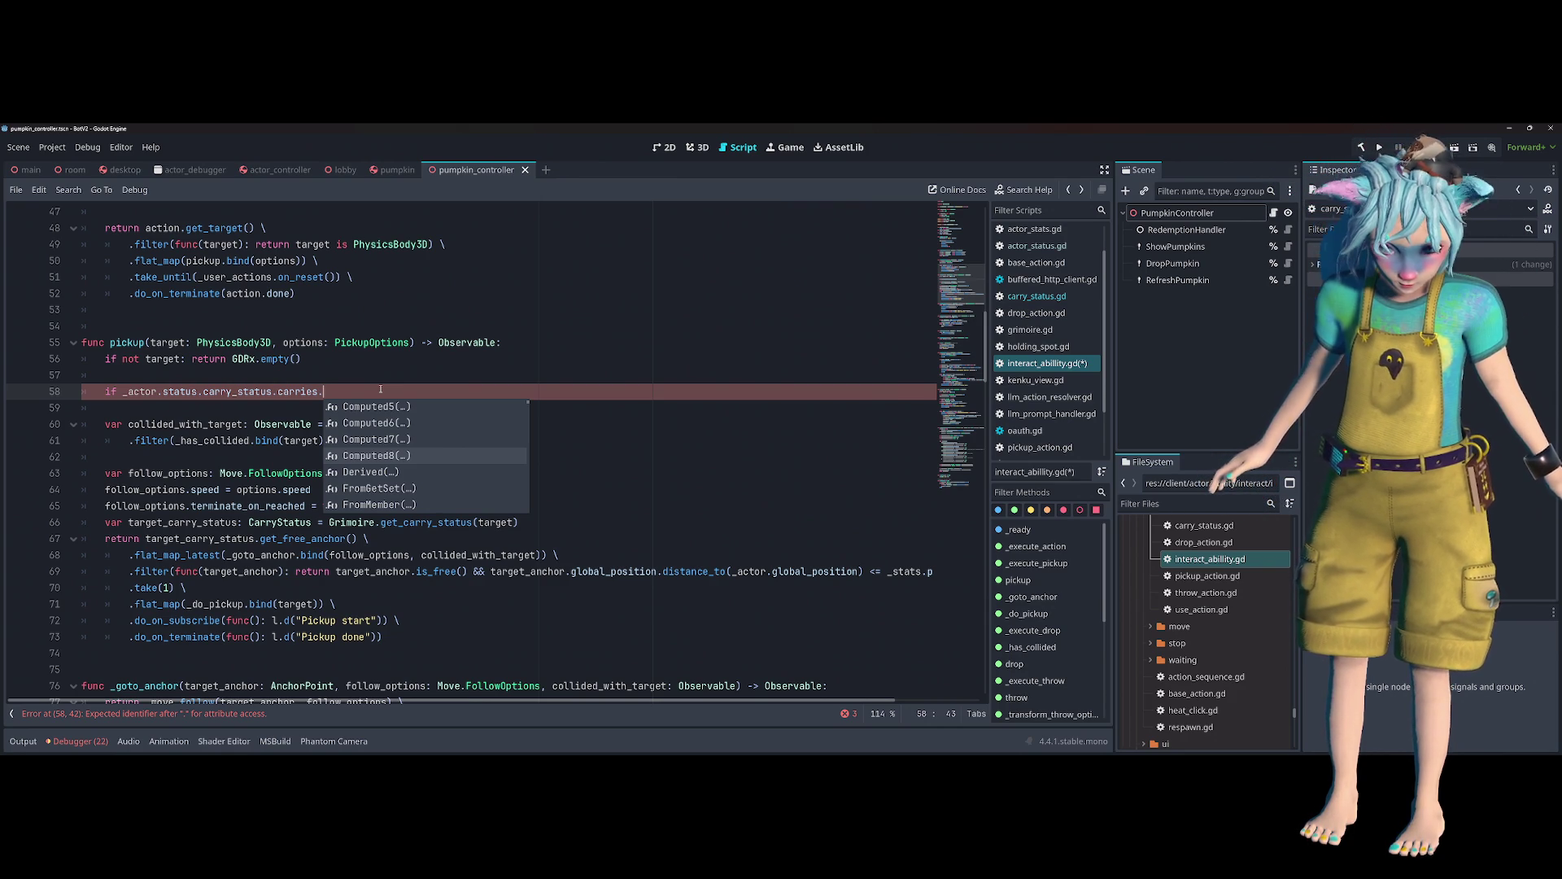
{"action": "key", "text": "Down"}
{"action": "key", "text": "Down"}
{"action": "key", "text": "Down"}
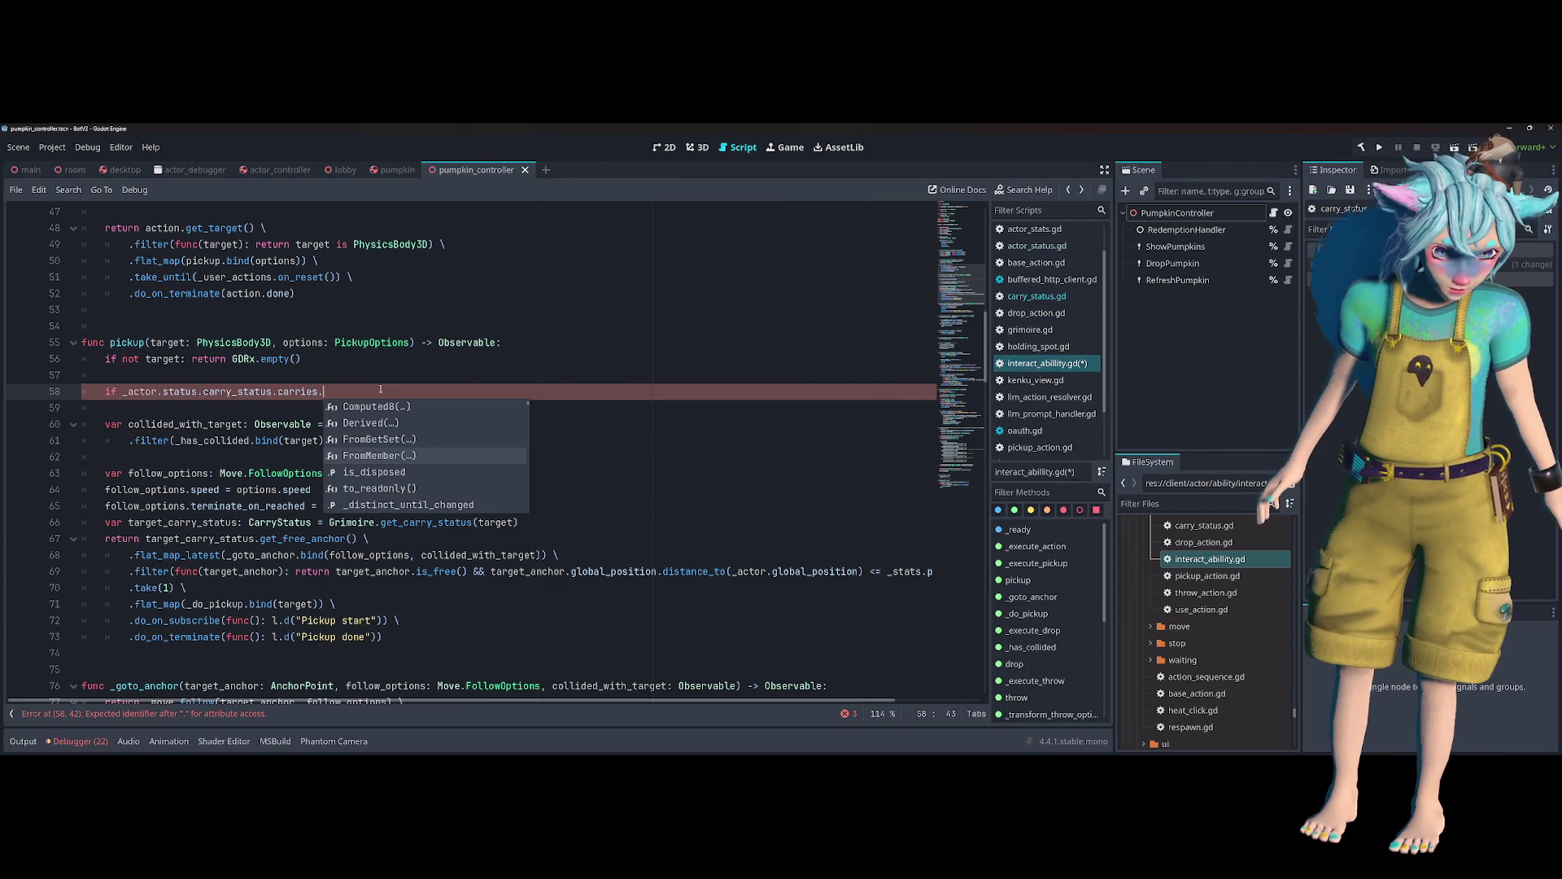
{"action": "key", "text": "Down"}
{"action": "key", "text": "Down"}
{"action": "key", "text": "Down"}
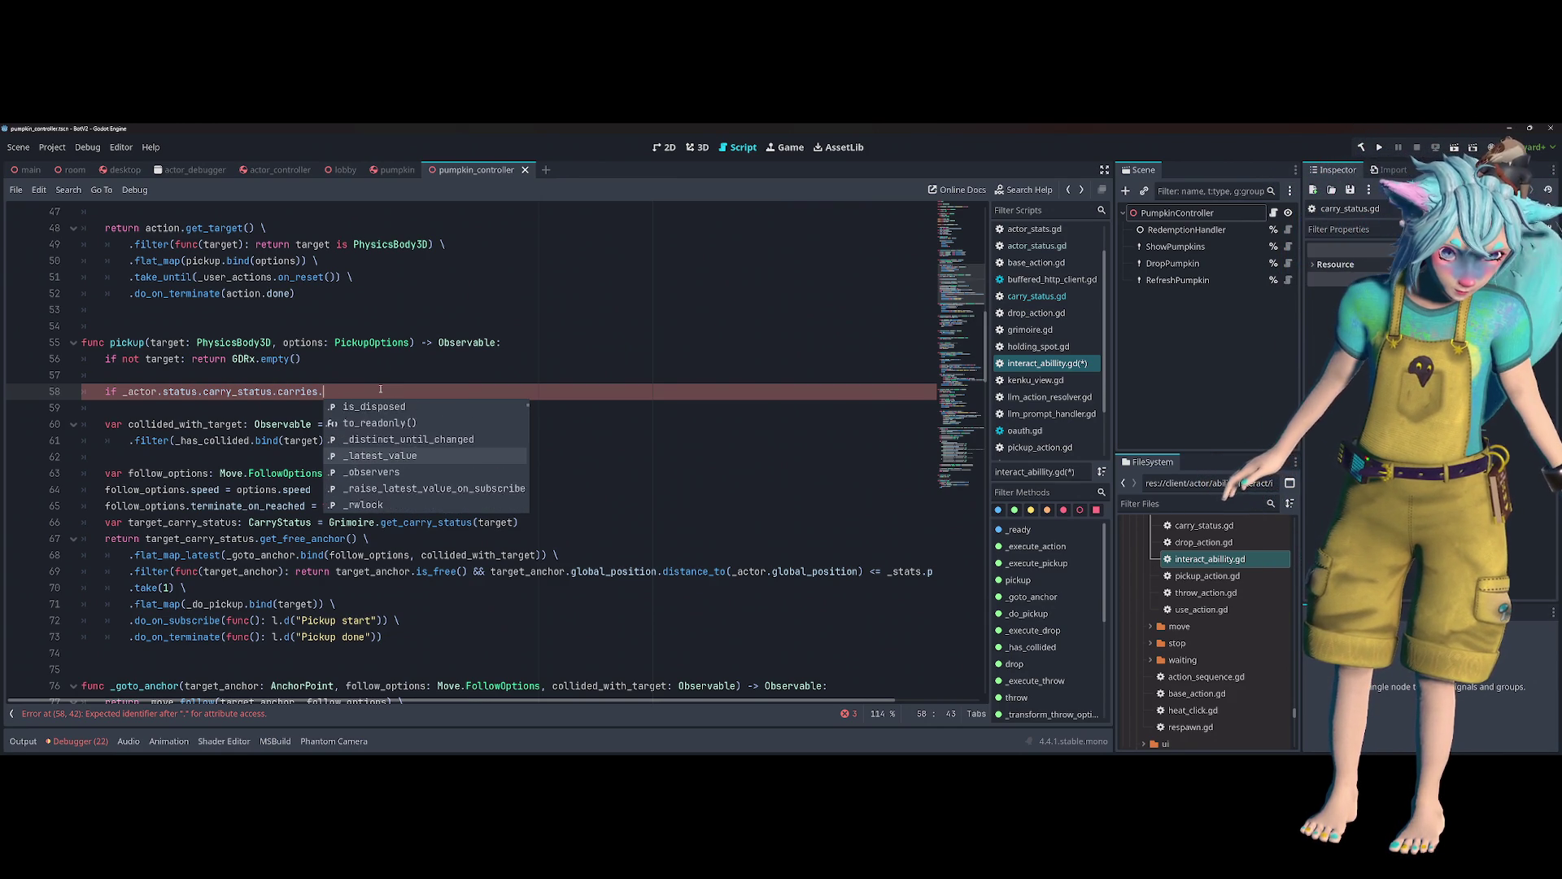
{"action": "type", "text": "Value == "}
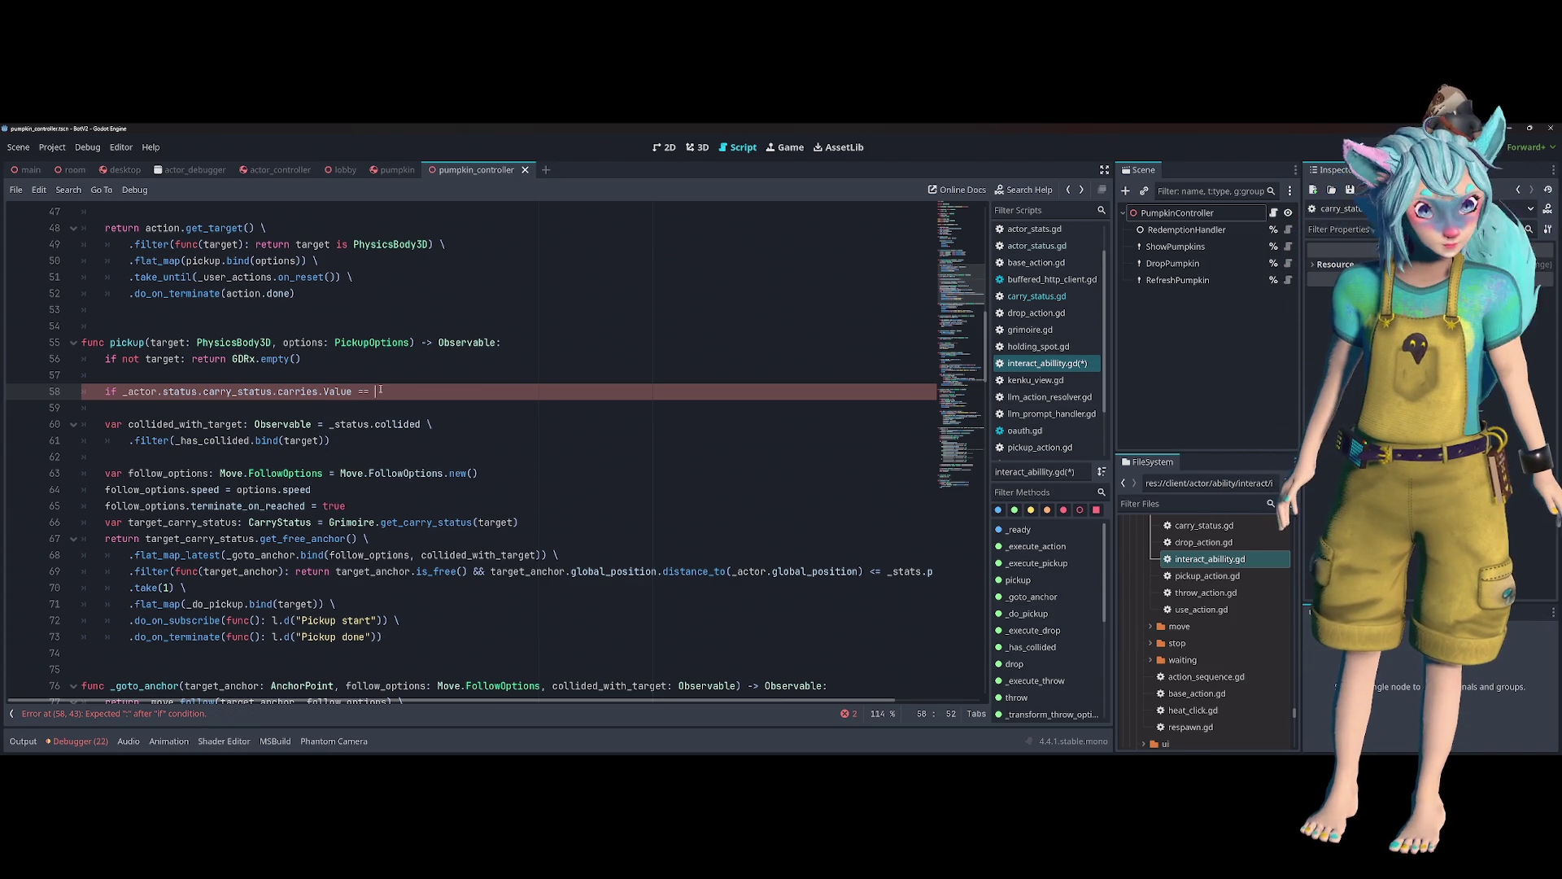
{"action": "type", "text": "target:"}
- Add a correctly indented 'return GDRx.empty()' line beneath the condition
{"action": "key", "text": "Return"}
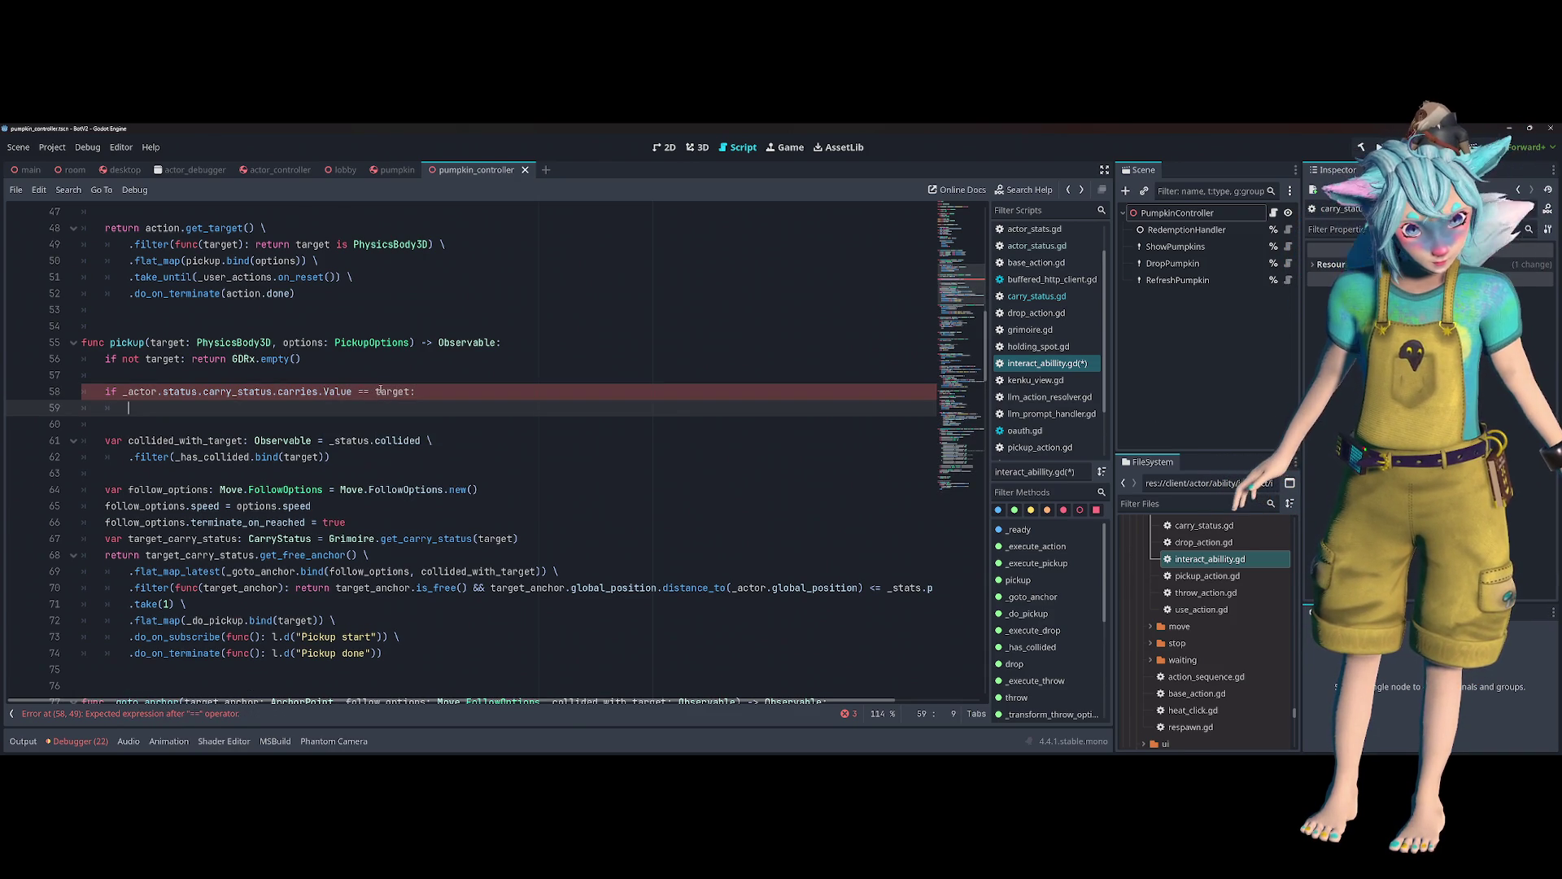
{"action": "type", "text": "rturn"}
{"action": "left_click_drag", "start_coordinate": [229, 362], "coordinate": [303, 361]}
{"action": "left_click", "coordinate": [186, 408]}
{"action": "type", "text": "e"}
{"action": "key", "text": "ctrl+v"}
{"action": "key", "text": "Left"}
{"action": "key", "text": "Left"}
{"action": "key", "text": "Left"}
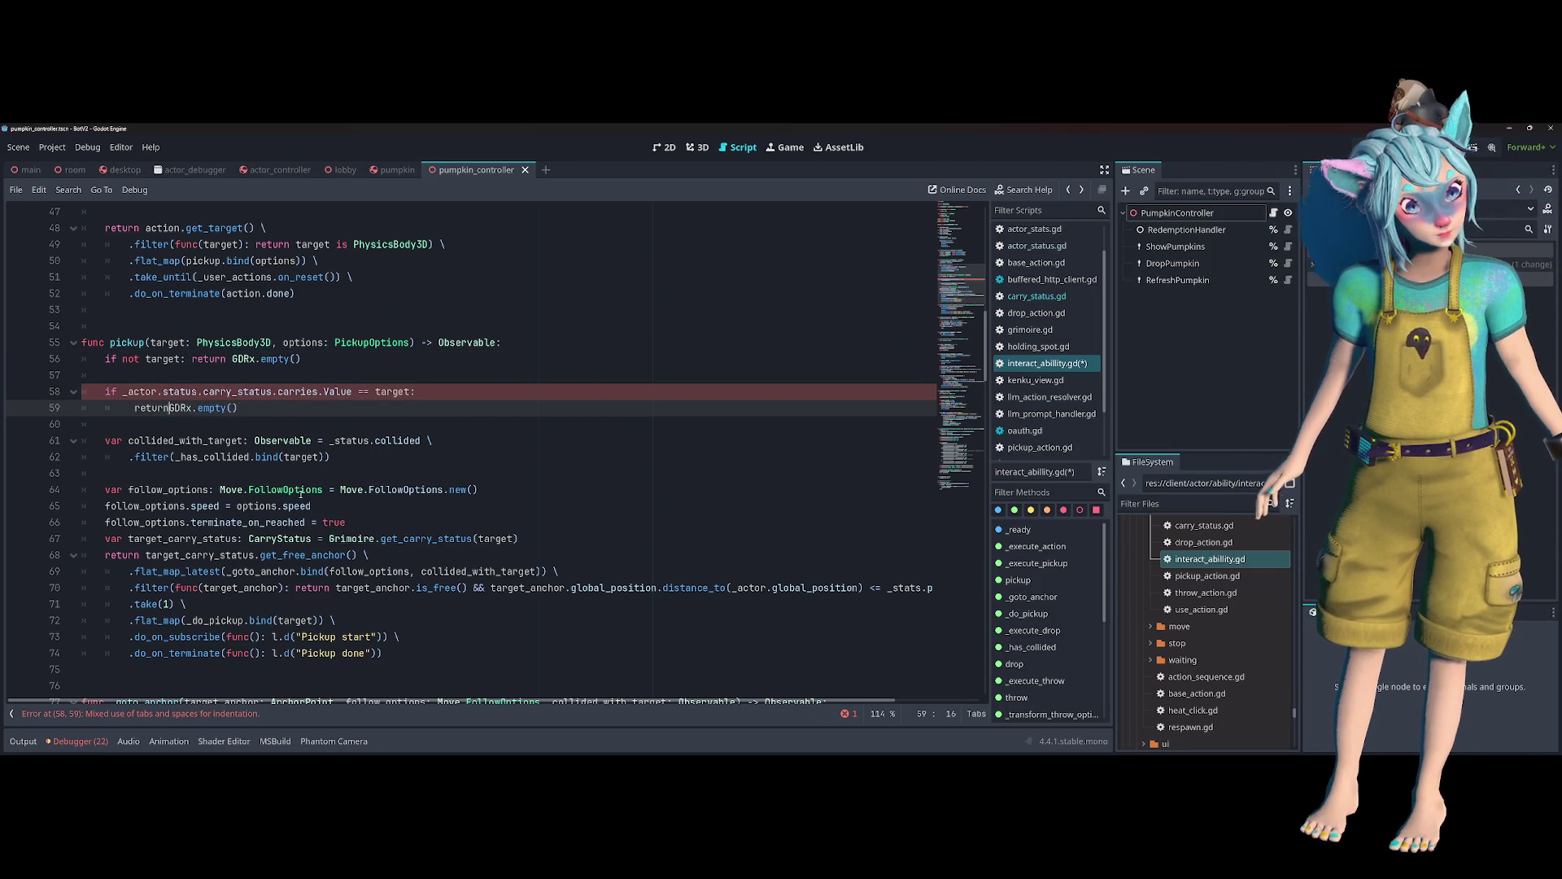
{"action": "key", "text": "Down"}
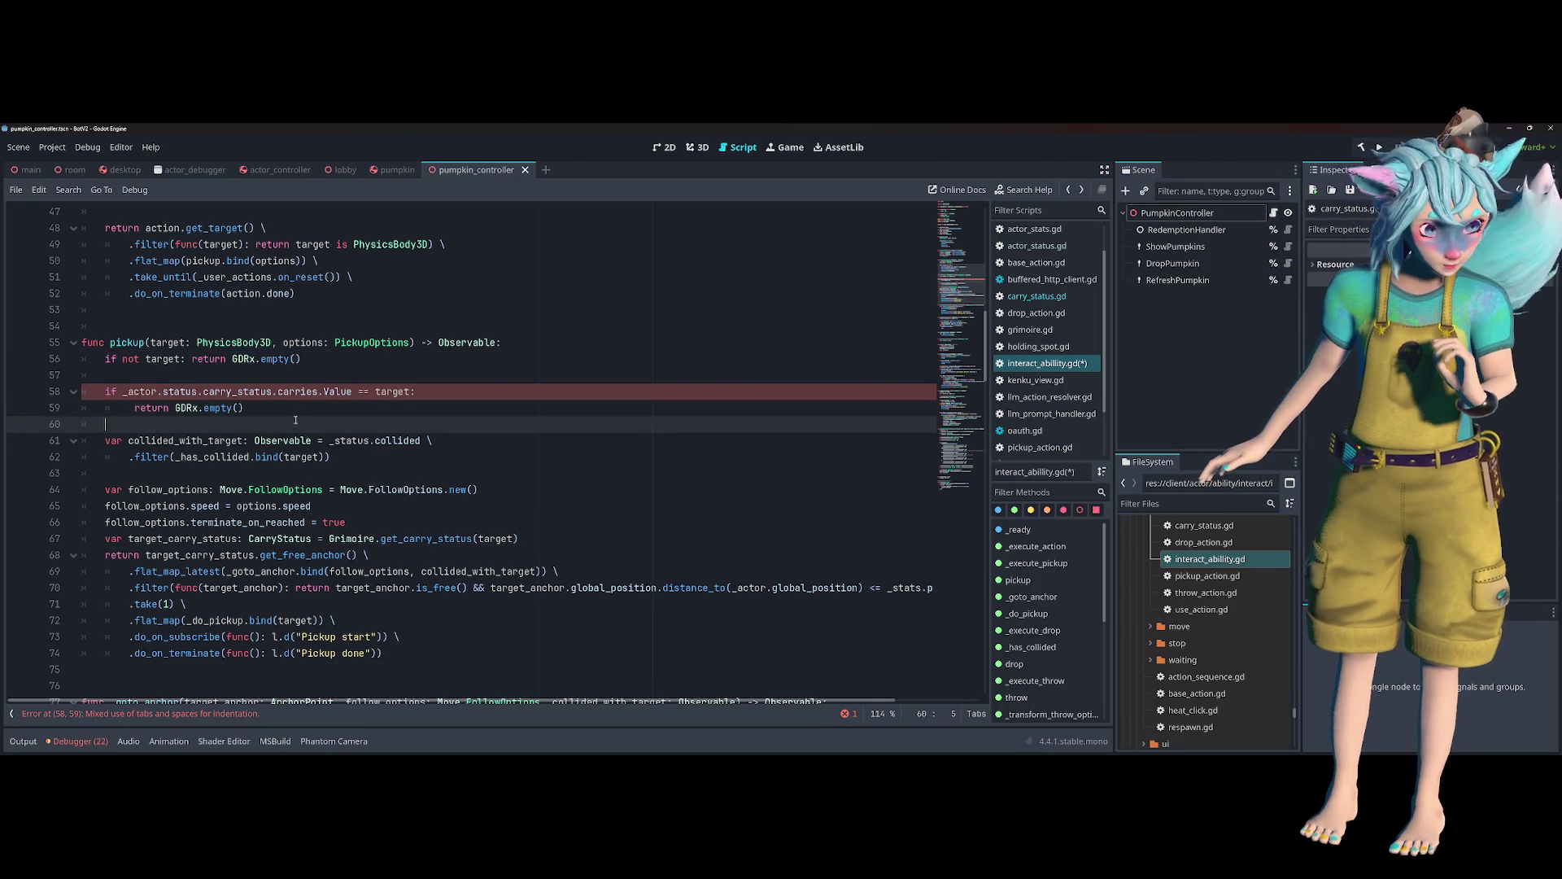
{"action": "left_click", "coordinate": [309, 375]}
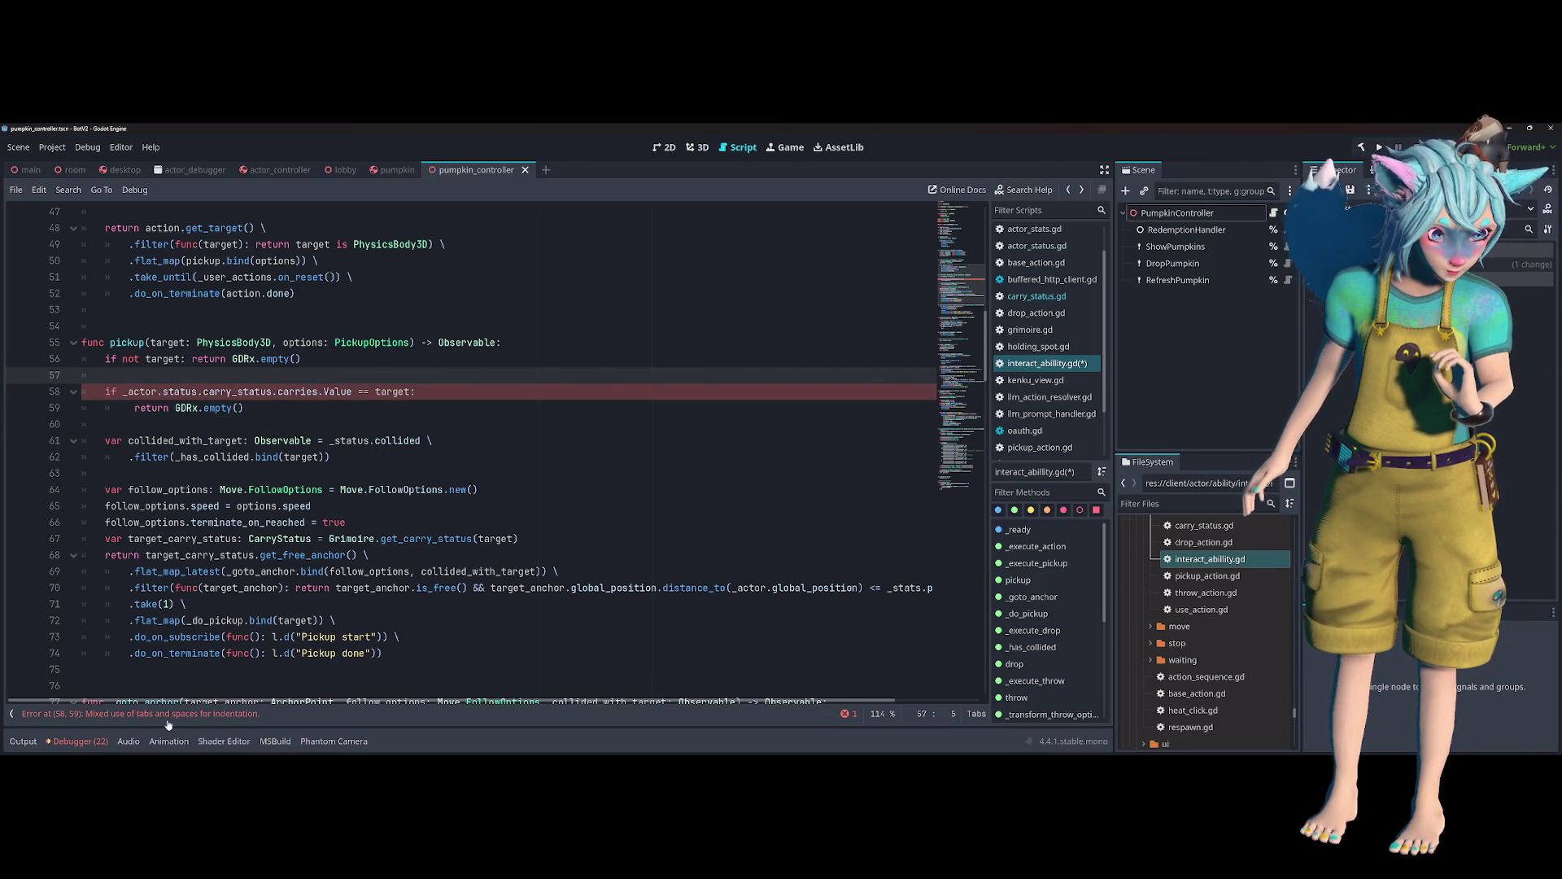
{"action": "left_click", "coordinate": [135, 407]}
{"action": "key", "text": "BackSpace"}
{"action": "key", "text": "BackSpace"}
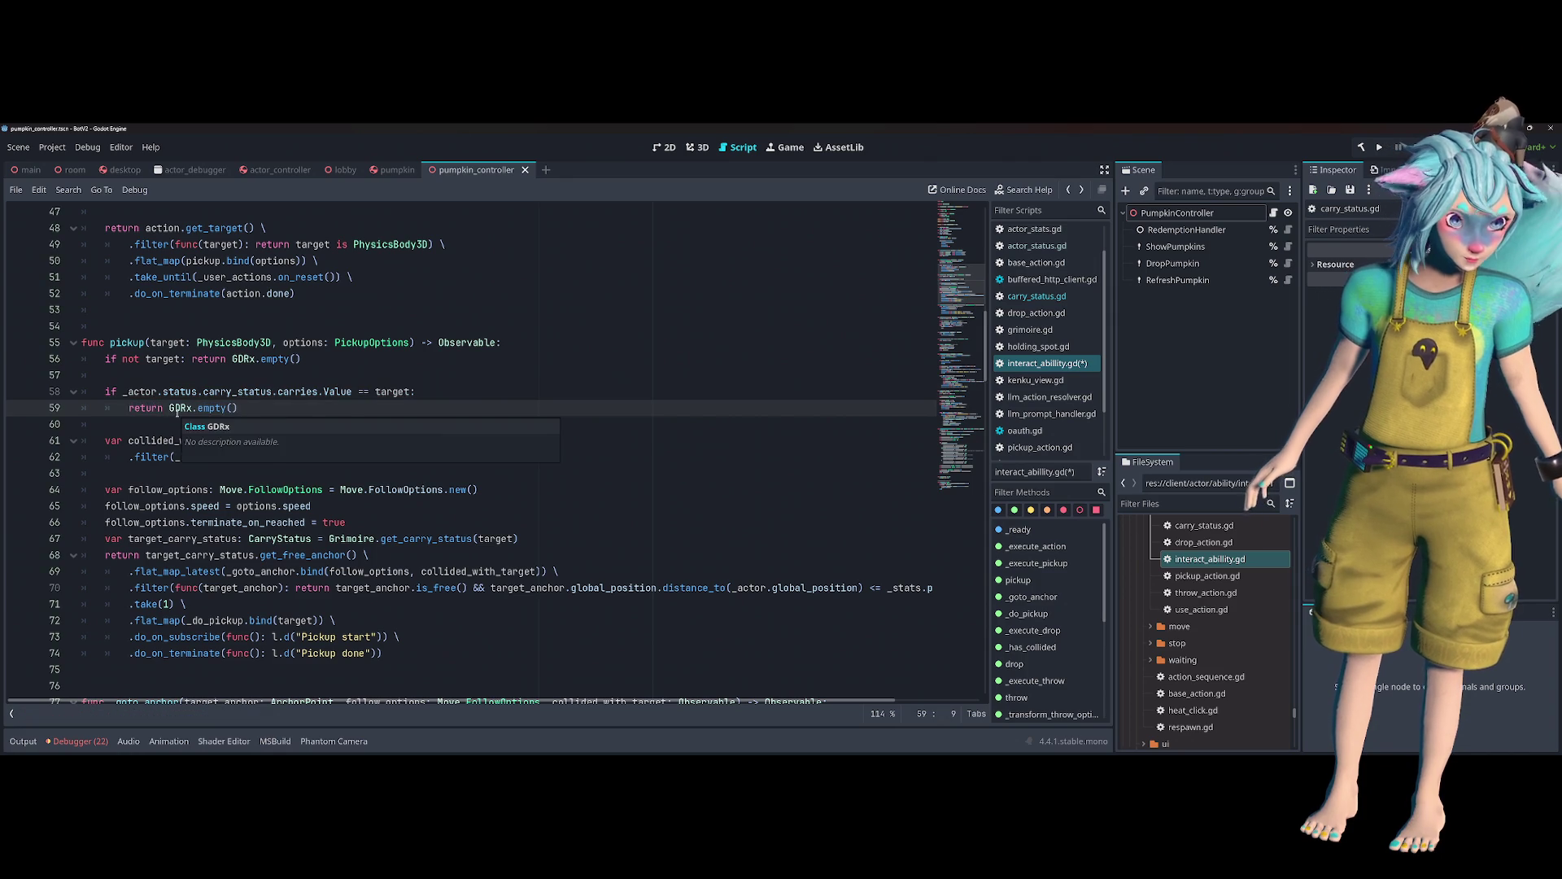
{"action": "key", "text": "Tab"}
- Save interact_ability.gd and run the project with F5
{"action": "key", "text": "ctrl+s"}
{"action": "left_click", "coordinate": [257, 341]}
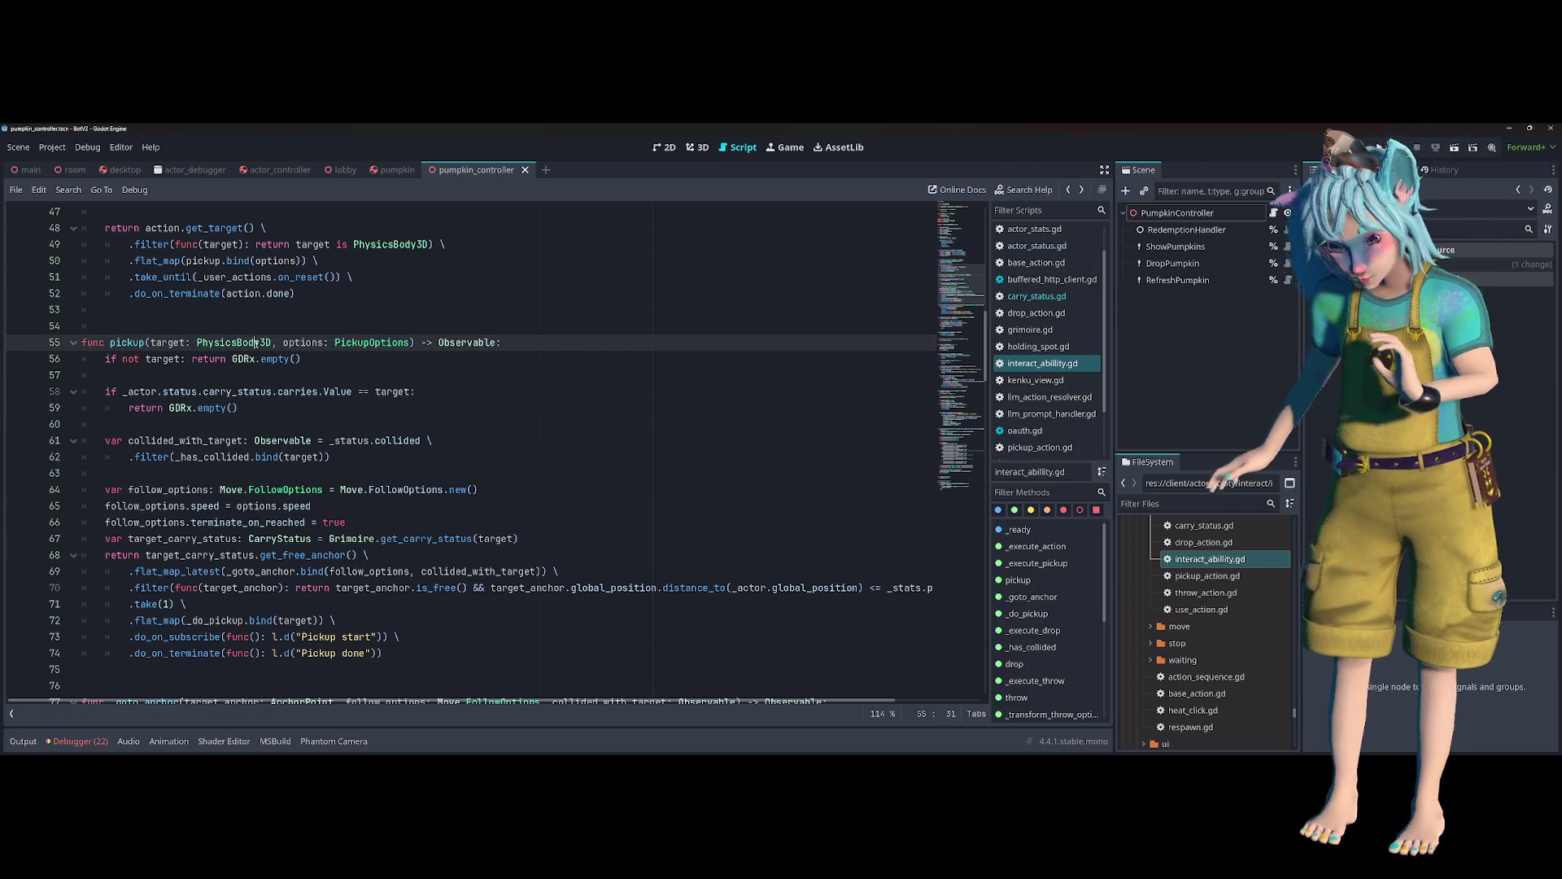
{"action": "left_click", "coordinate": [372, 362]}
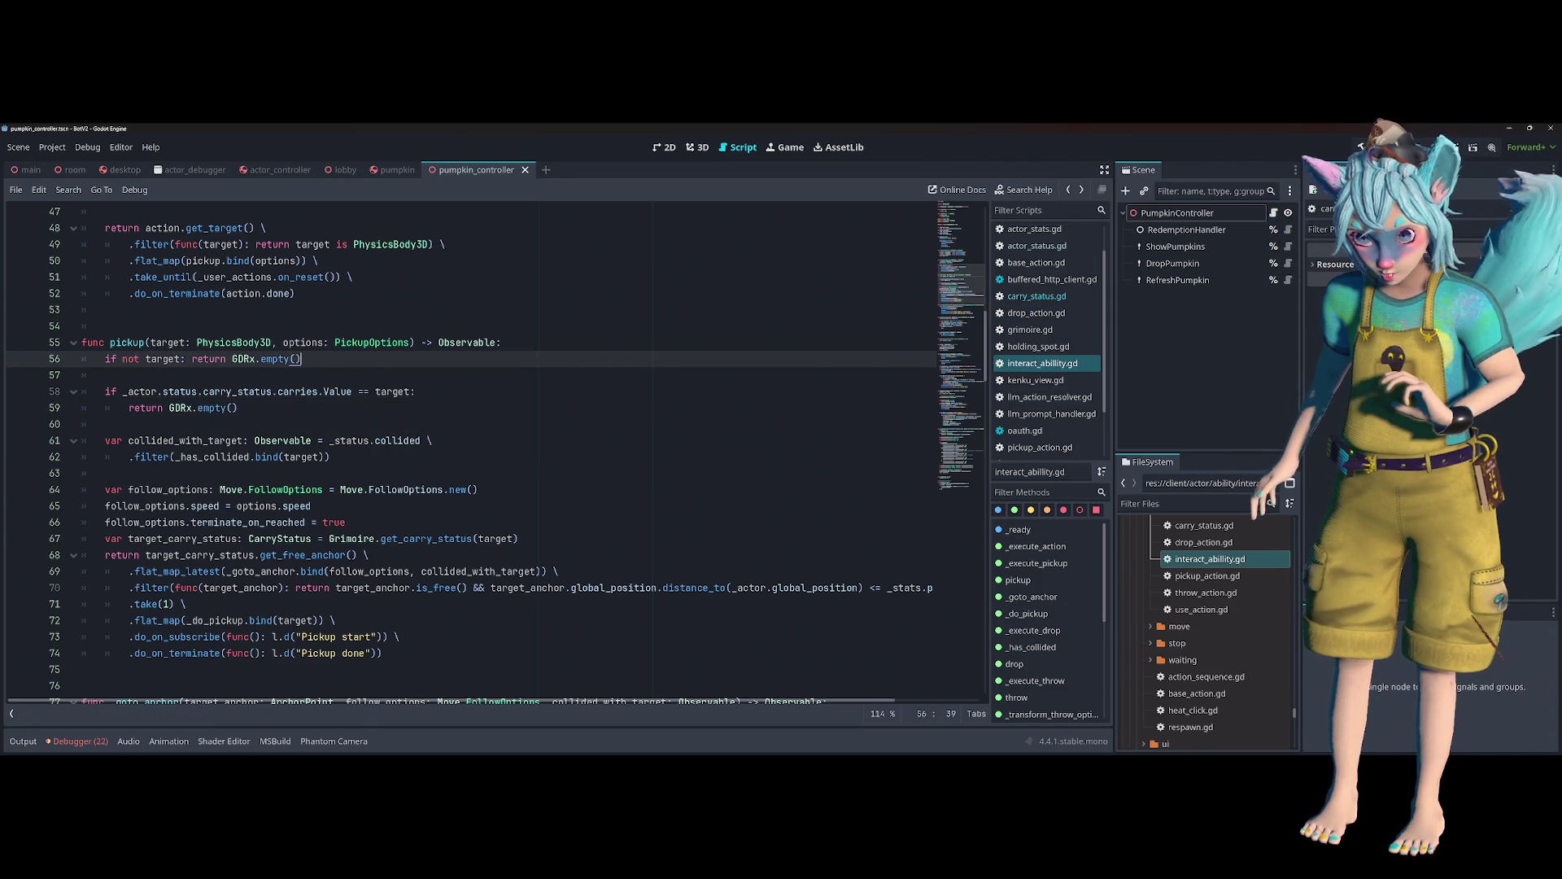
{"action": "key", "text": "F5"}
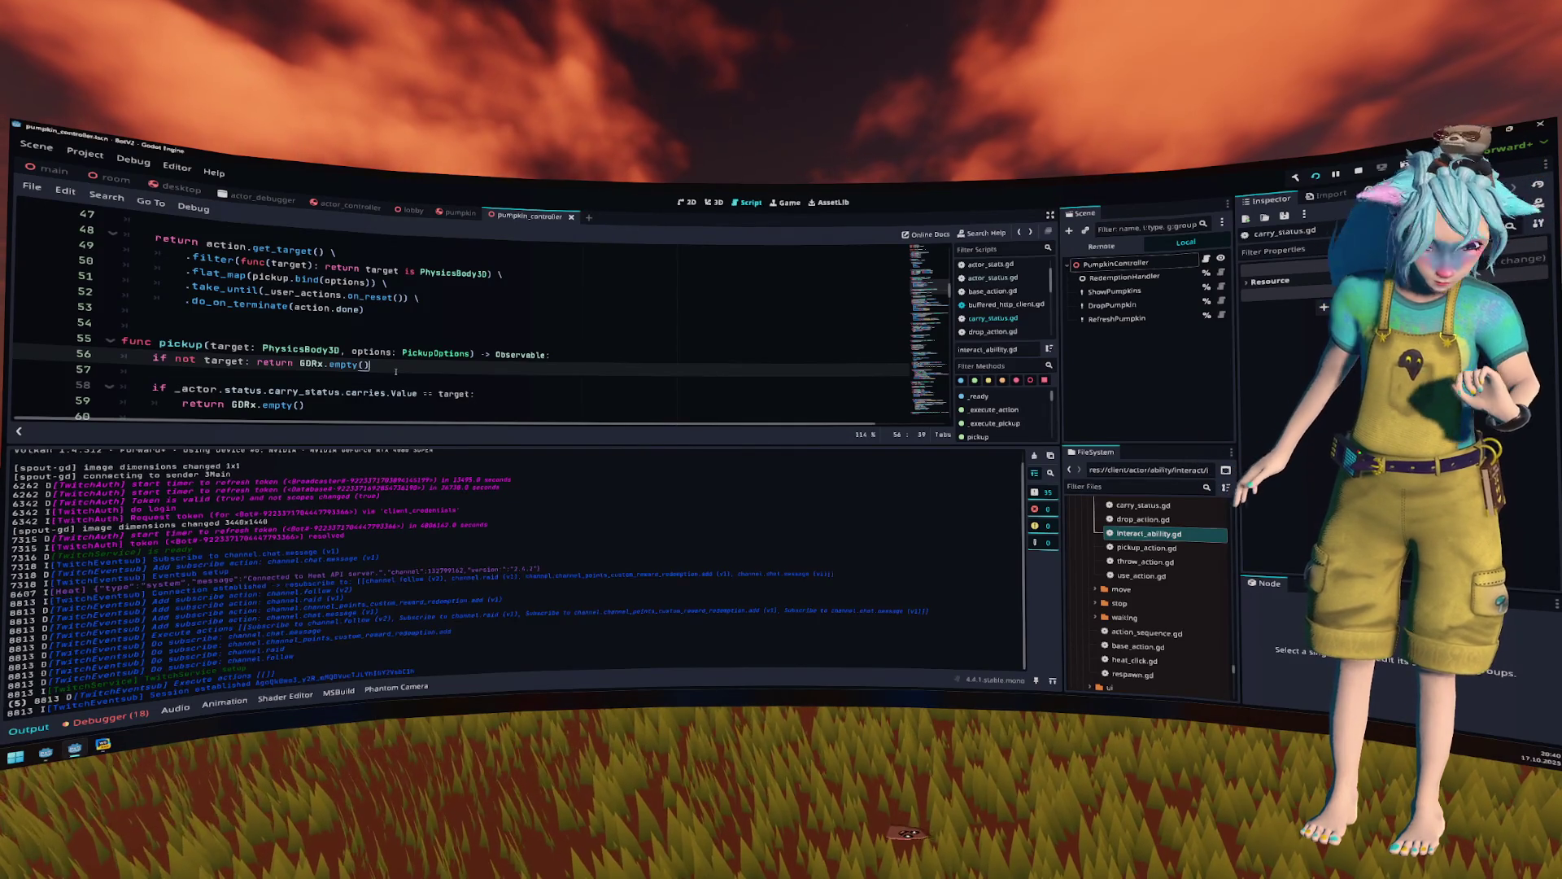
- Check the Debugger's Errors list, then collapse the bottom panel
{"action": "scroll", "coordinate": [399, 382], "scroll_direction": "down", "scroll_amount": 1}
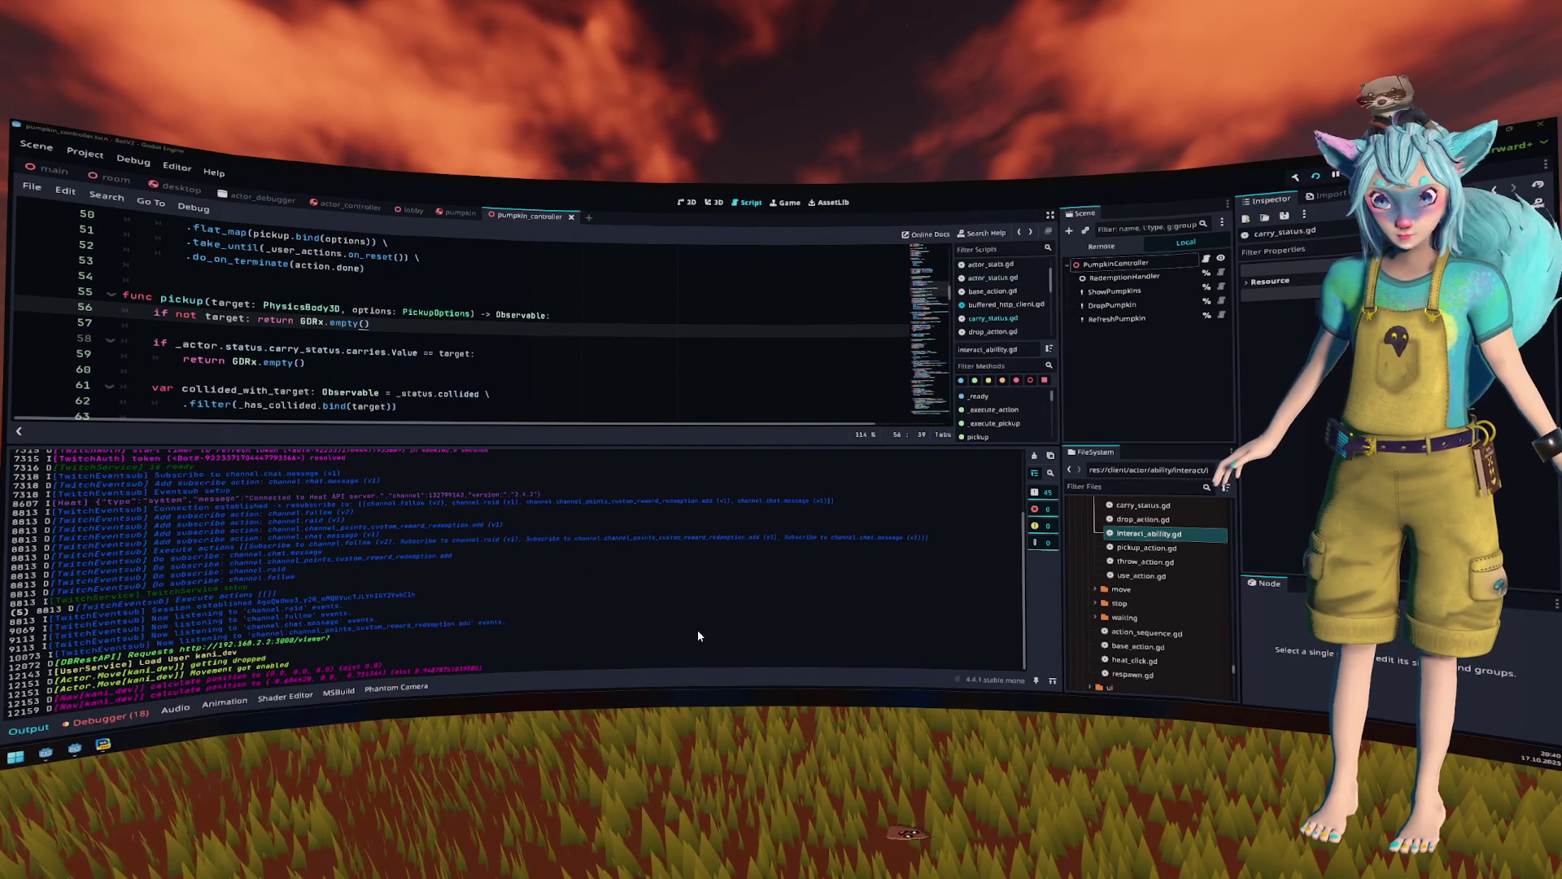
{"action": "key", "text": "Down"}
{"action": "key", "text": "Down"}
{"action": "key", "text": "Down"}
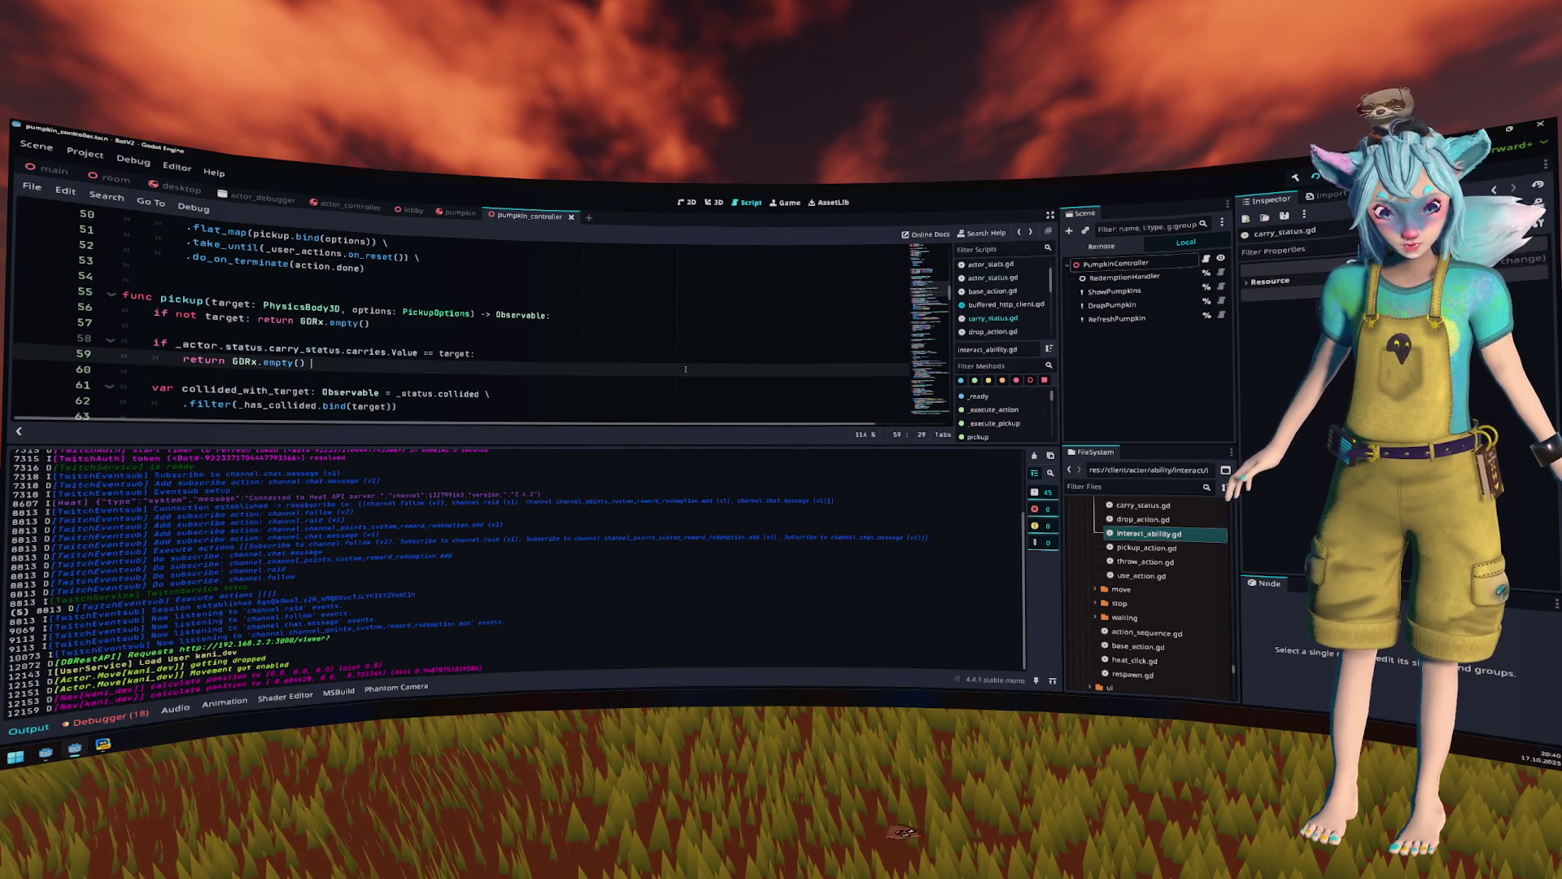
{"action": "left_click", "coordinate": [71, 723]}
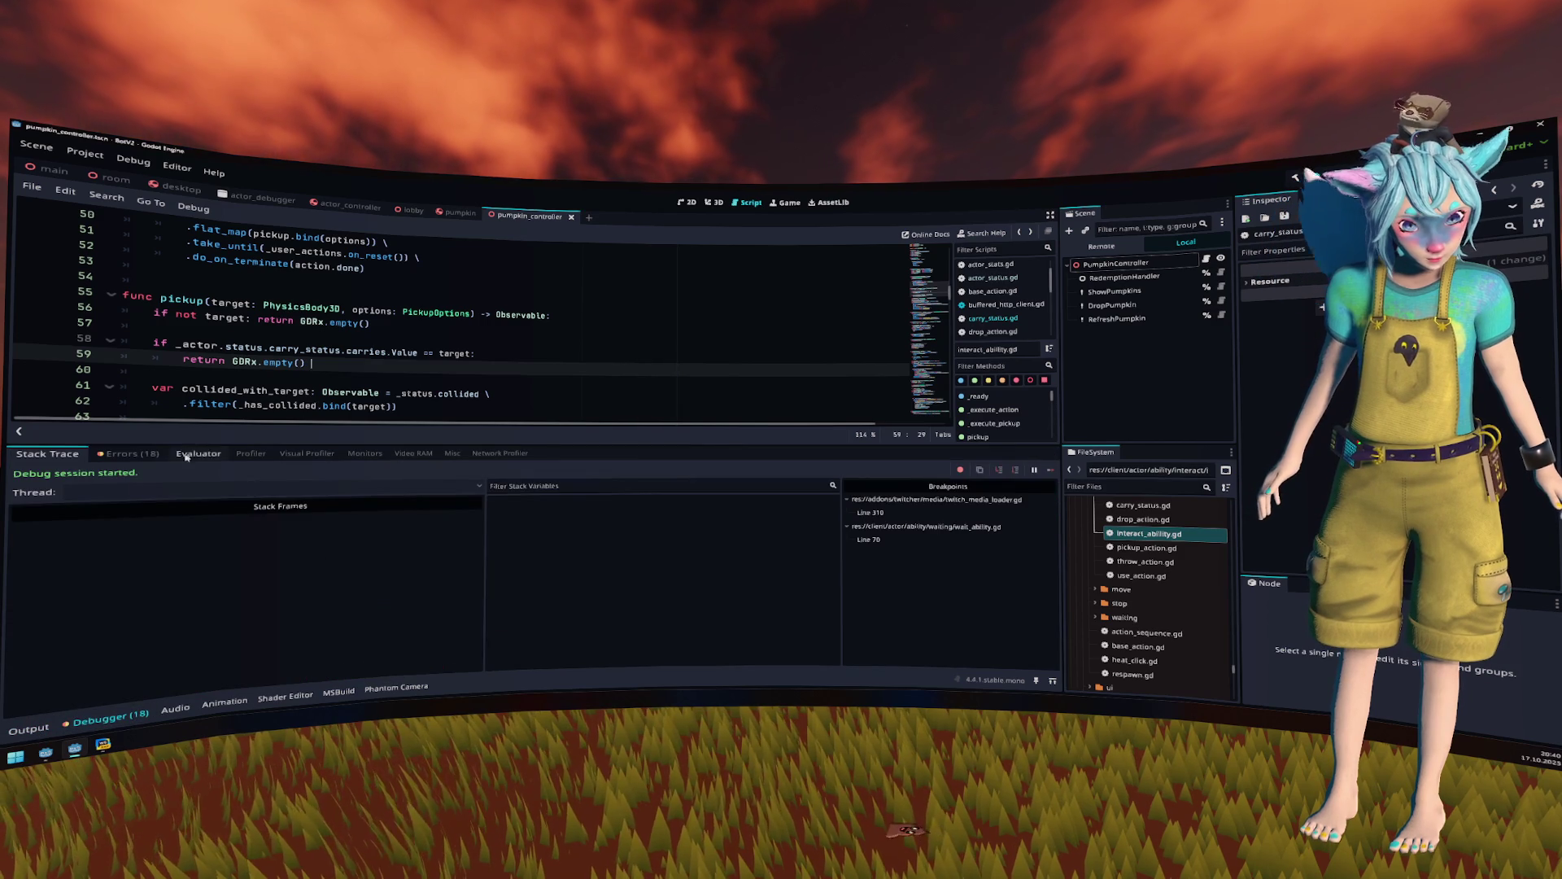
{"action": "left_click", "coordinate": [128, 454]}
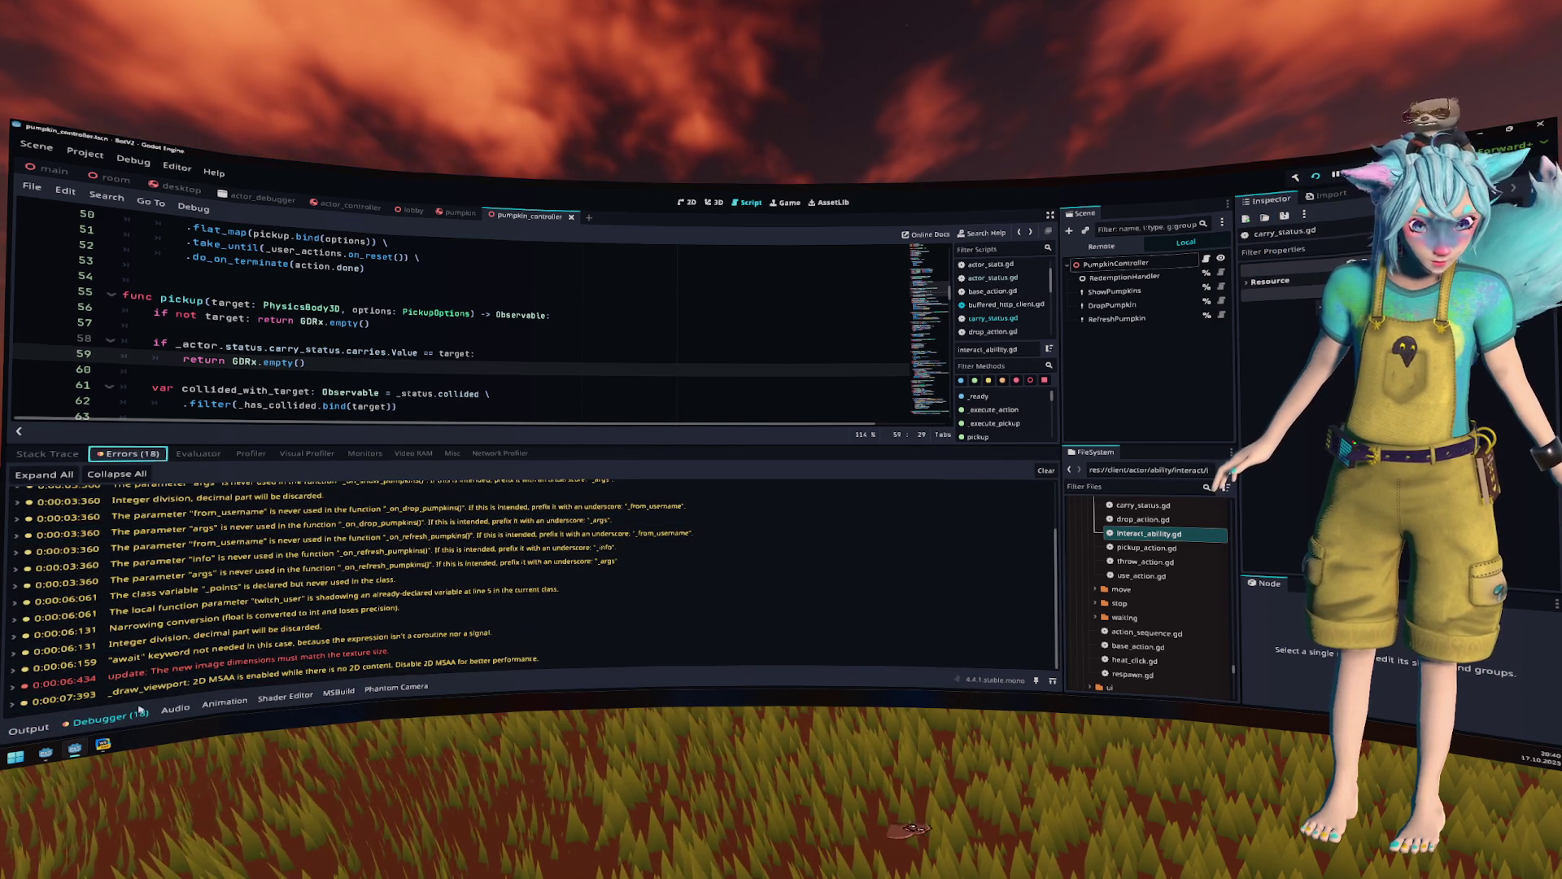
{"action": "scroll", "coordinate": [171, 676], "scroll_direction": "up", "scroll_amount": 2}
{"action": "left_click", "coordinate": [109, 716]}
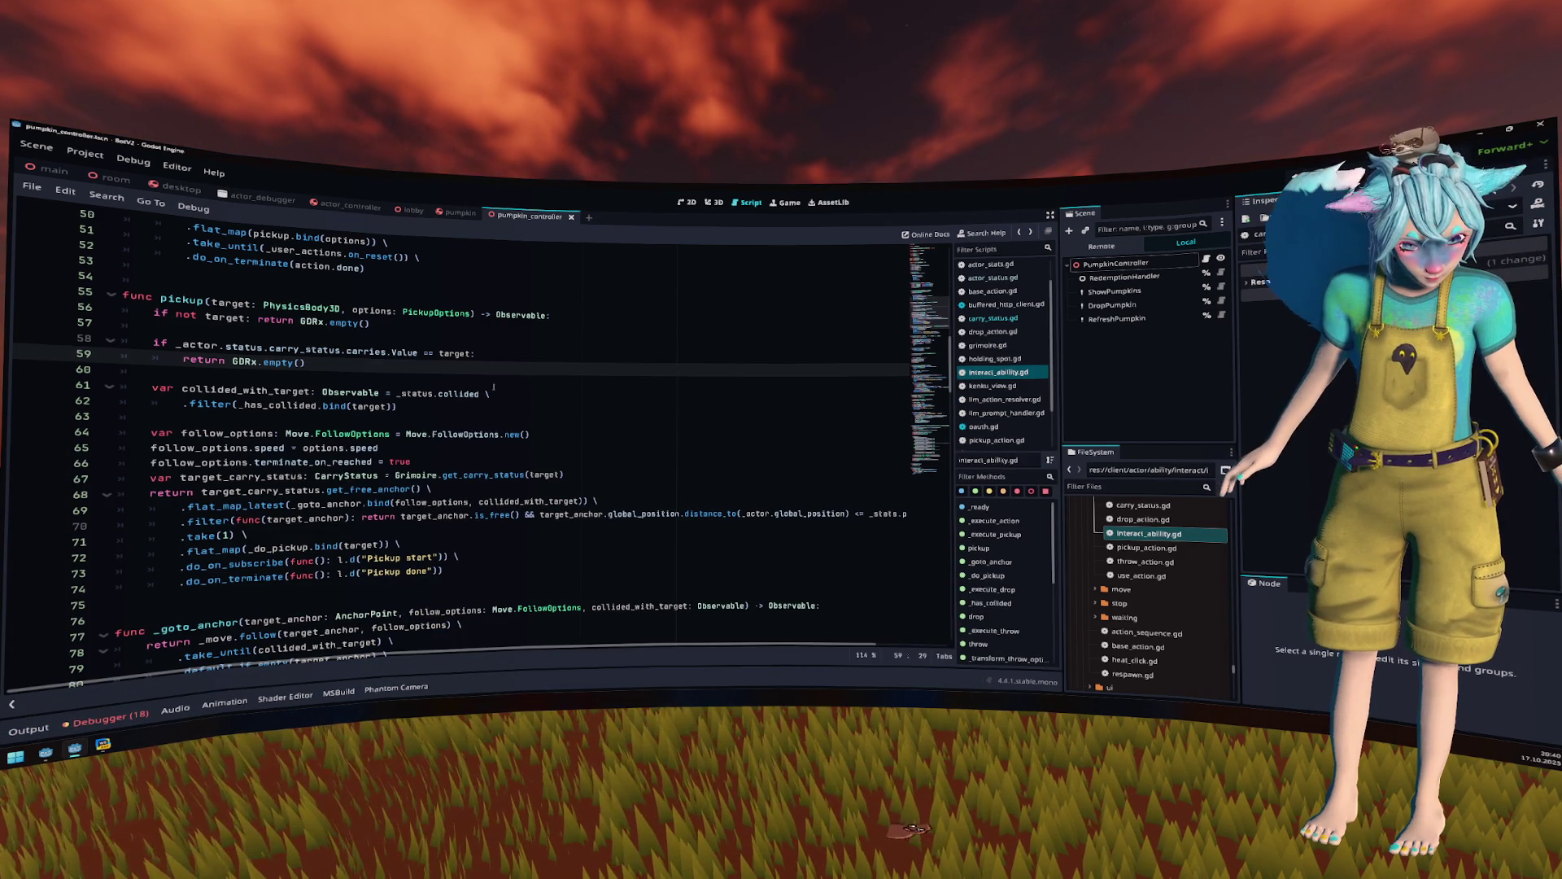
{"action": "left_click", "coordinate": [493, 378]}
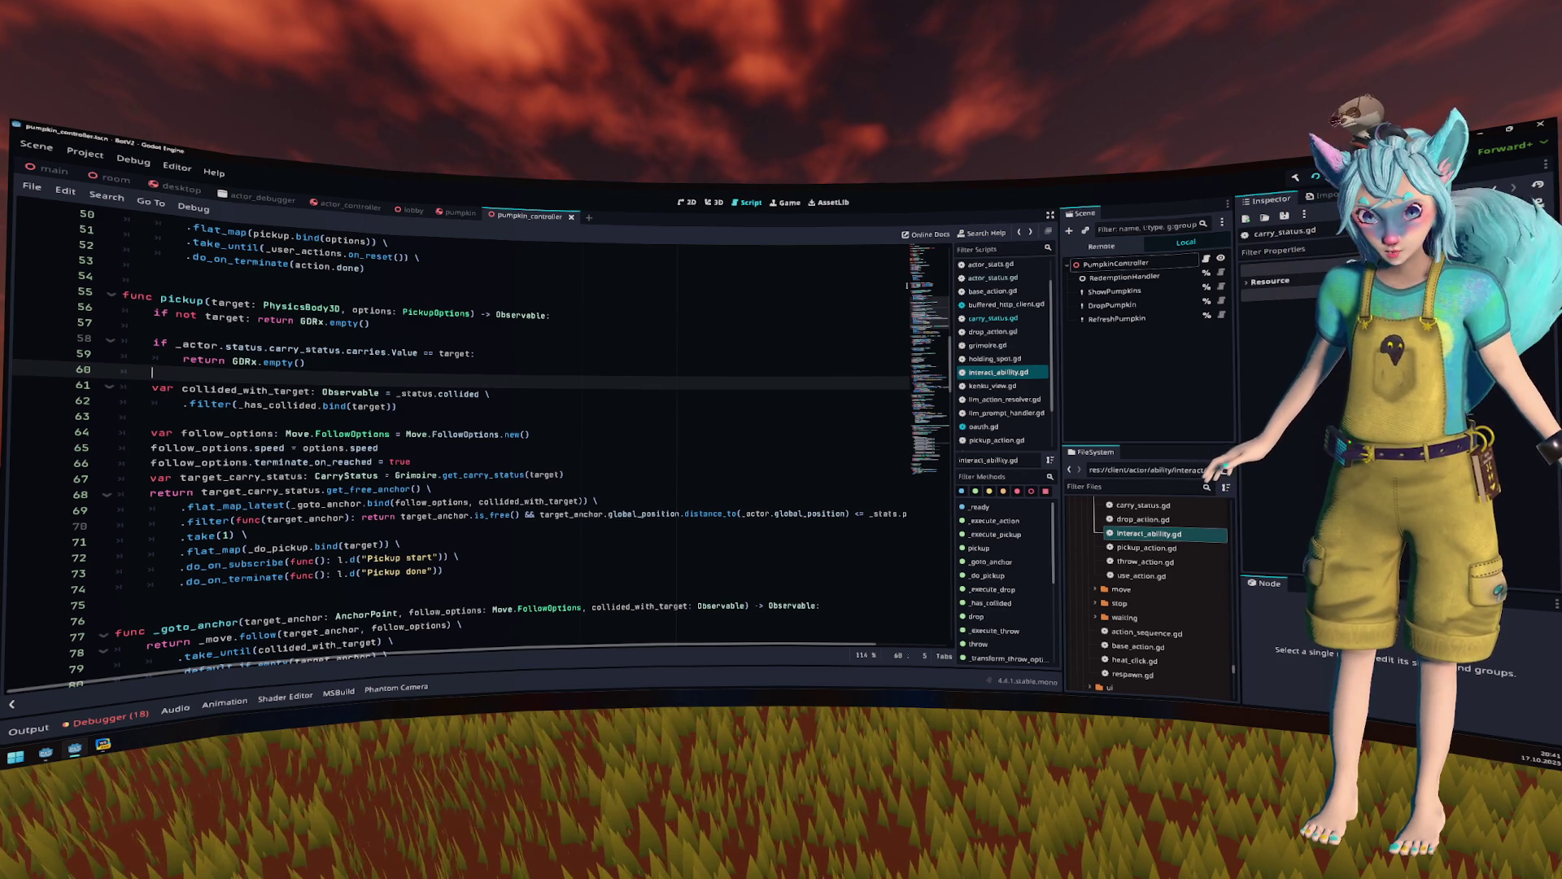
- Open pumpkin_controller.gd from the PumpkinController node's script icon
{"action": "left_click", "coordinate": [1193, 322]}
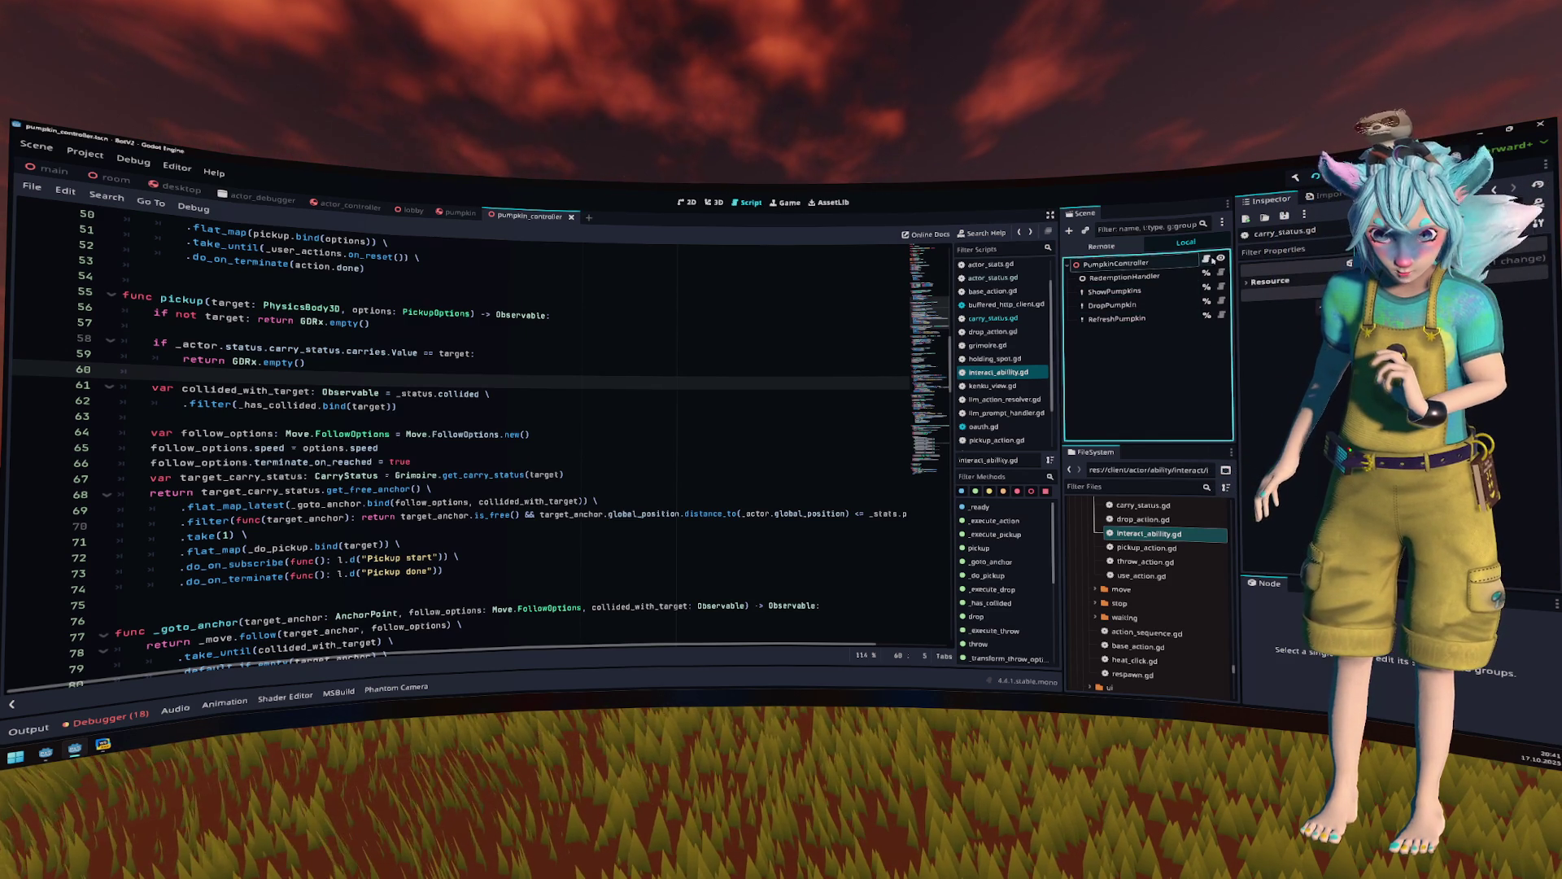
{"action": "left_click", "coordinate": [1206, 259]}
{"action": "left_click", "coordinate": [470, 381]}
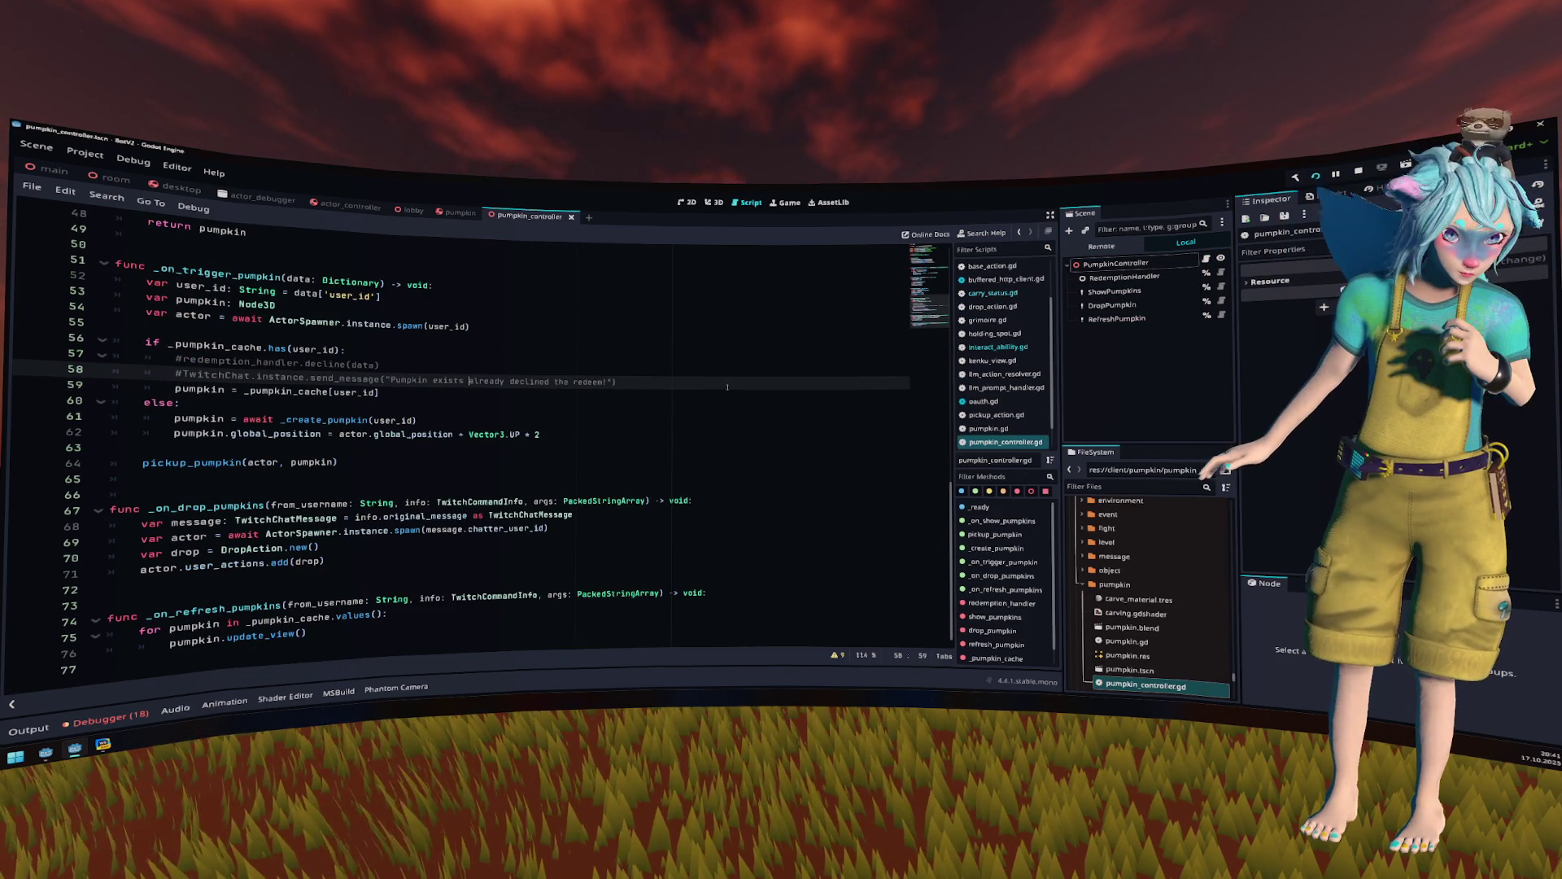
{"action": "scroll", "coordinate": [721, 388], "scroll_direction": "up", "scroll_amount": 9}
{"action": "scroll", "coordinate": [721, 388], "scroll_direction": "up", "scroll_amount": 7}
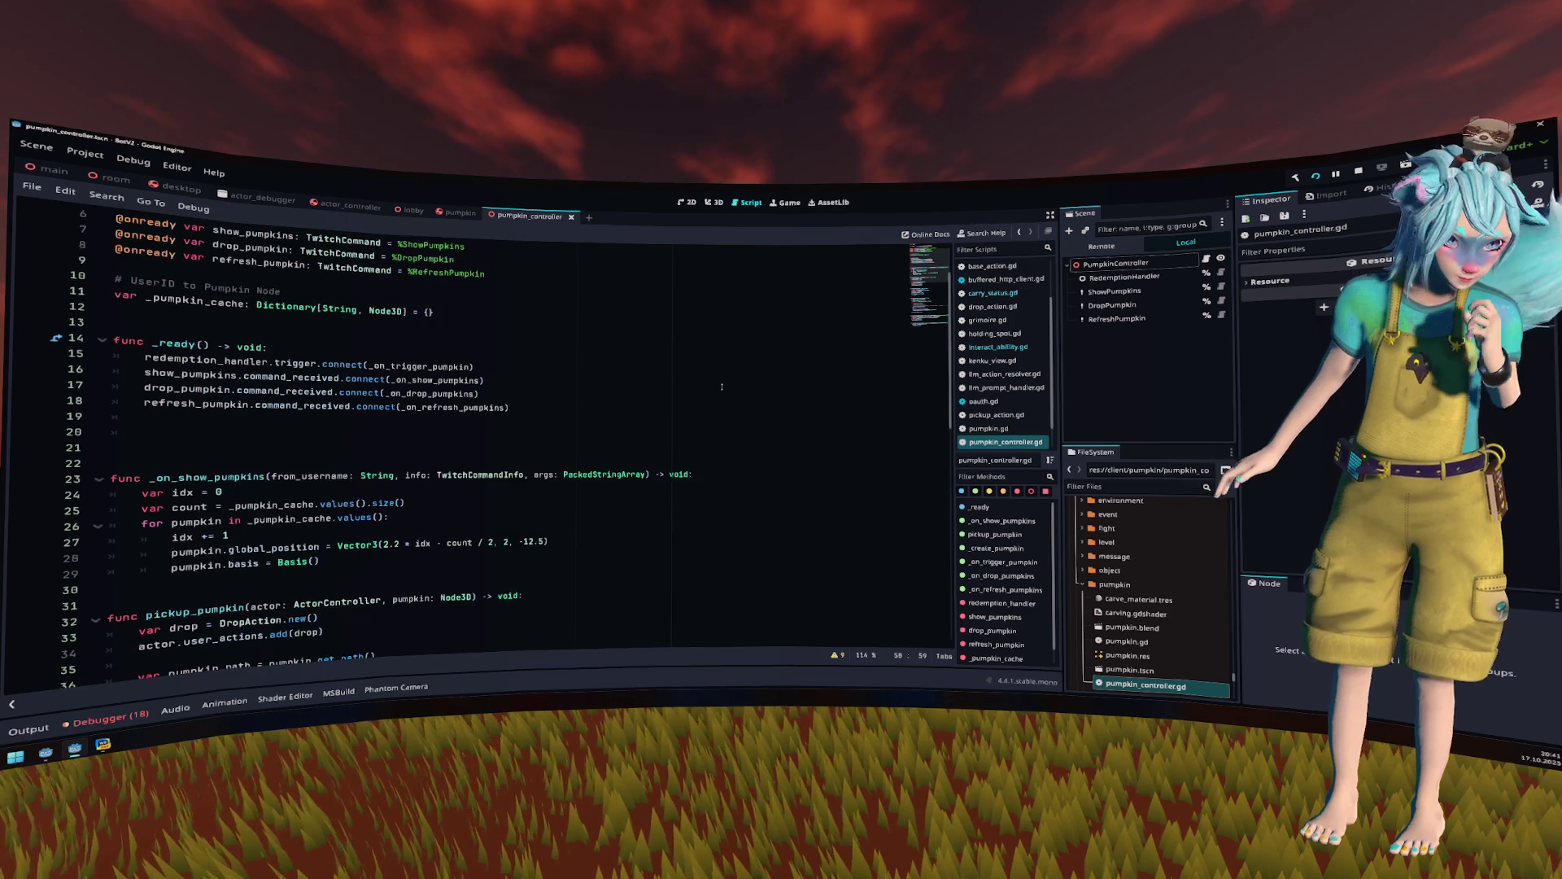
{"action": "scroll", "coordinate": [717, 376], "scroll_direction": "down", "scroll_amount": 8}
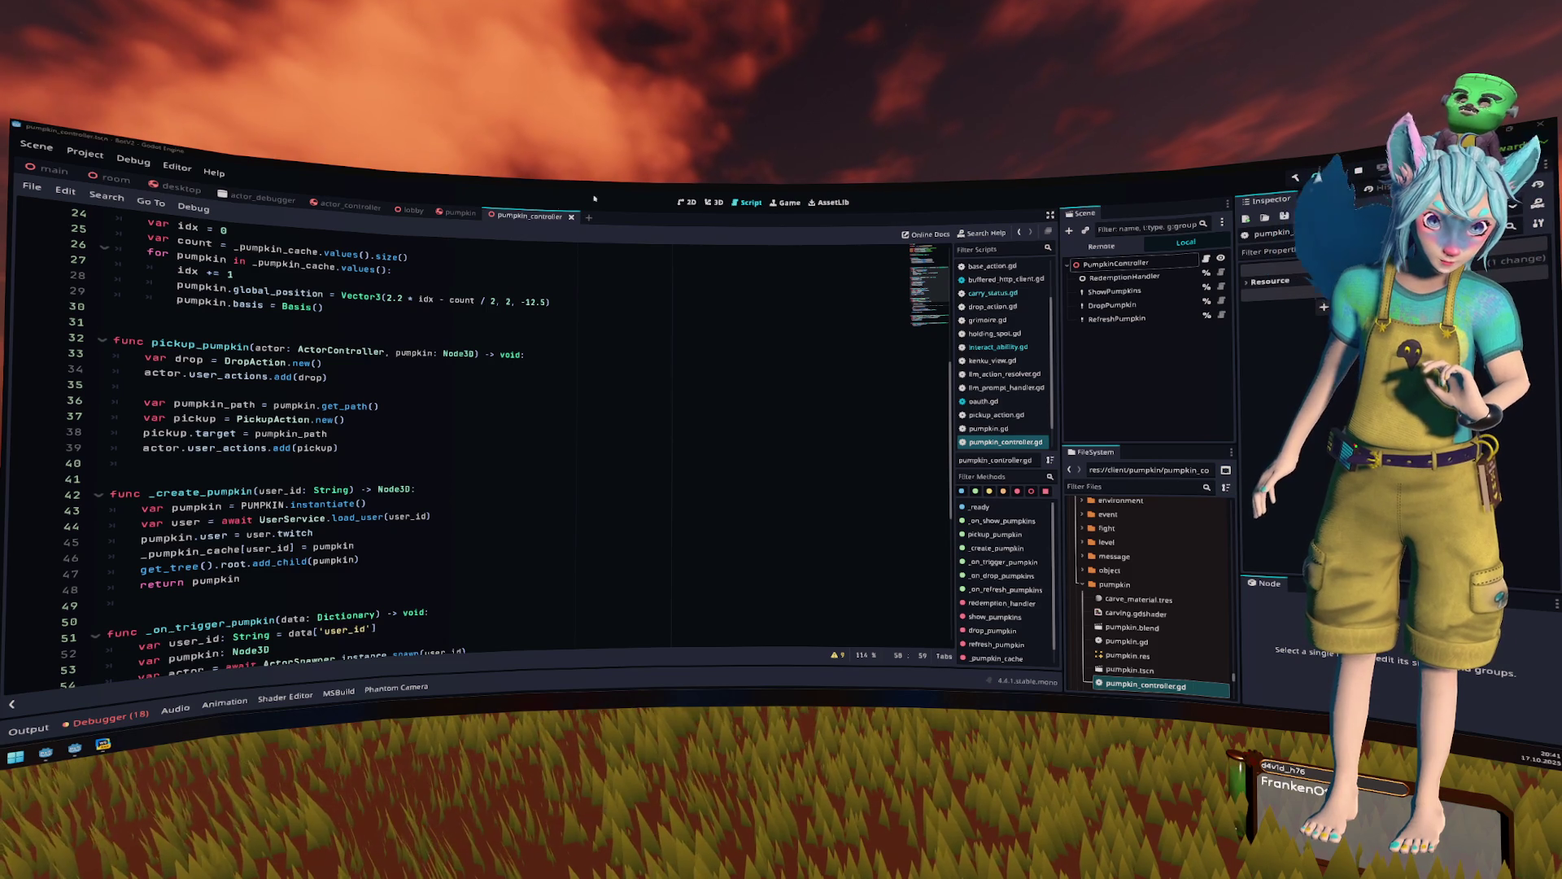
{"action": "left_click", "coordinate": [556, 352]}
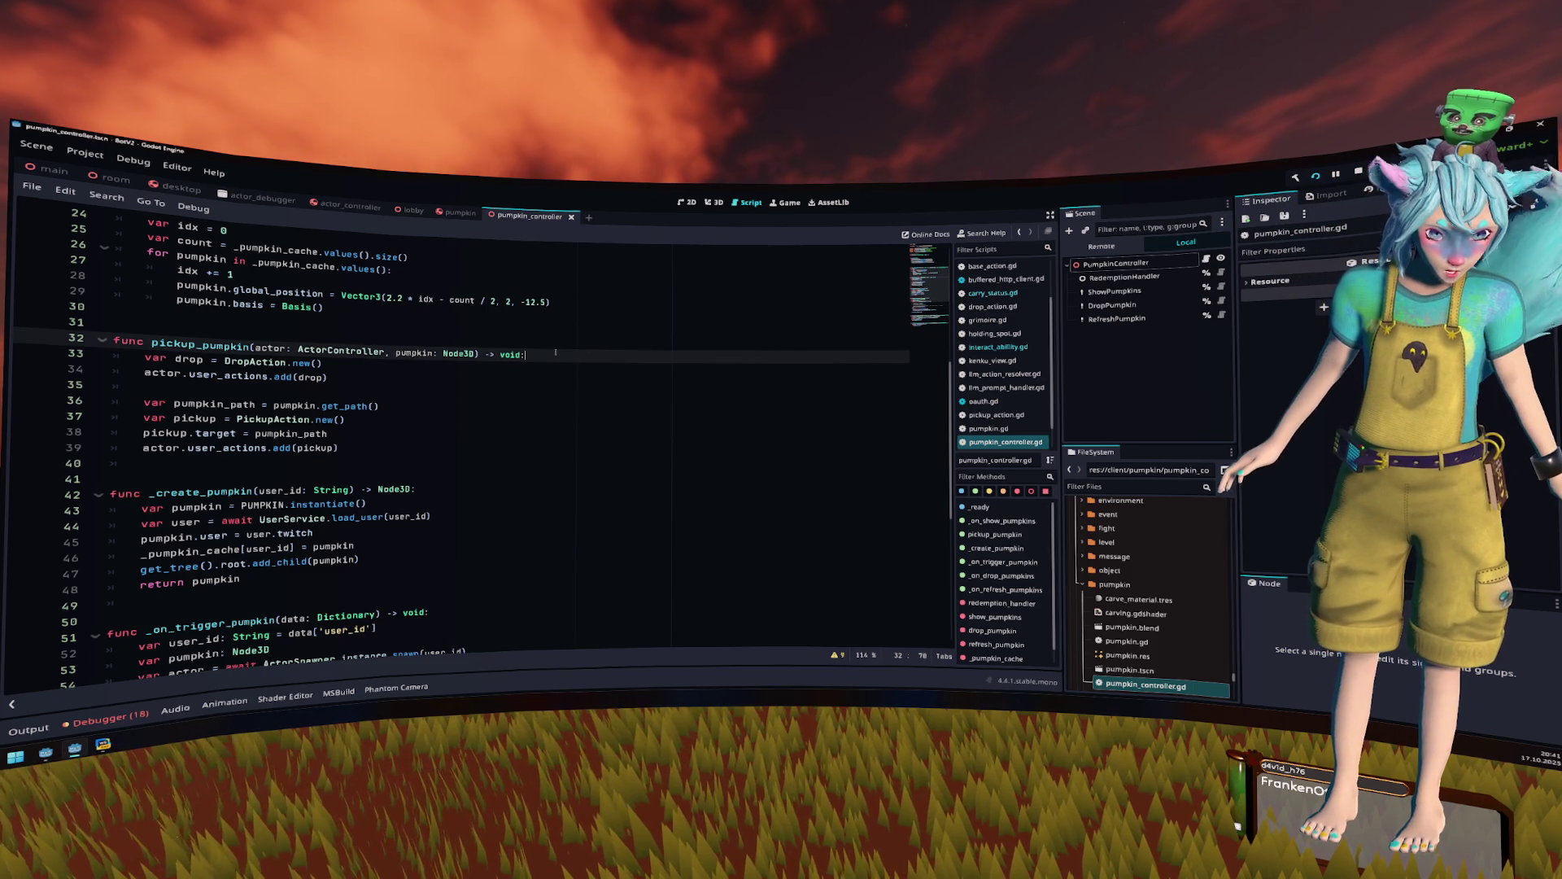
{"action": "scroll", "coordinate": [556, 353], "scroll_direction": "up", "scroll_amount": 2}
{"action": "scroll", "coordinate": [556, 352], "scroll_direction": "down", "scroll_amount": 3}
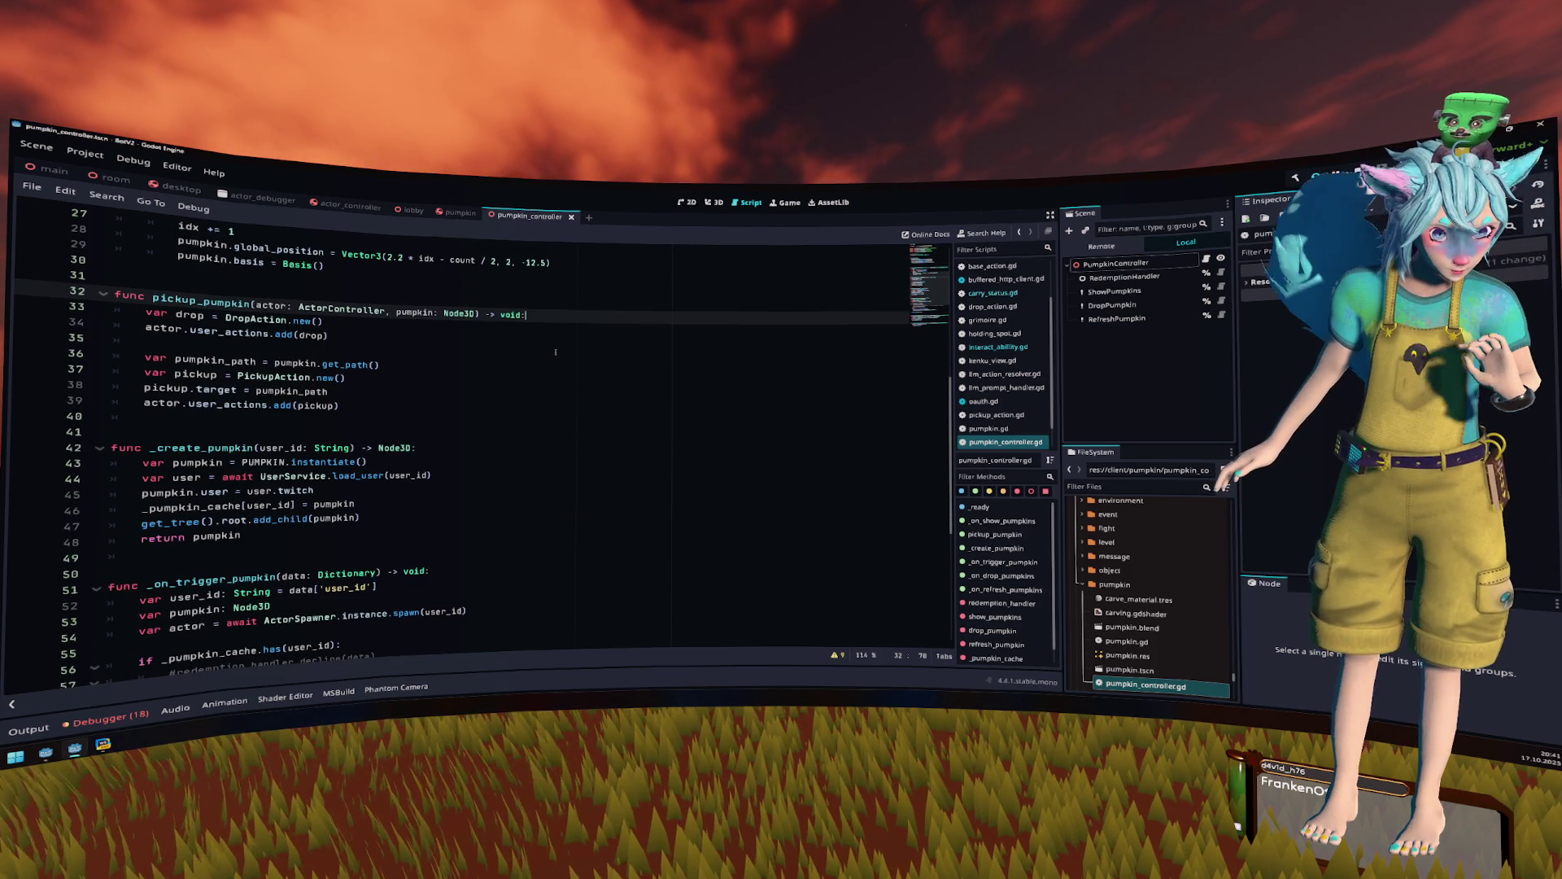
{"action": "scroll", "coordinate": [556, 352], "scroll_direction": "down", "scroll_amount": 7}
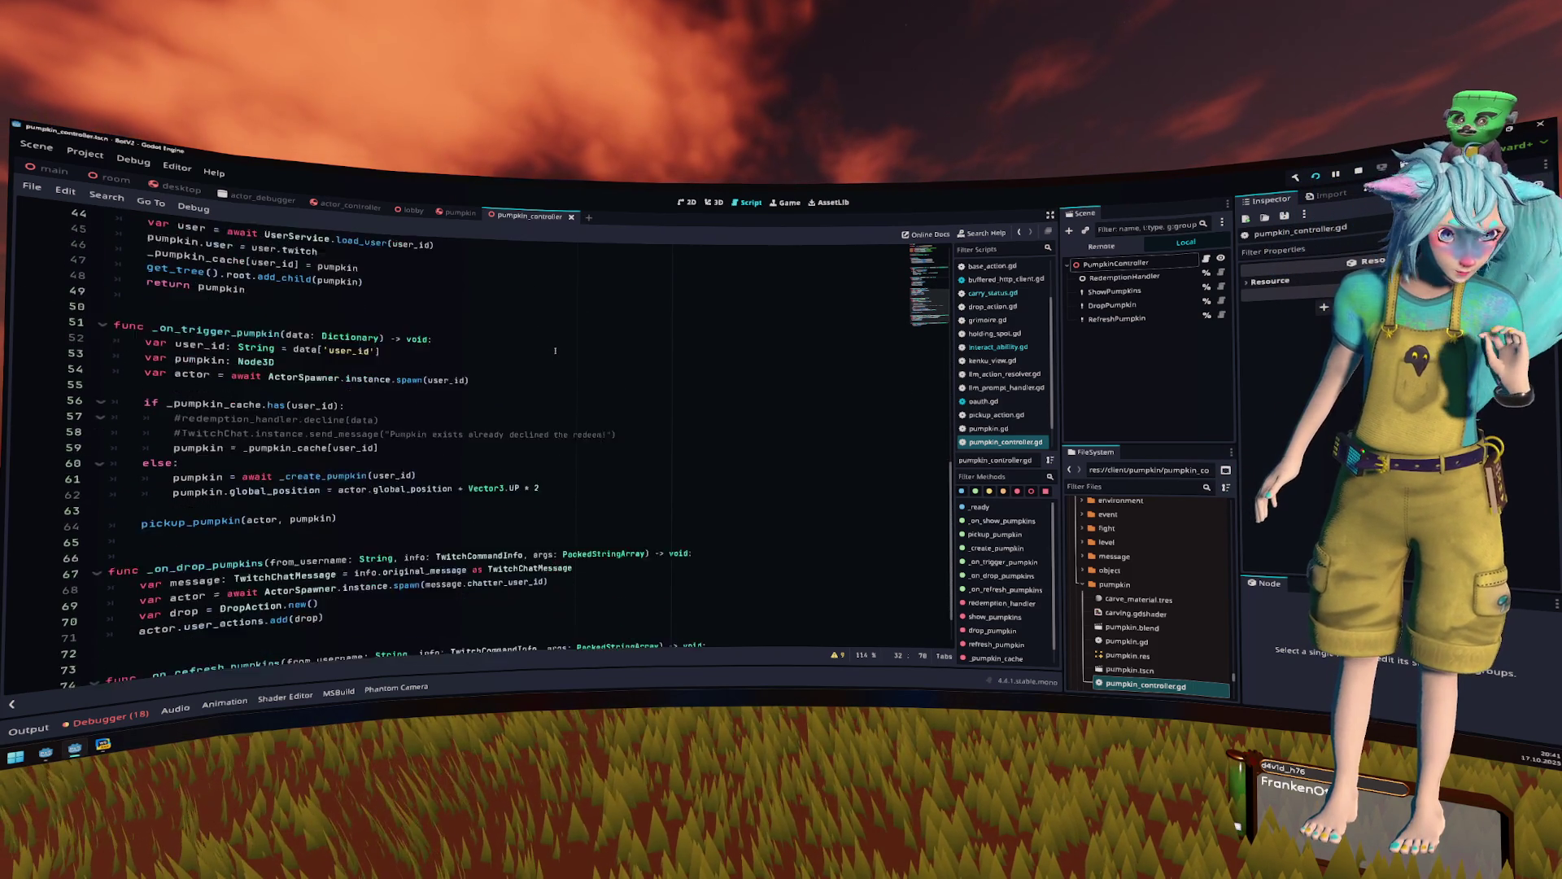
{"action": "left_click", "coordinate": [514, 328]}
{"action": "left_click", "coordinate": [517, 423]}
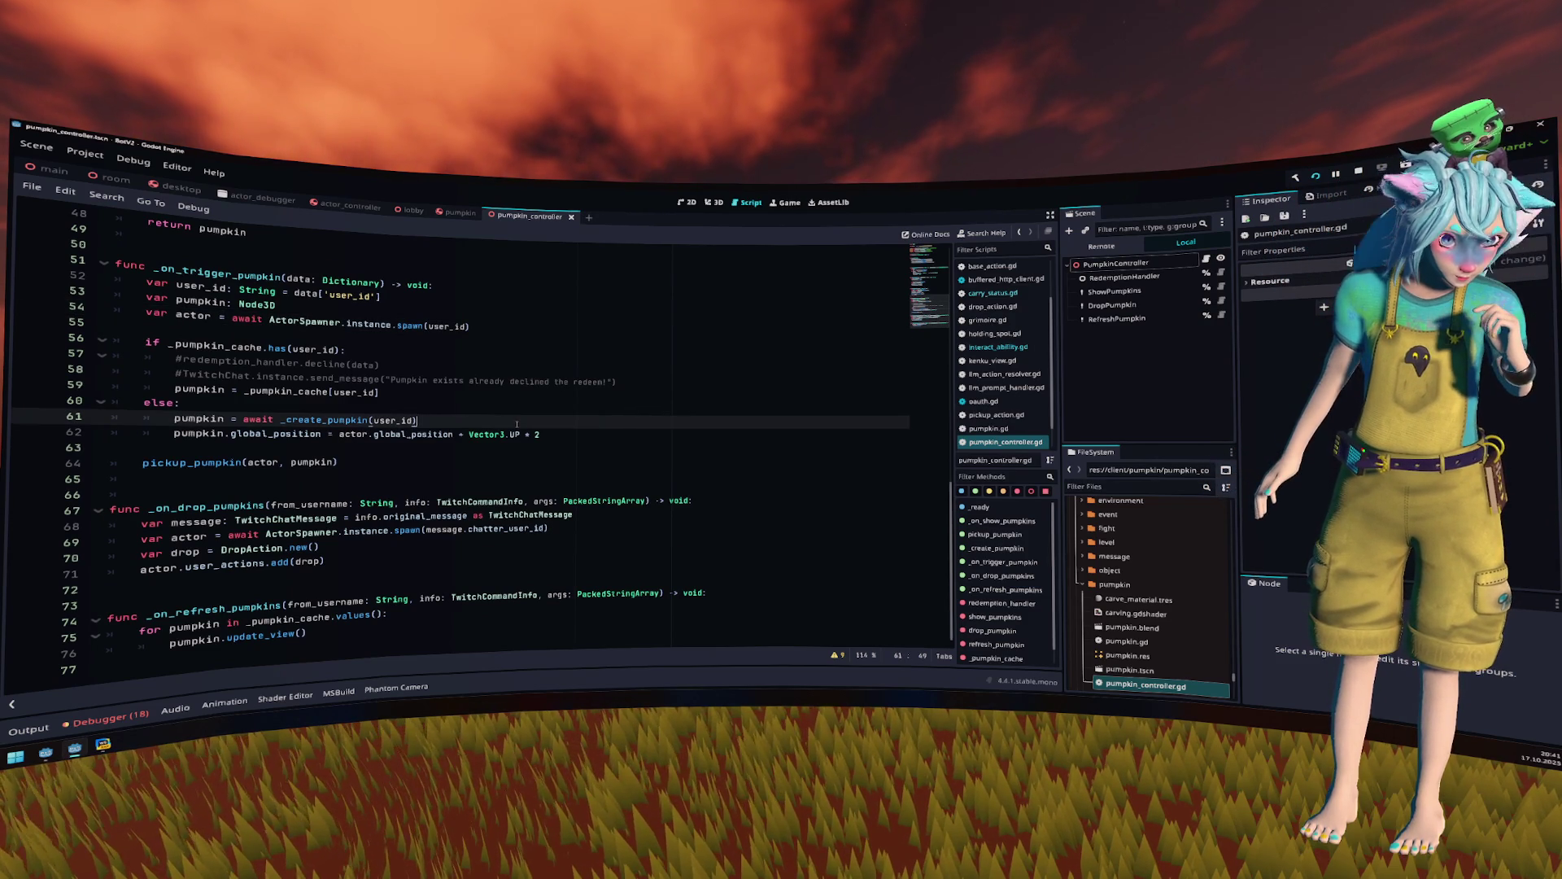
{"action": "scroll", "coordinate": [517, 424], "scroll_direction": "up", "scroll_amount": 15}
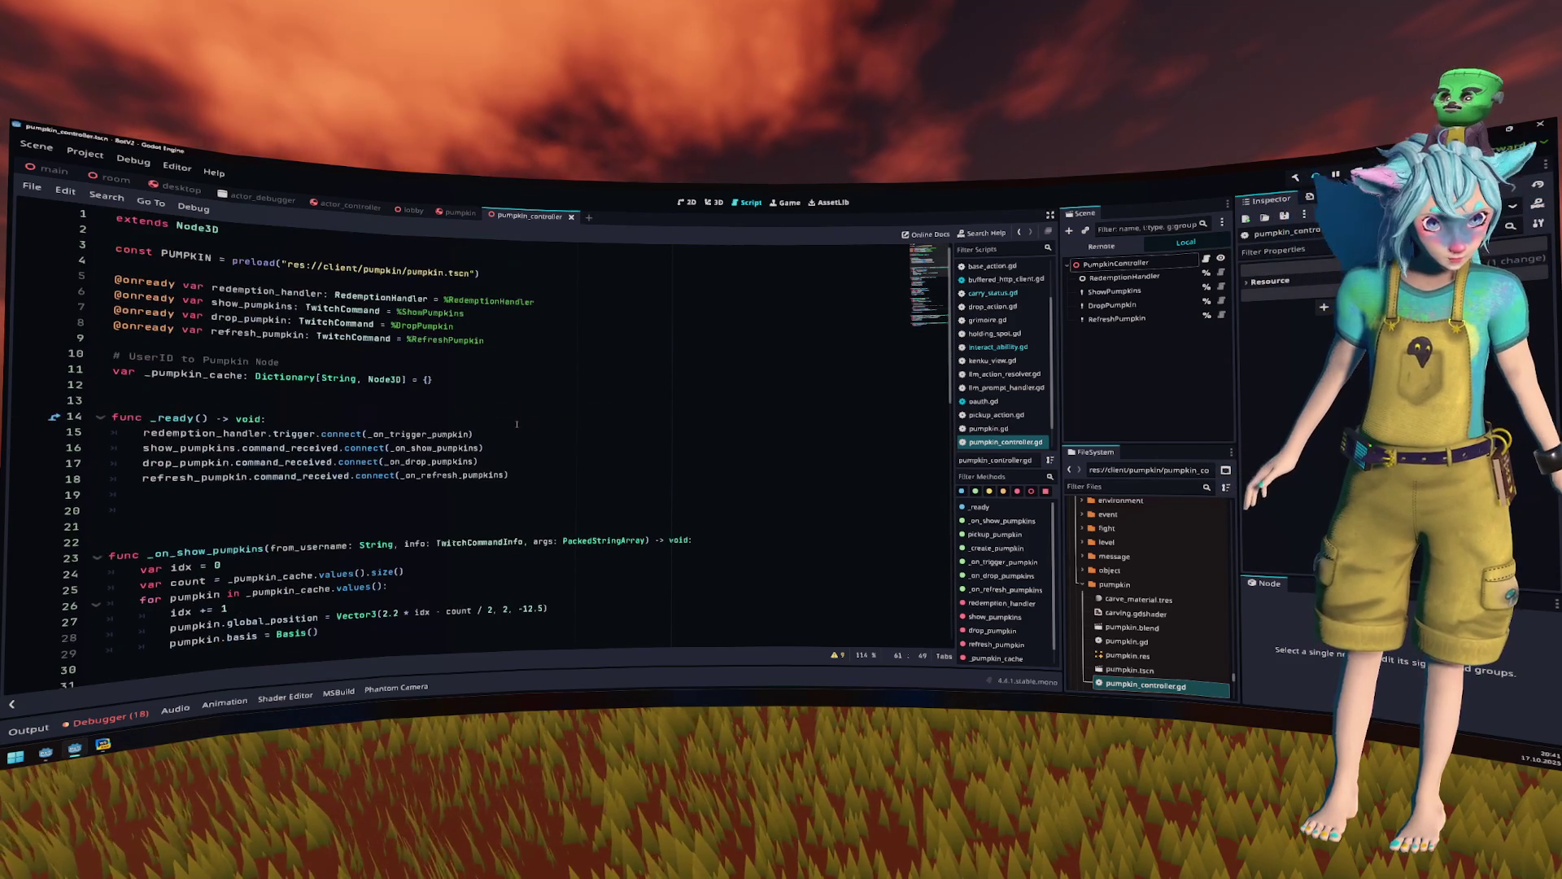
{"action": "left_click", "coordinate": [342, 383]}
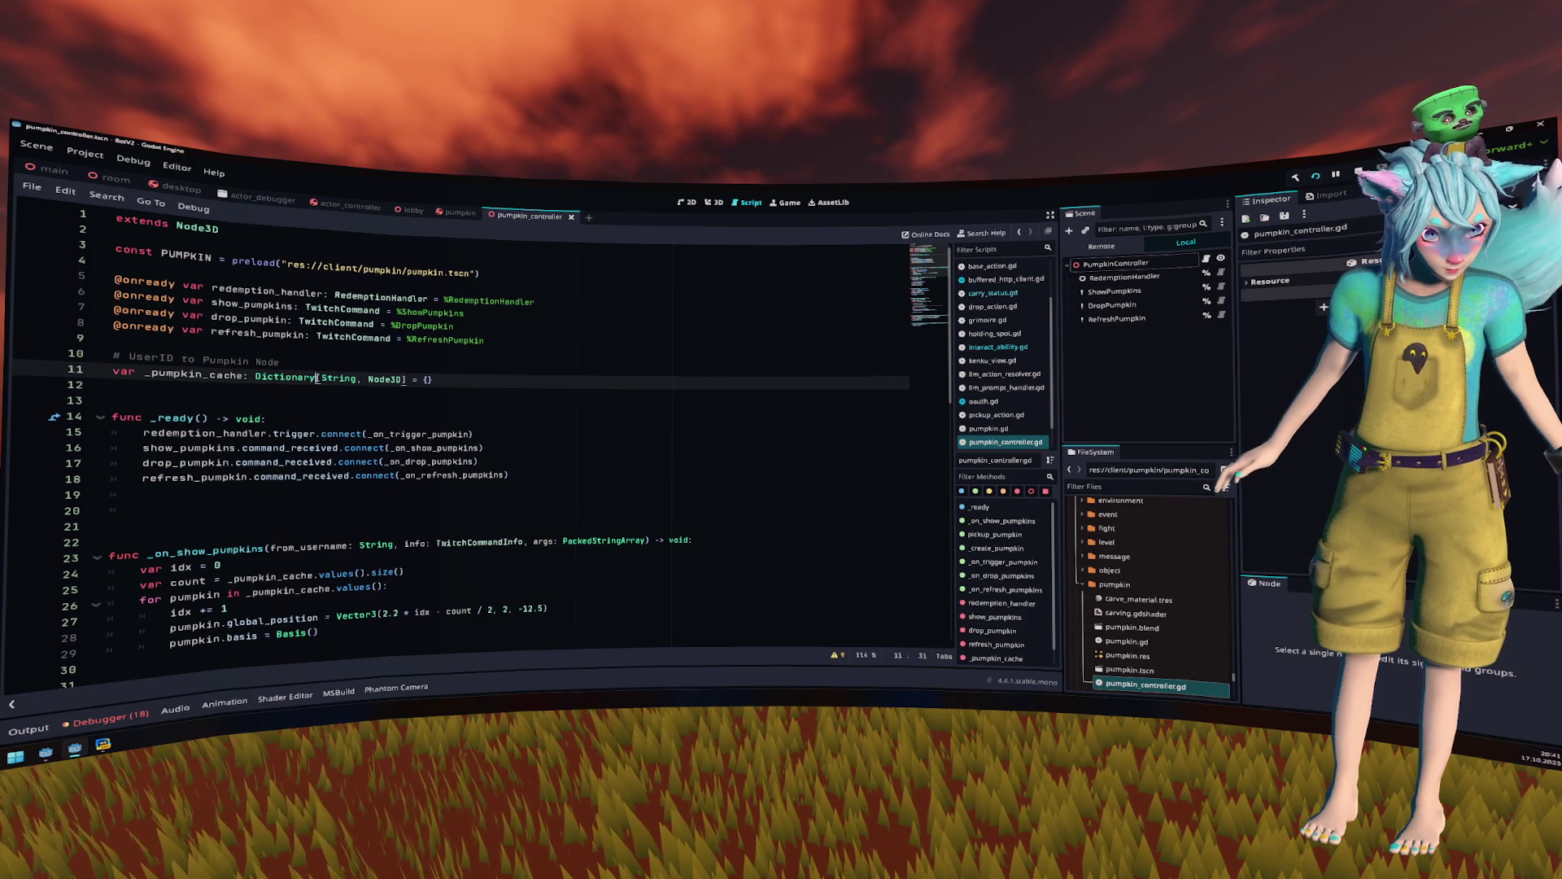
{"action": "double_click", "coordinate": [339, 378]}
{"action": "scroll", "coordinate": [303, 396], "scroll_direction": "down", "scroll_amount": 7}
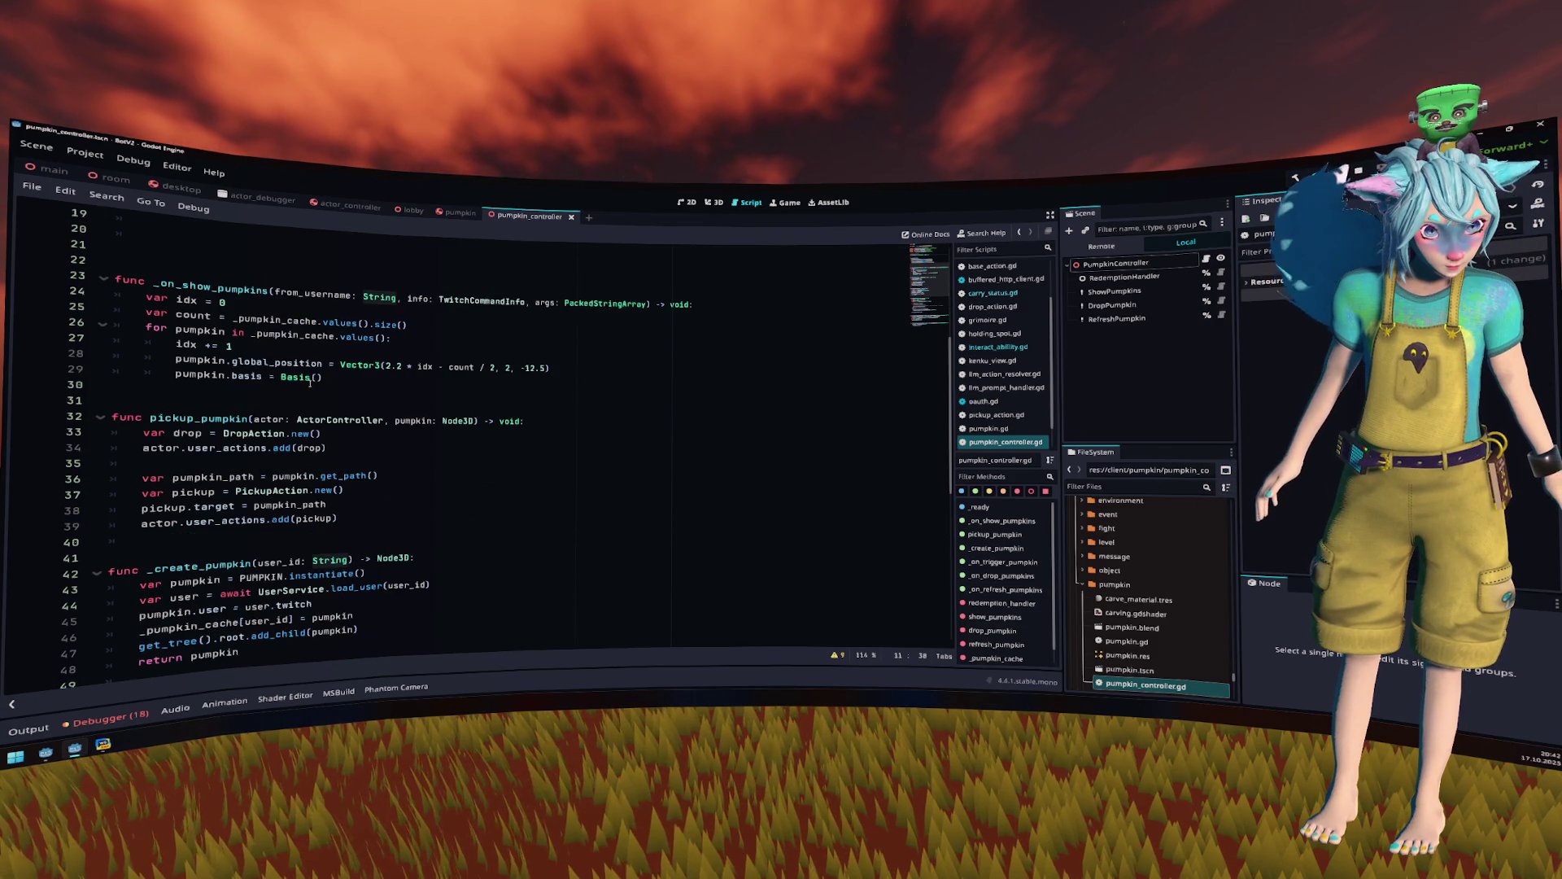
{"action": "scroll", "coordinate": [306, 374], "scroll_direction": "up", "scroll_amount": 6}
{"action": "double_click", "coordinate": [244, 332]}
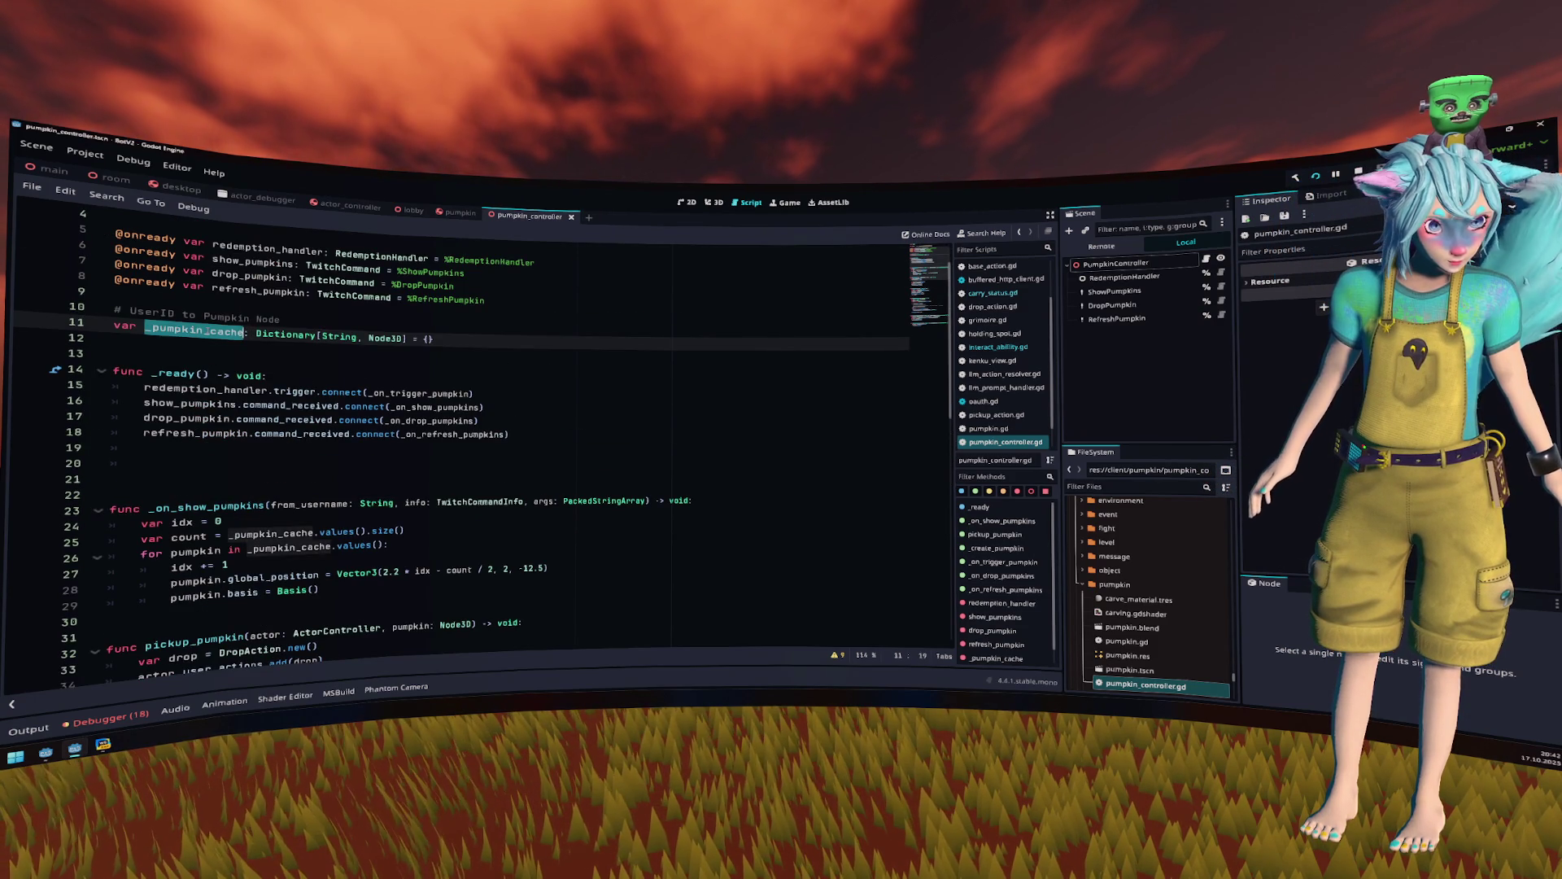
- Add a second title: String parameter to _create_pumpkin after user_id
{"action": "key", "text": "ctrl+f"}
{"action": "key", "text": "Return"}
{"action": "key", "text": "Return"}
{"action": "key", "text": "Return"}
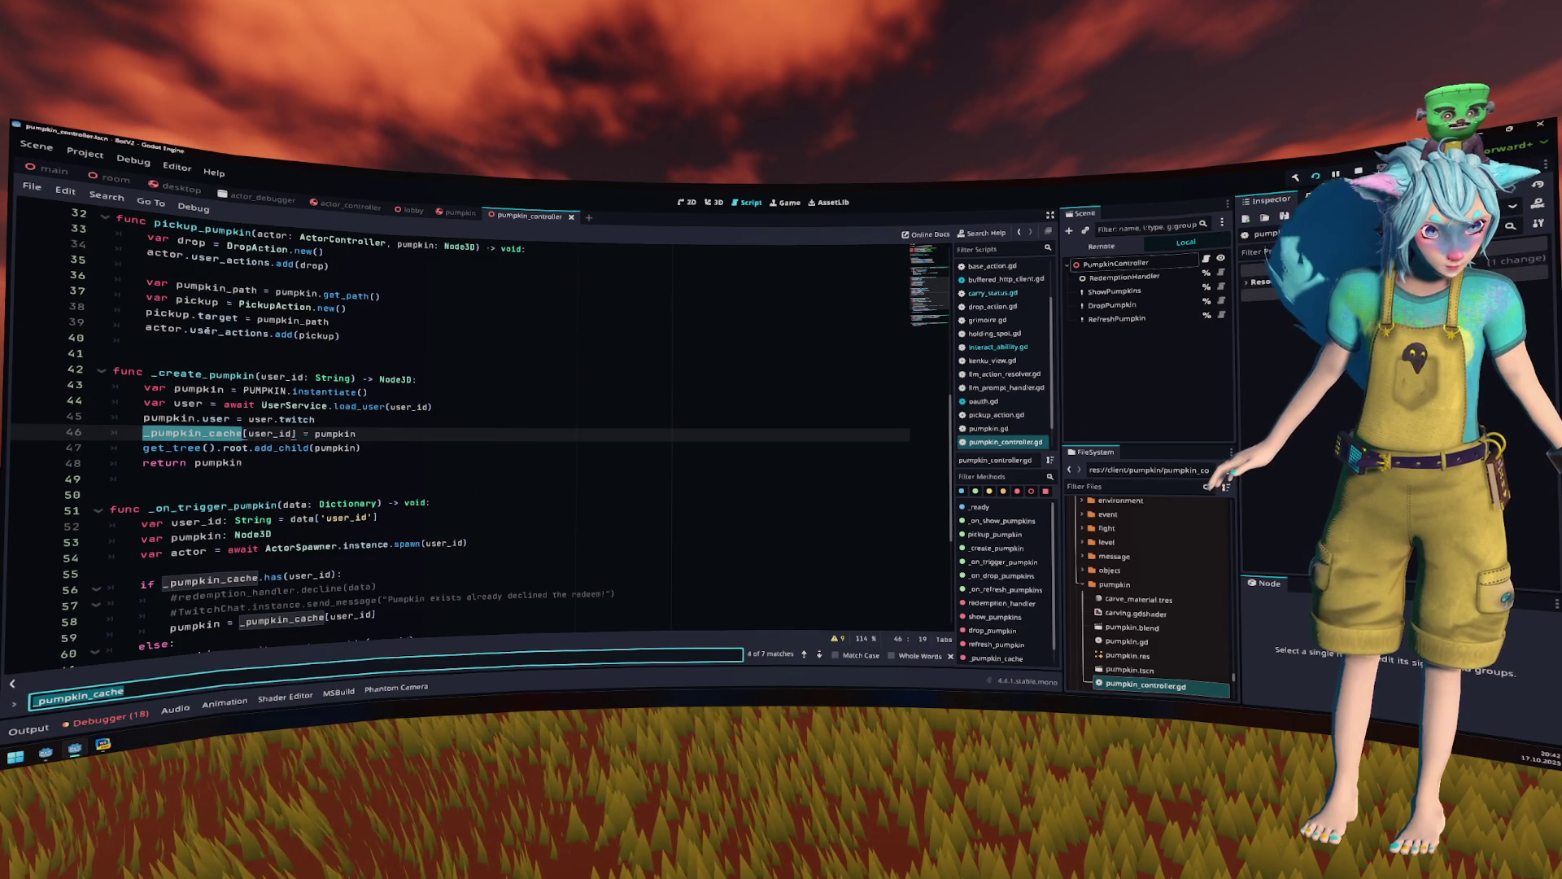
{"action": "left_click", "coordinate": [352, 378]}
{"action": "type", "text": ", tit"}
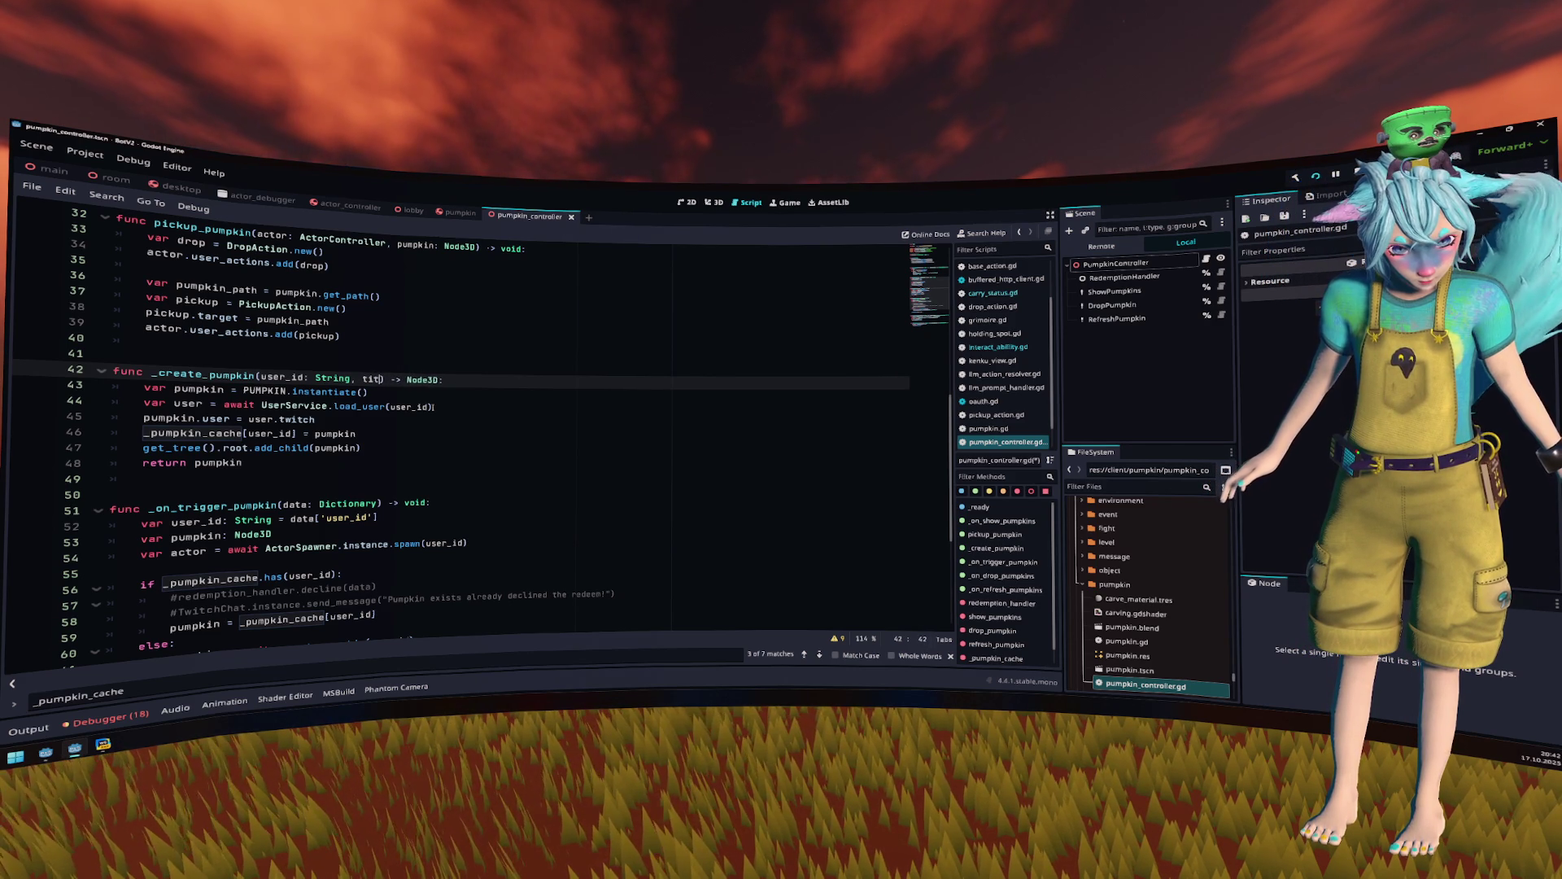
{"action": "type", "text": "String"}
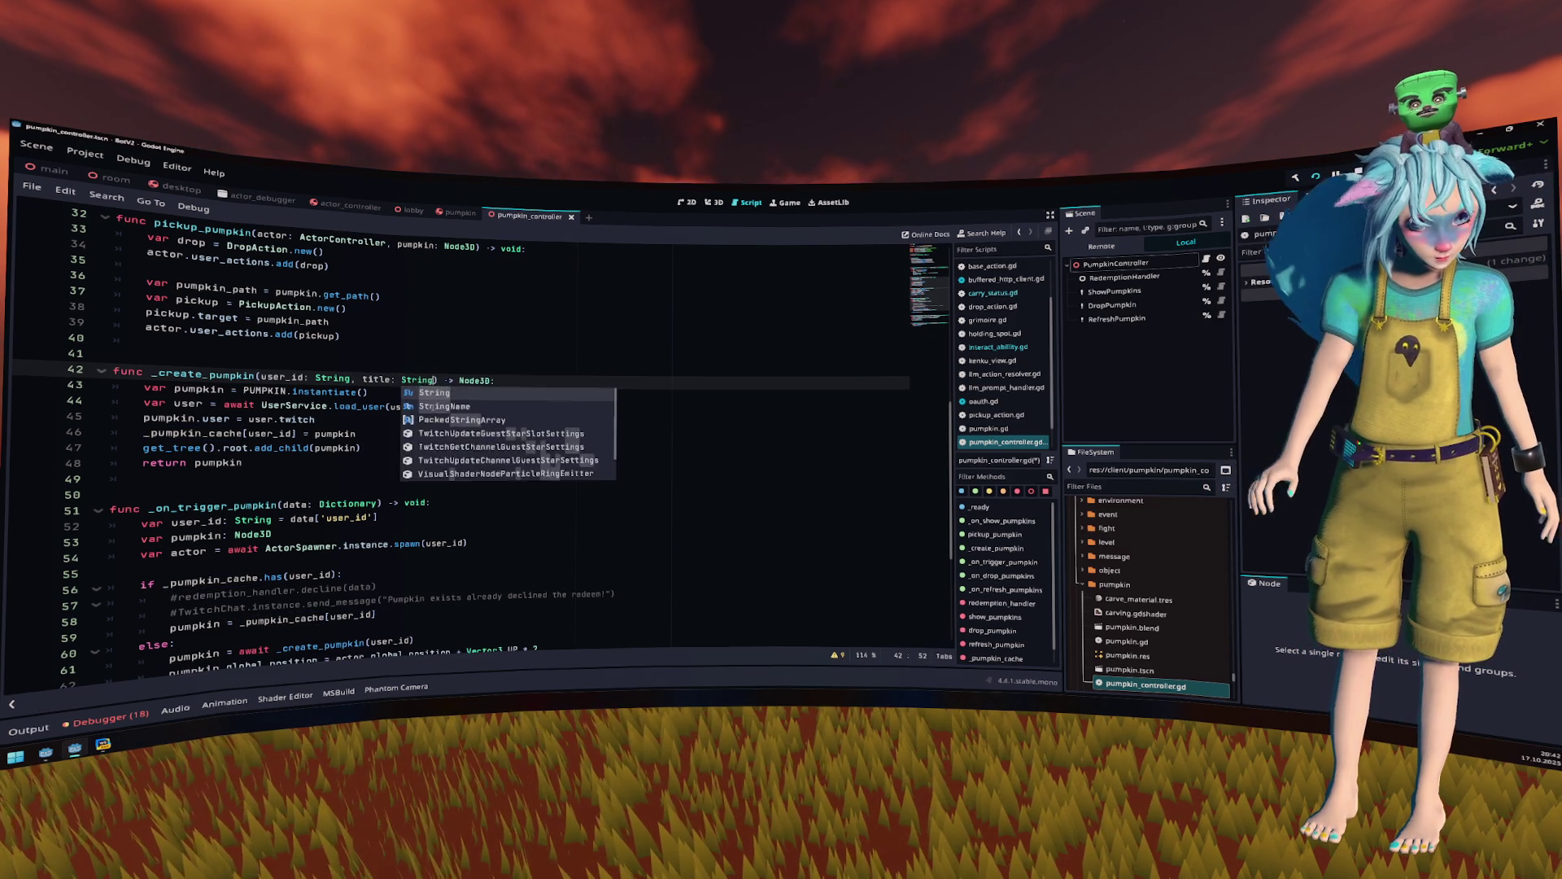
- Change the line 46 cache key to "%s_%s" % [user_id, title]
{"action": "left_click", "coordinate": [314, 404]}
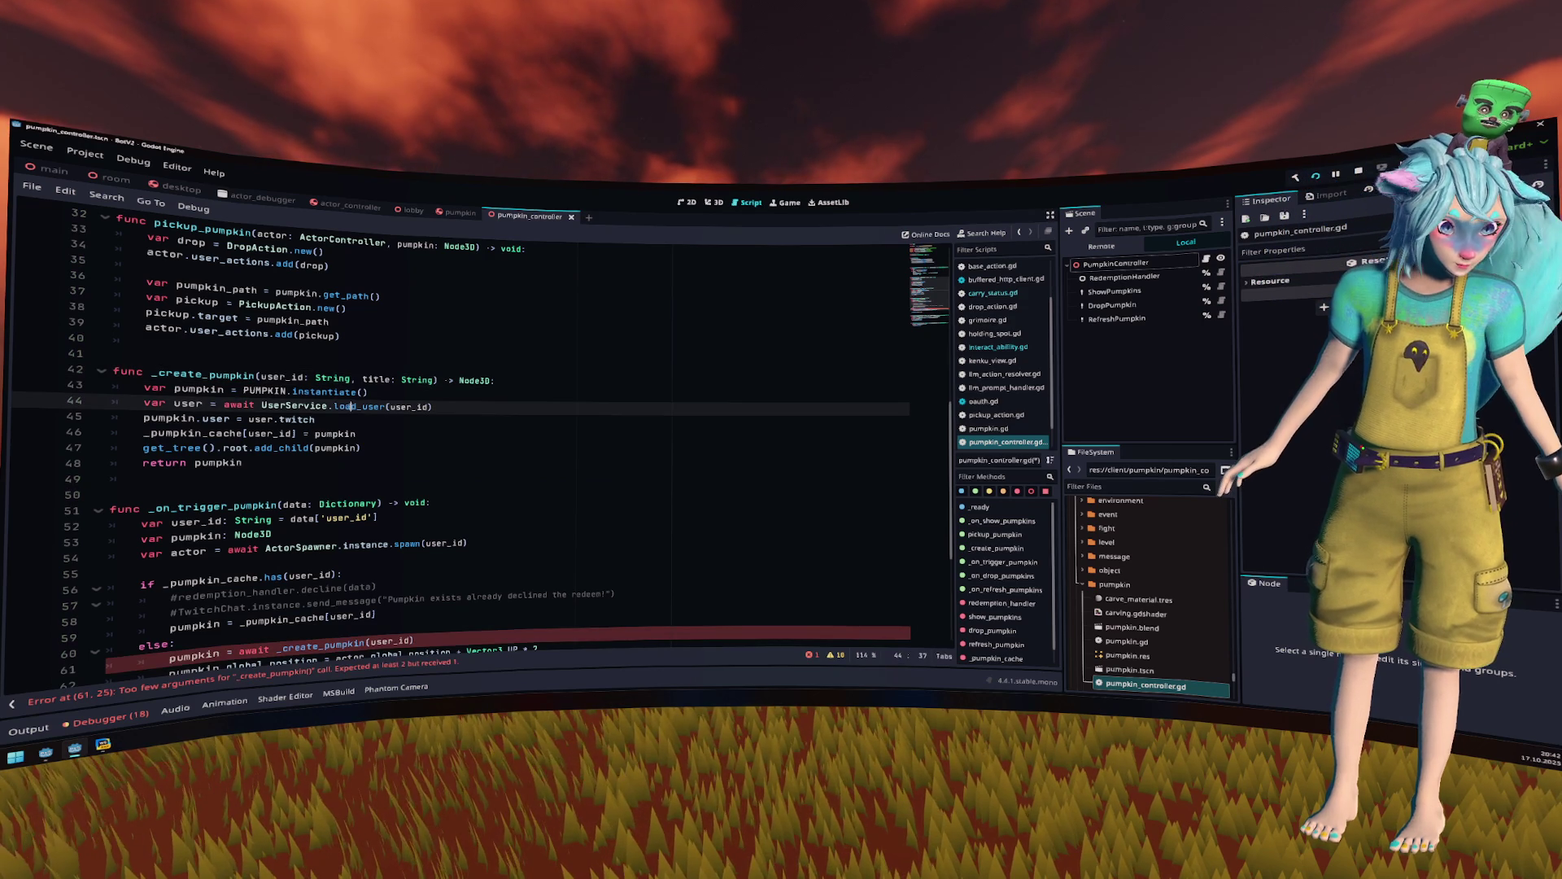
{"action": "double_click", "coordinate": [358, 406]}
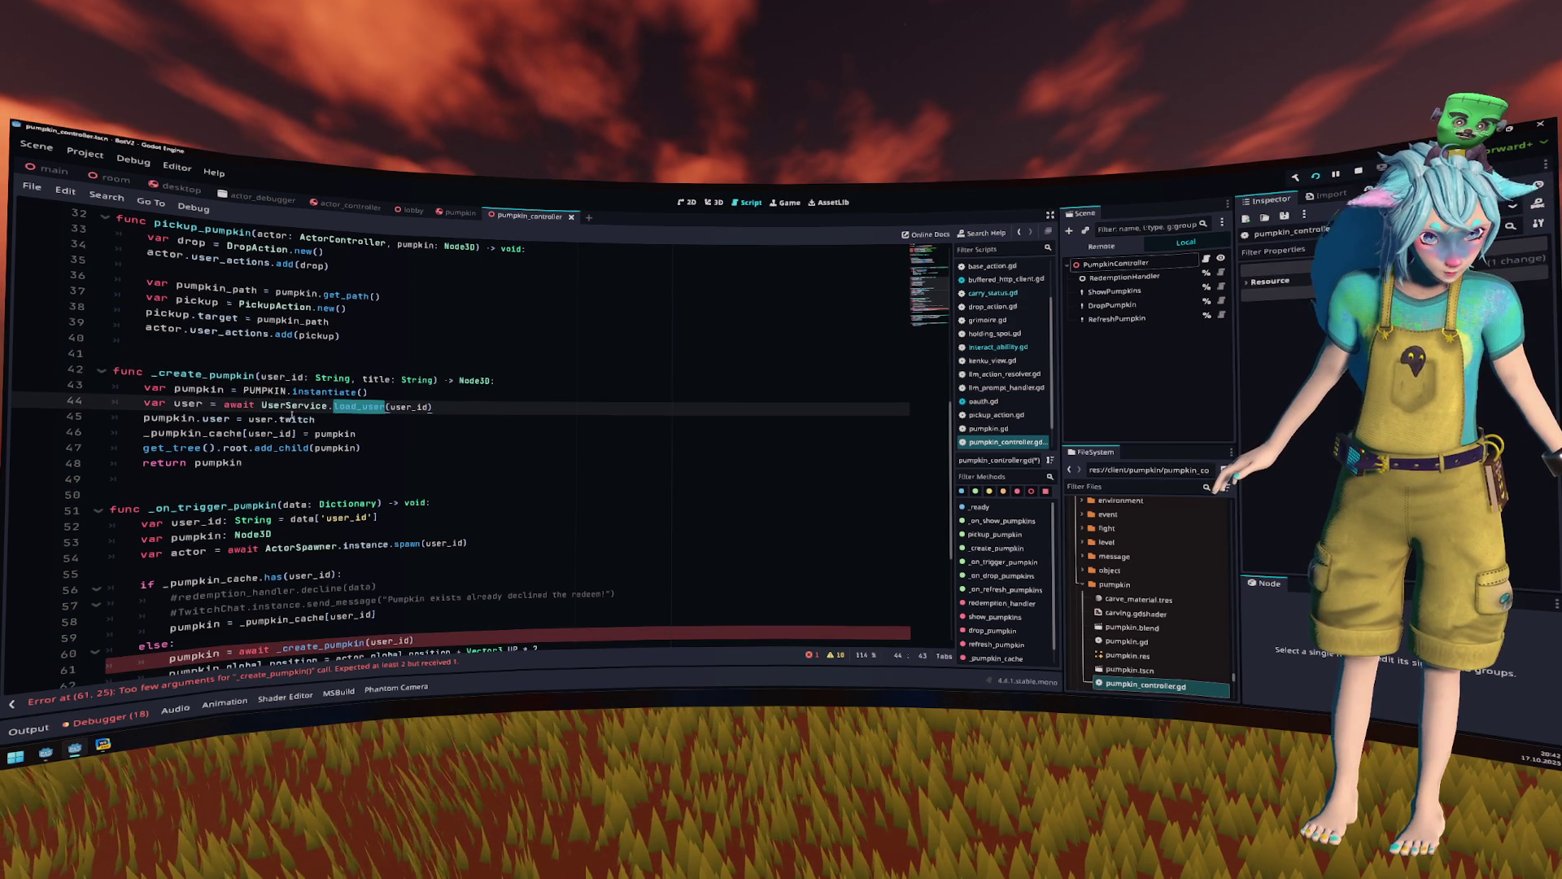
{"action": "left_click", "coordinate": [294, 433]}
{"action": "type", "text": "+"}
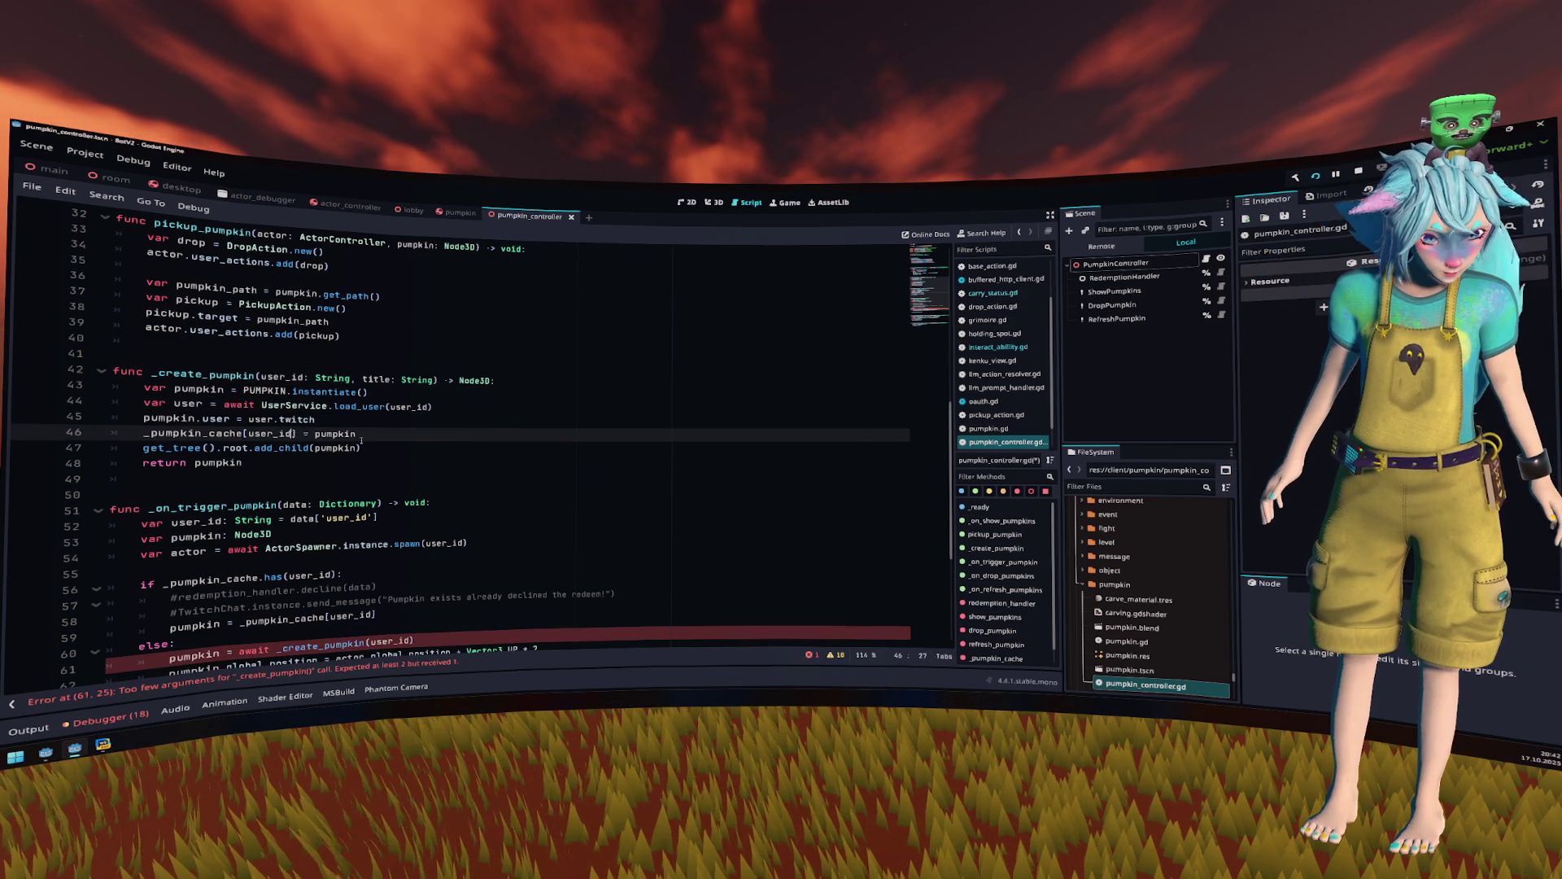
{"action": "type", "text": " \""}
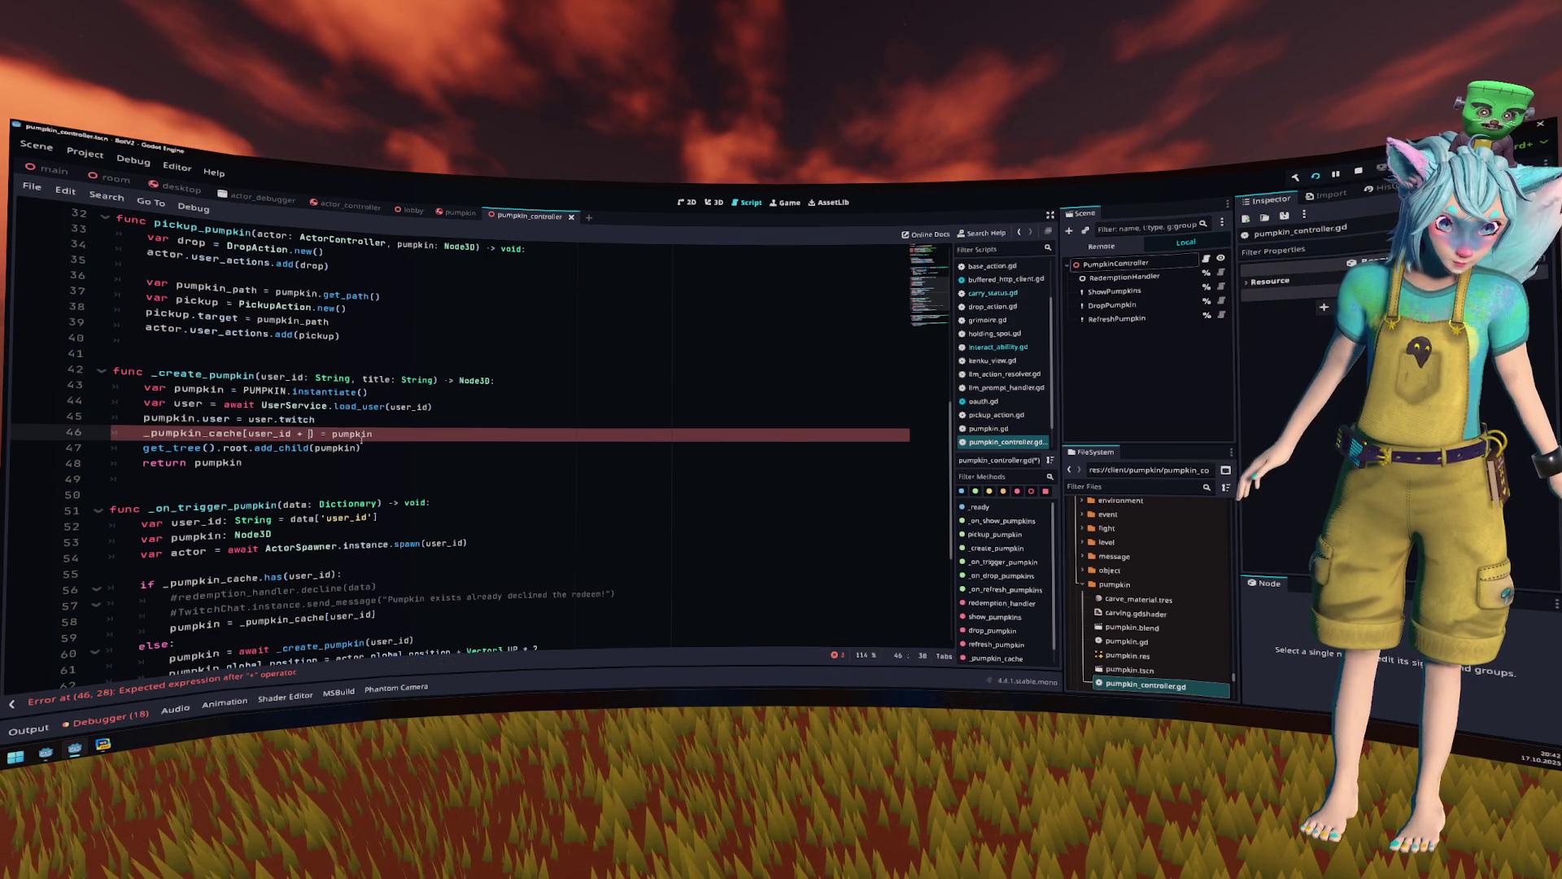
{"action": "key", "text": "BackSpace"}
{"action": "key", "text": "BackSpace"}
{"action": "key", "text": "BackSpace"}
{"action": "key", "text": "ctrl+Left"}
{"action": "type", "text": "\""}
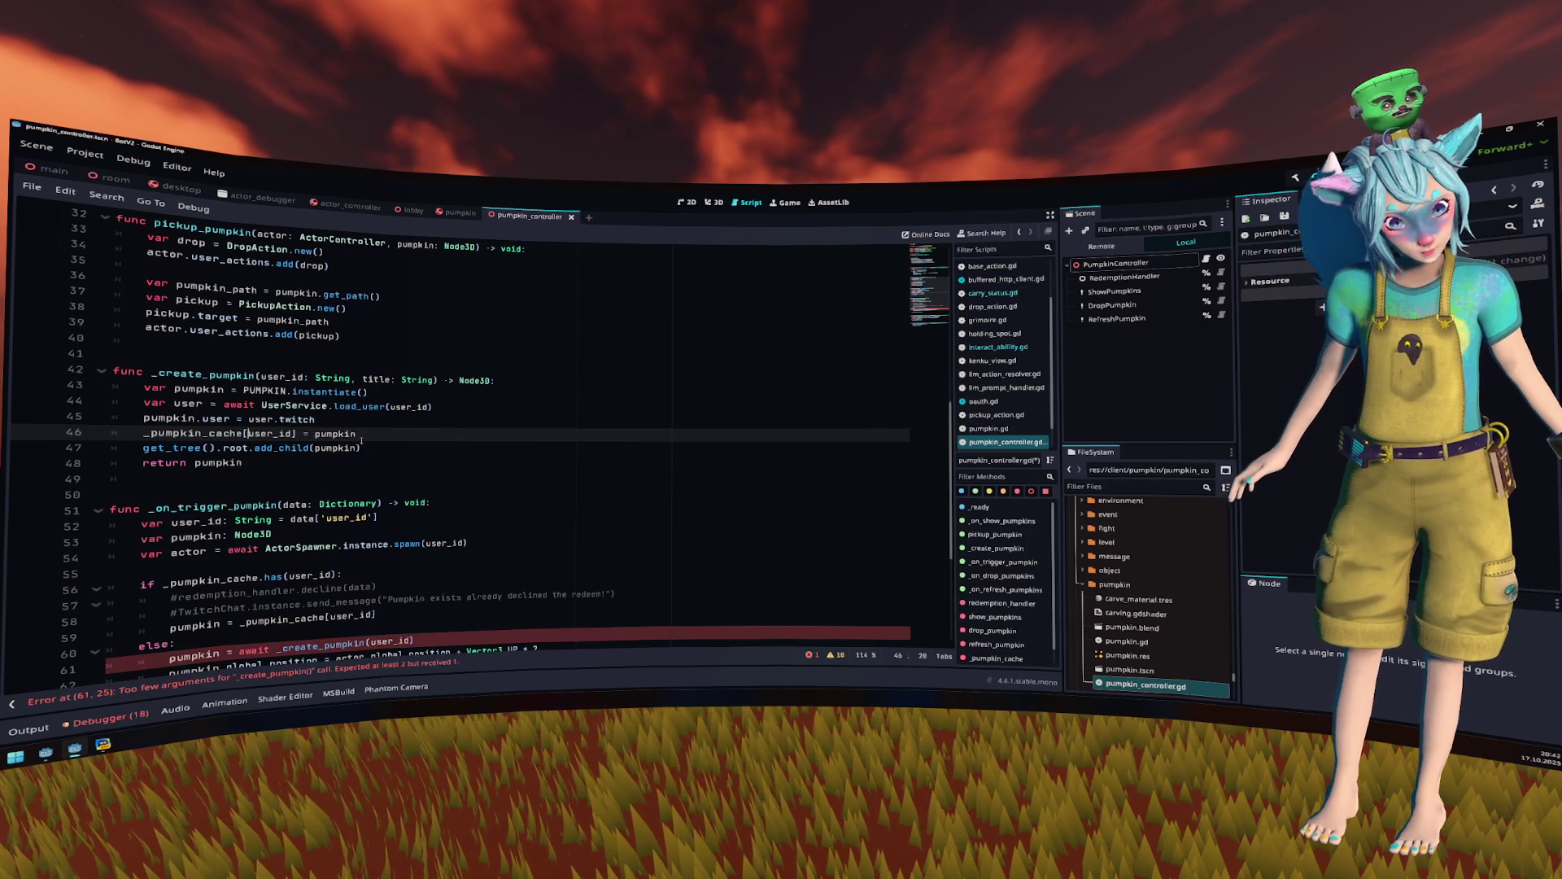
{"action": "type", "text": "%s"}
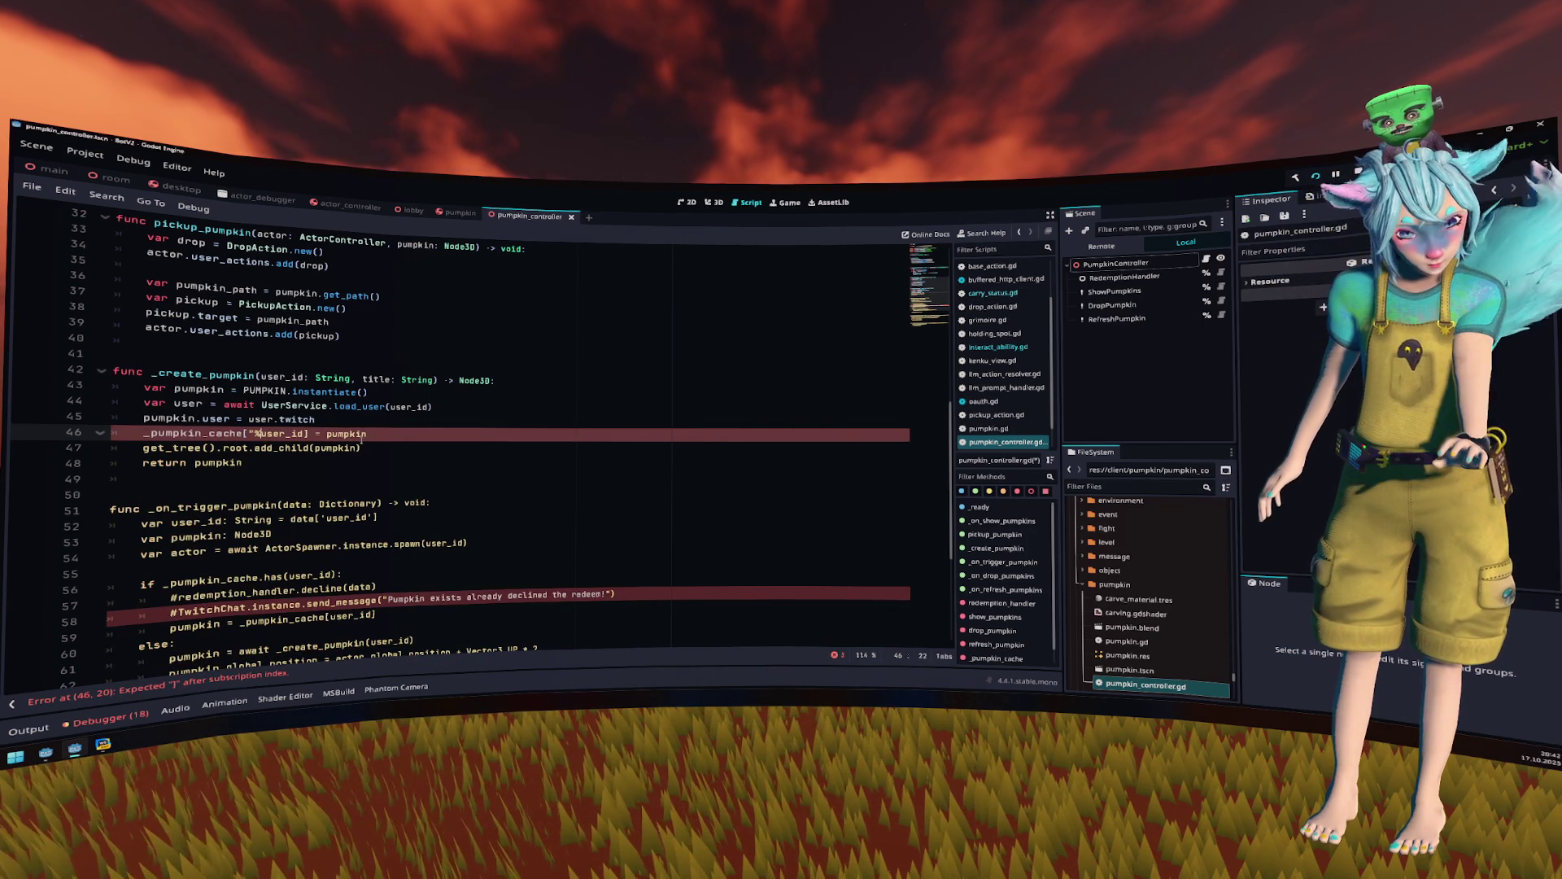
{"action": "type", "text": "_%s"}
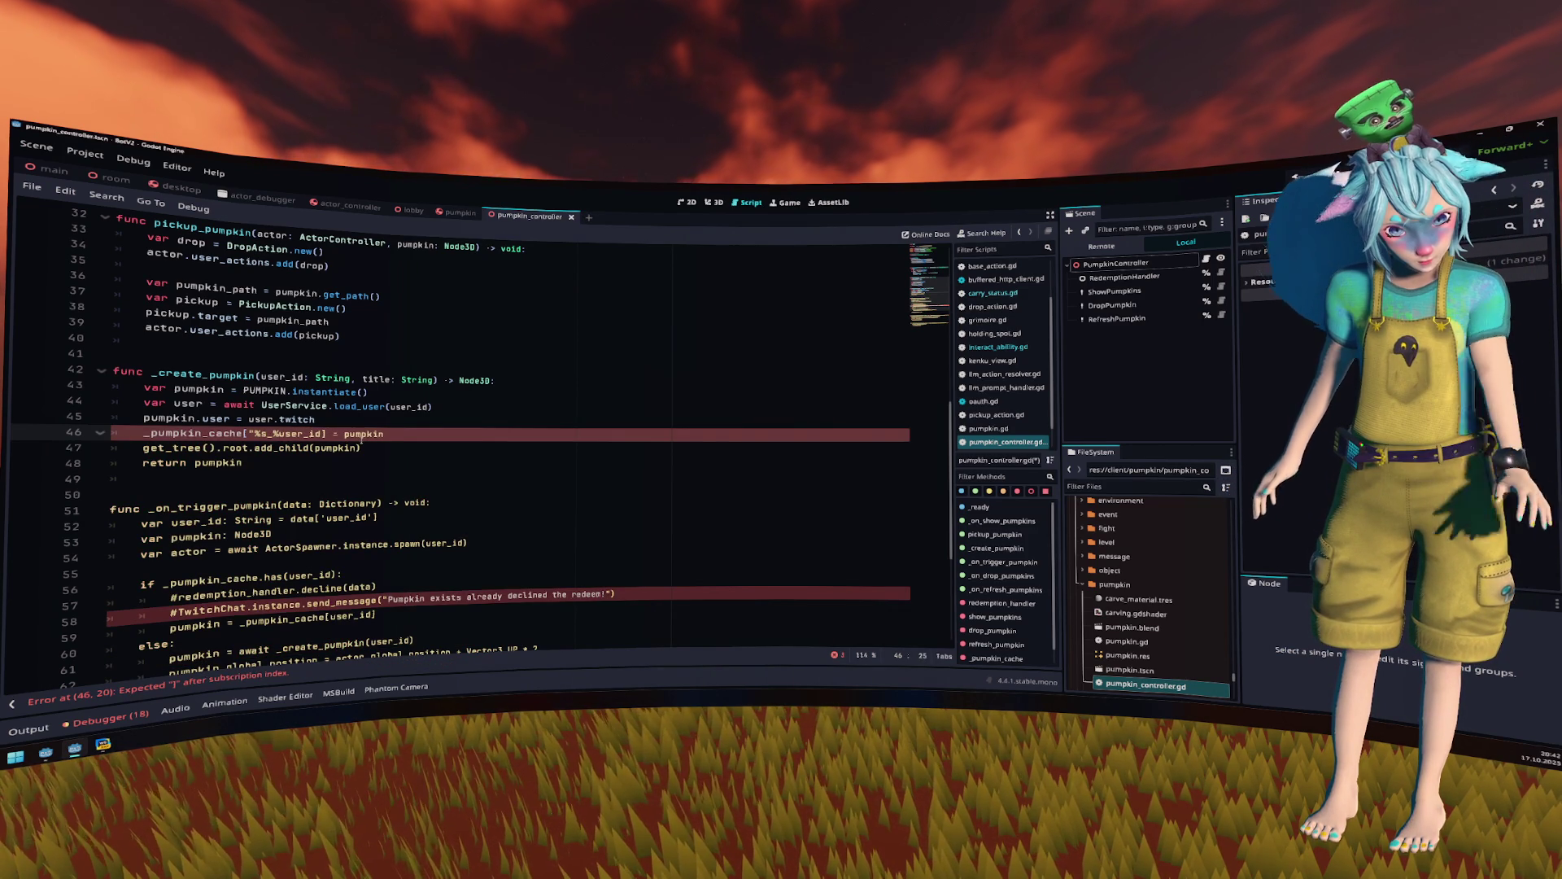
{"action": "type", "text": "\","}
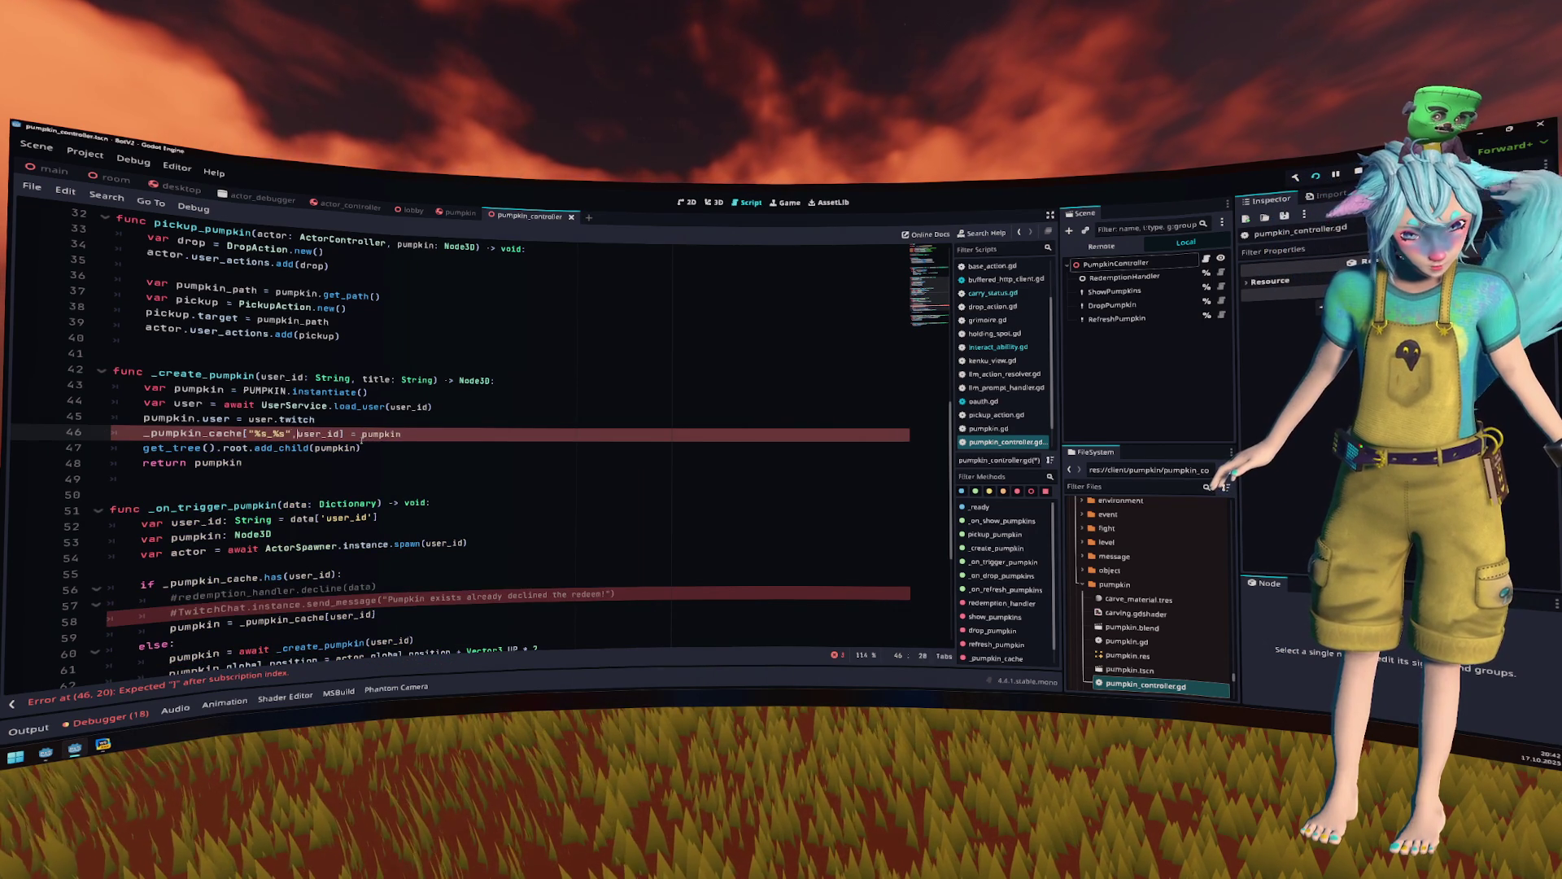
{"action": "key", "text": "BackSpace"}
{"action": "key", "text": "BackSpace"}
{"action": "type", "text": "% ["}
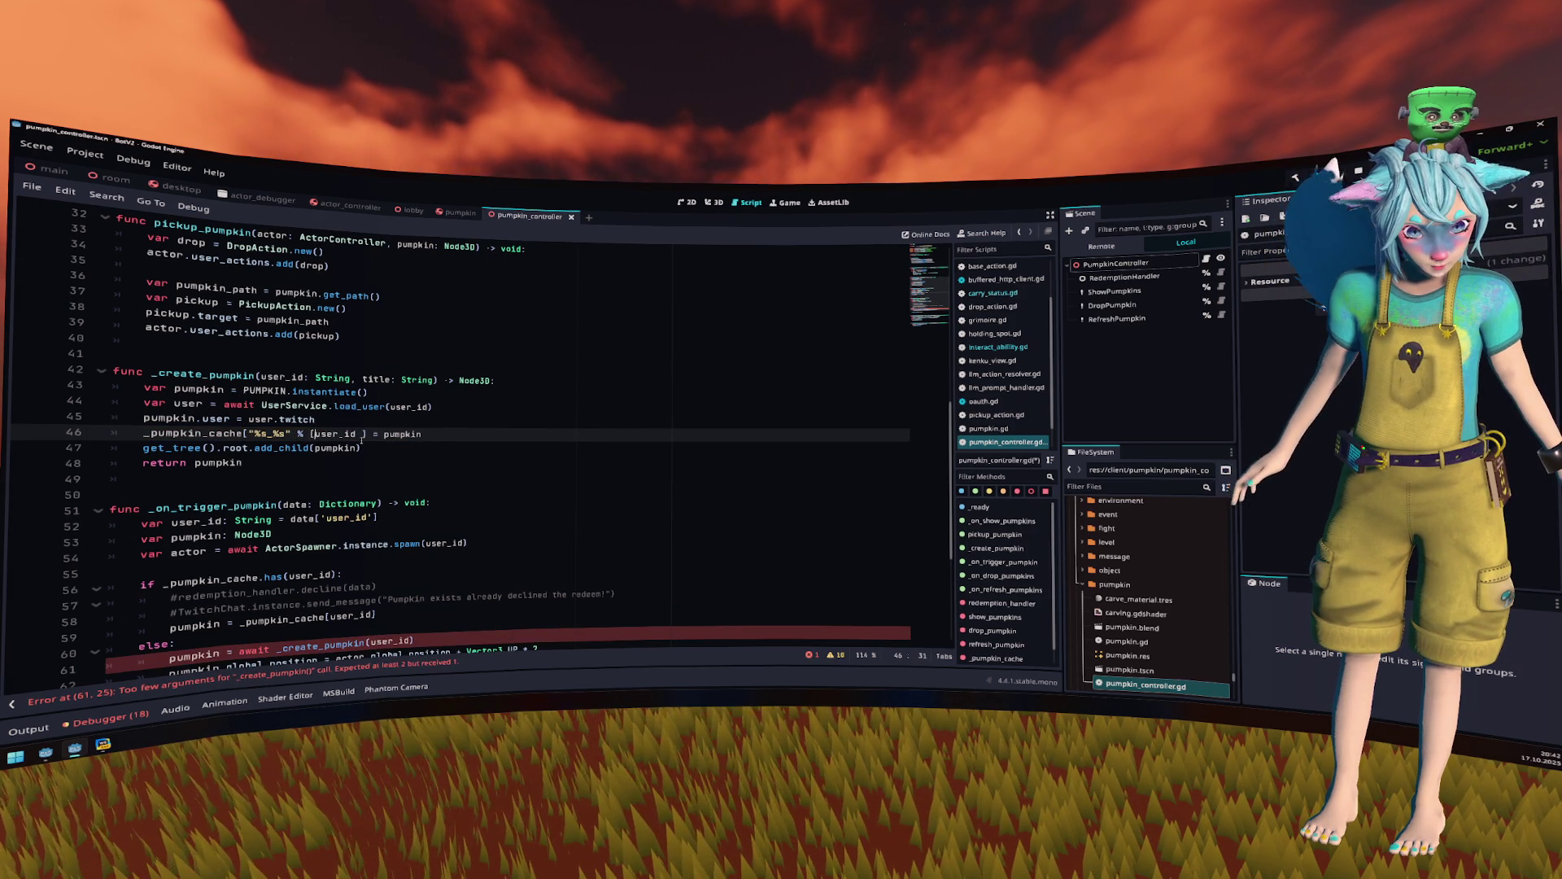
{"action": "key", "text": "Left"}
{"action": "key", "text": "ctrl+shift+Left"}
{"action": "type", "text": "[user_id"}
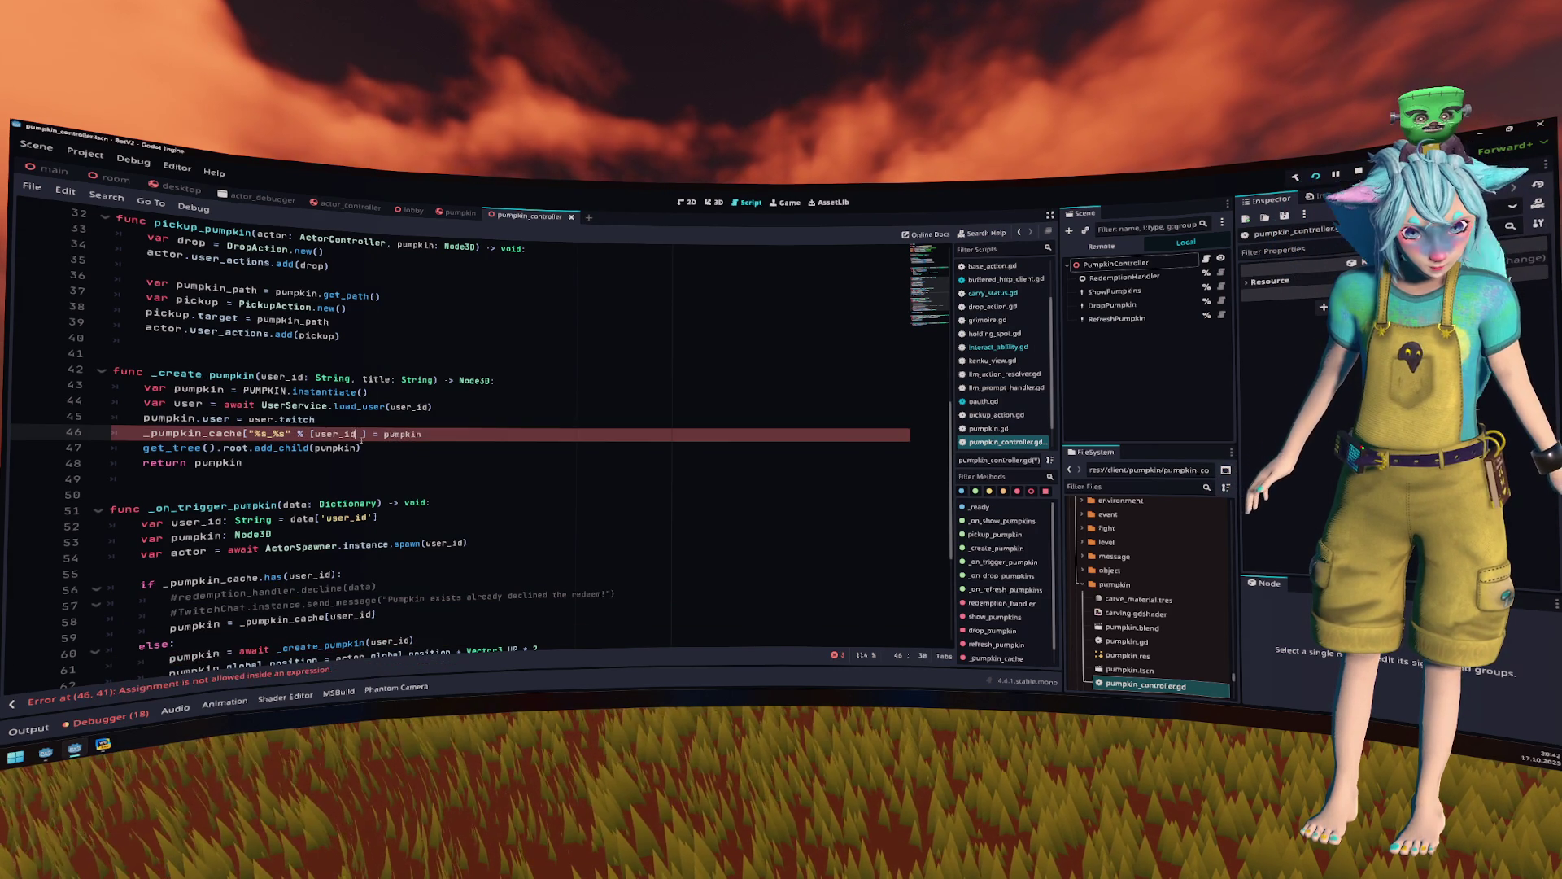
{"action": "type", "text": ", title"}
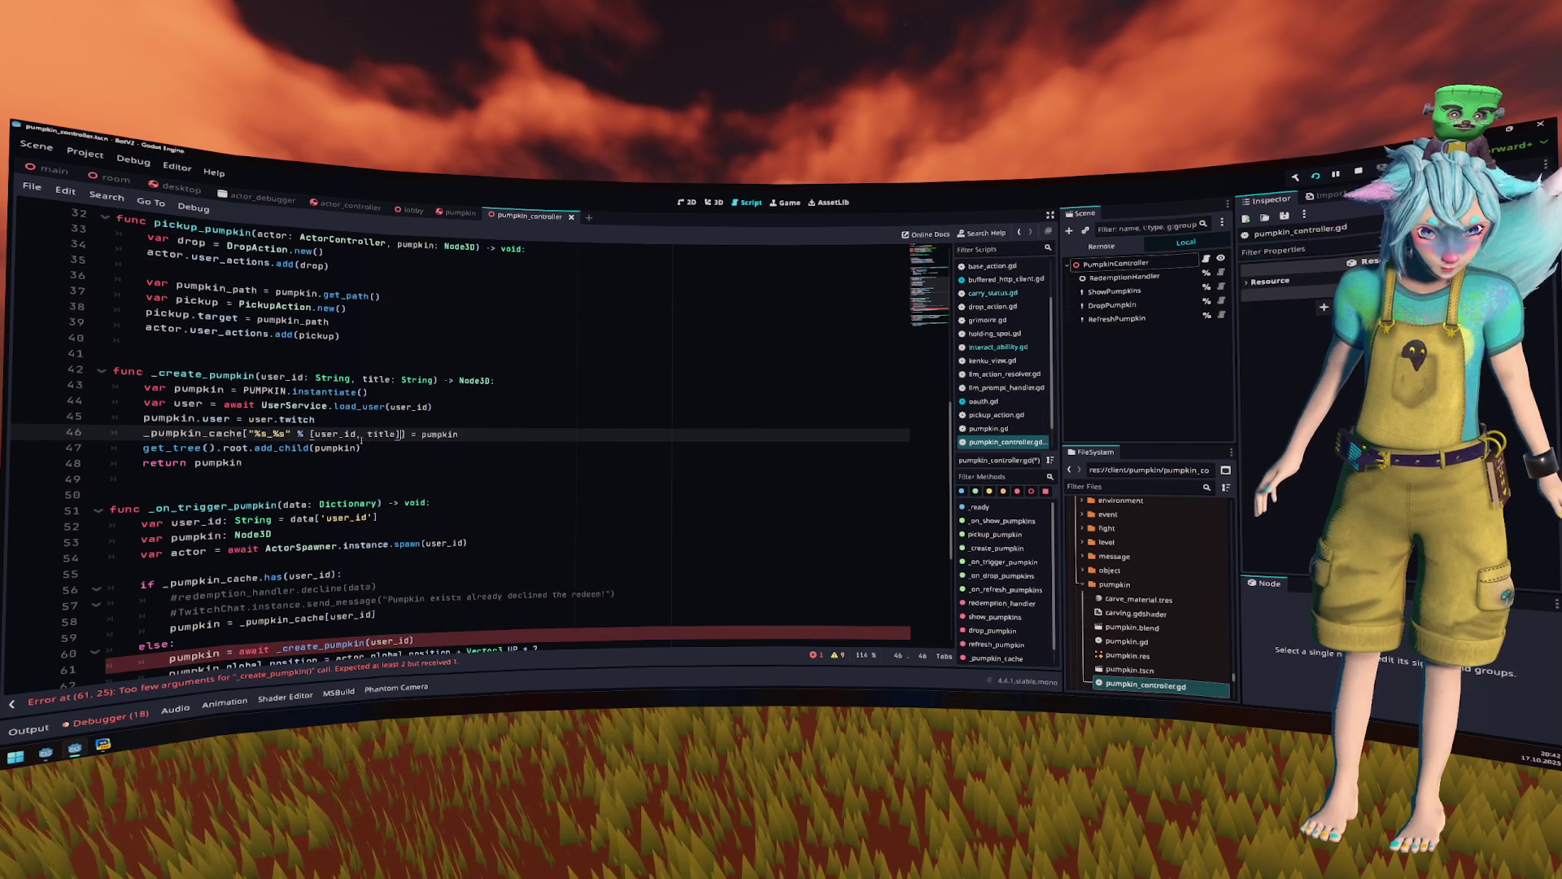
{"action": "key", "text": "Up"}
- Select the "%s_%s" key expression on line 46 for reuse
{"action": "left_click", "coordinate": [422, 457]}
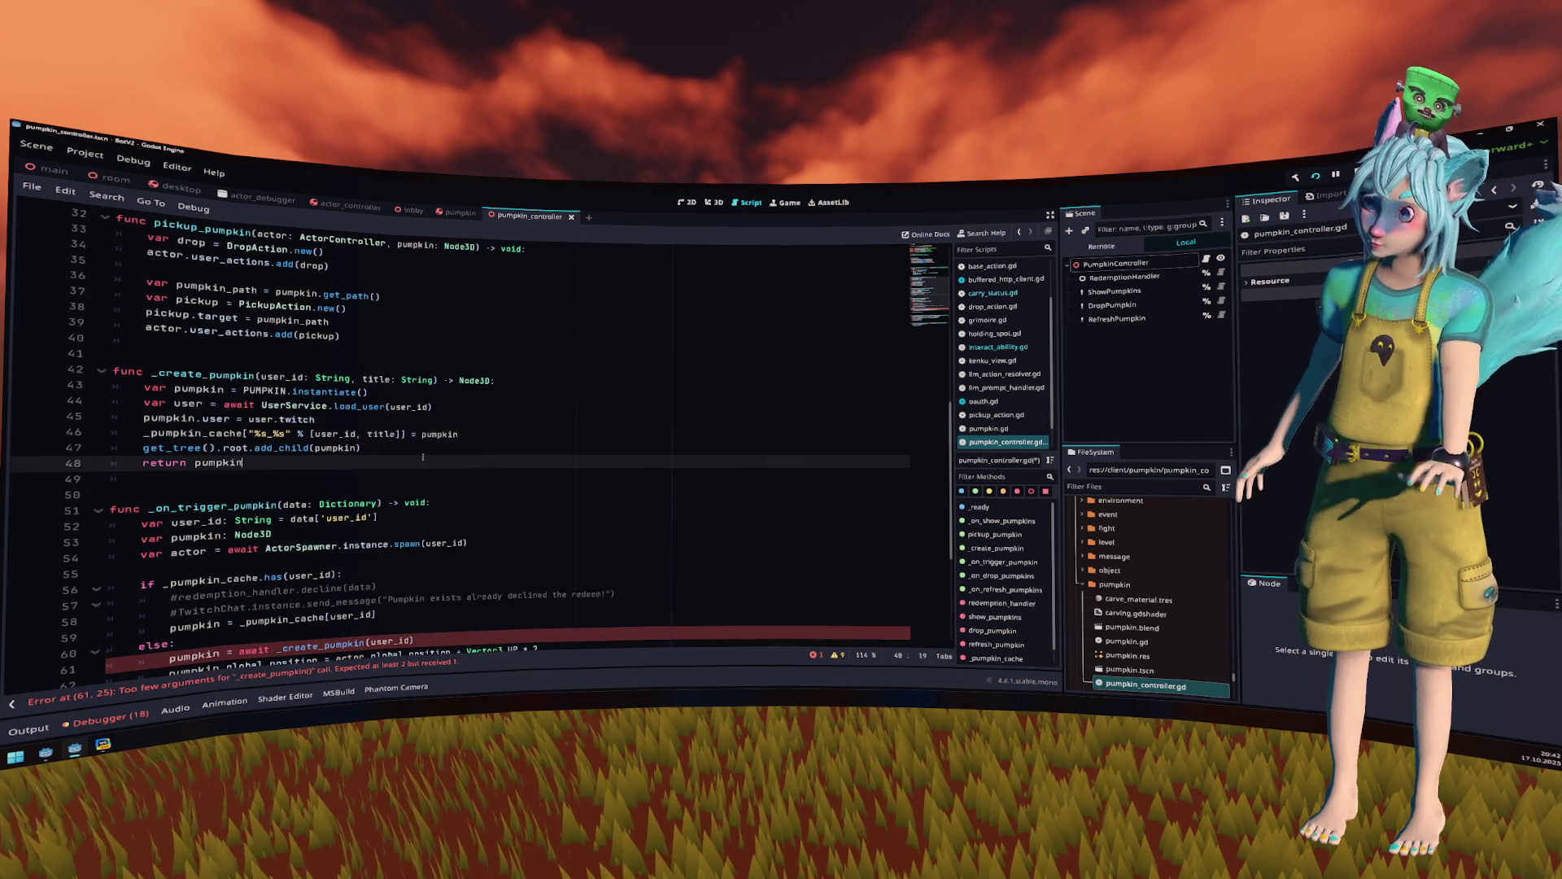
{"action": "left_click", "coordinate": [378, 433]}
{"action": "scroll", "coordinate": [378, 433], "scroll_direction": "down", "scroll_amount": 1}
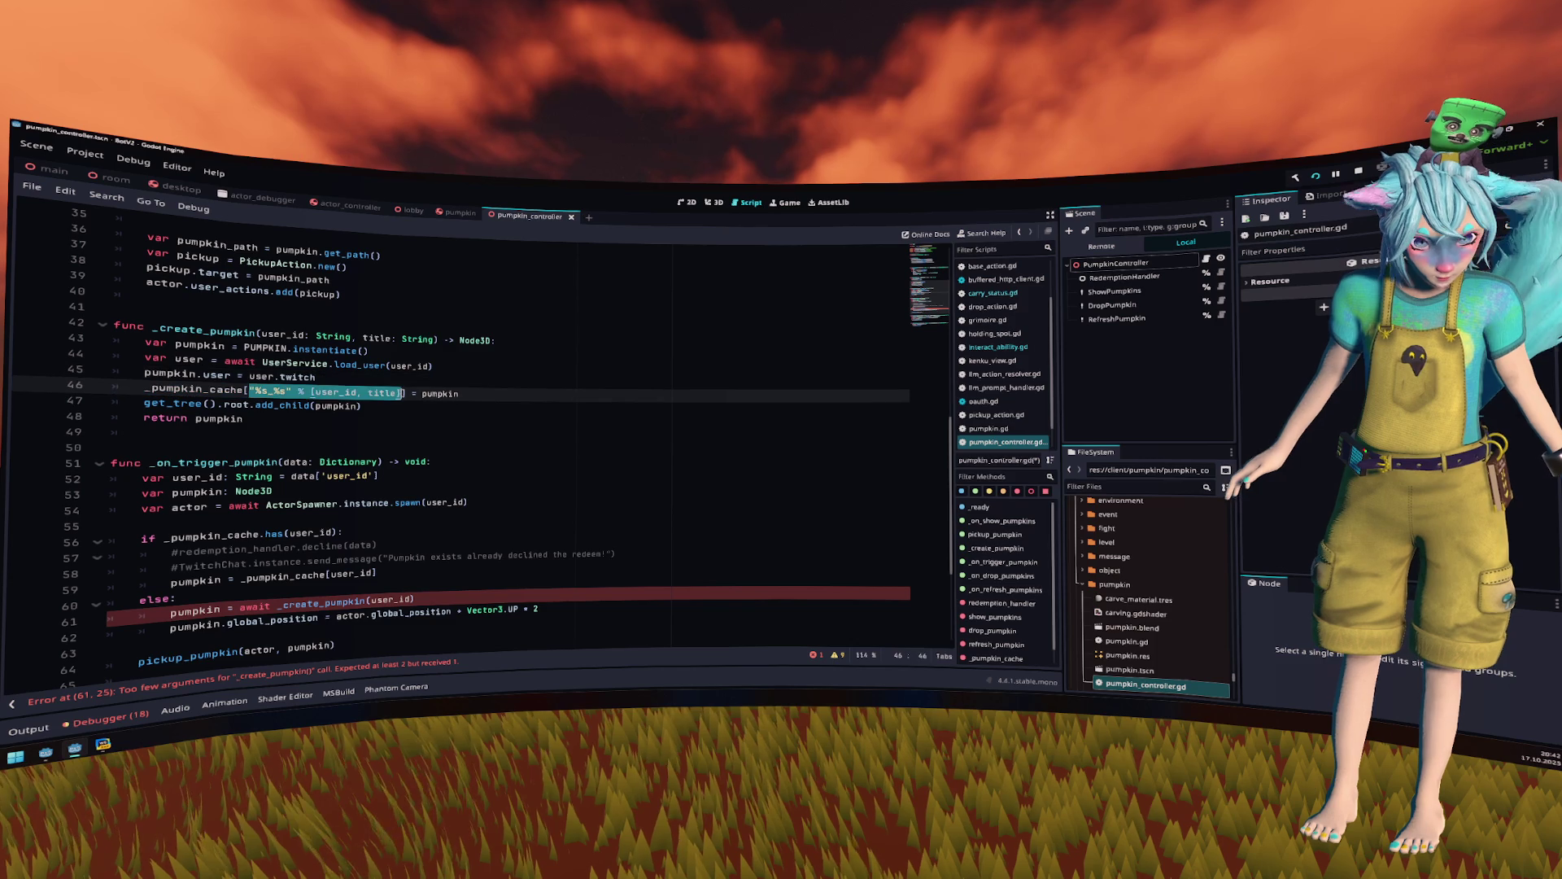
{"action": "left_click", "coordinate": [399, 393]}
{"action": "left_click_drag", "start_coordinate": [401, 393], "coordinate": [249, 392]}
{"action": "key", "text": "ctrl+c"}
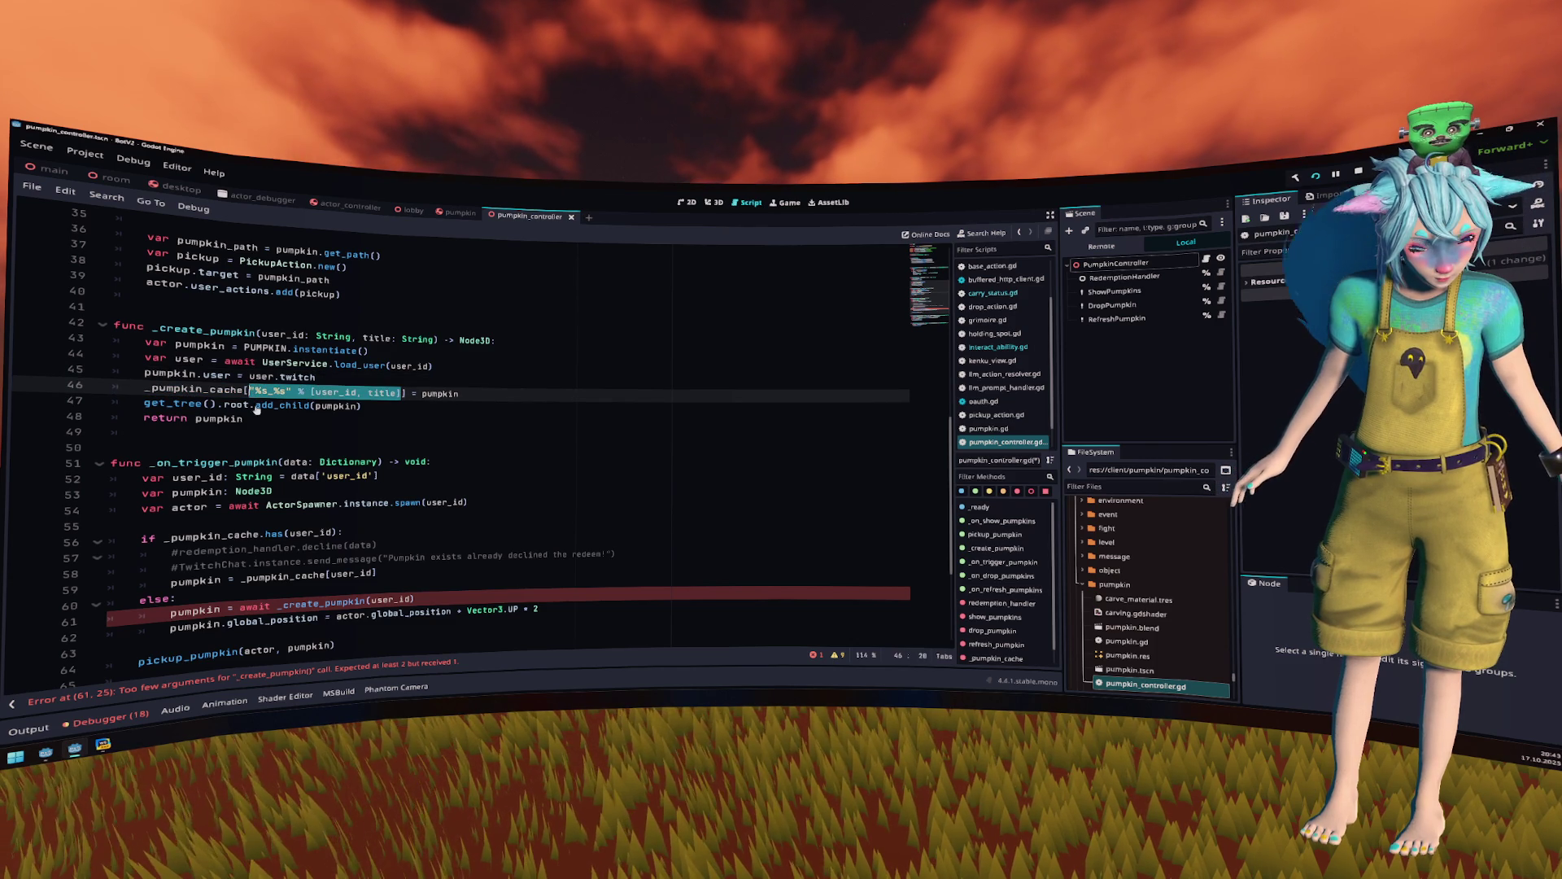
- Create func _get_key() -> StringName below _create_pumpkin, returning the pasted "%s_%s" key expression
{"action": "left_click", "coordinate": [275, 431]}
{"action": "key", "text": "Return"}
{"action": "key", "text": "BackSpace"}
{"action": "type", "text": "func _get_key() -"}
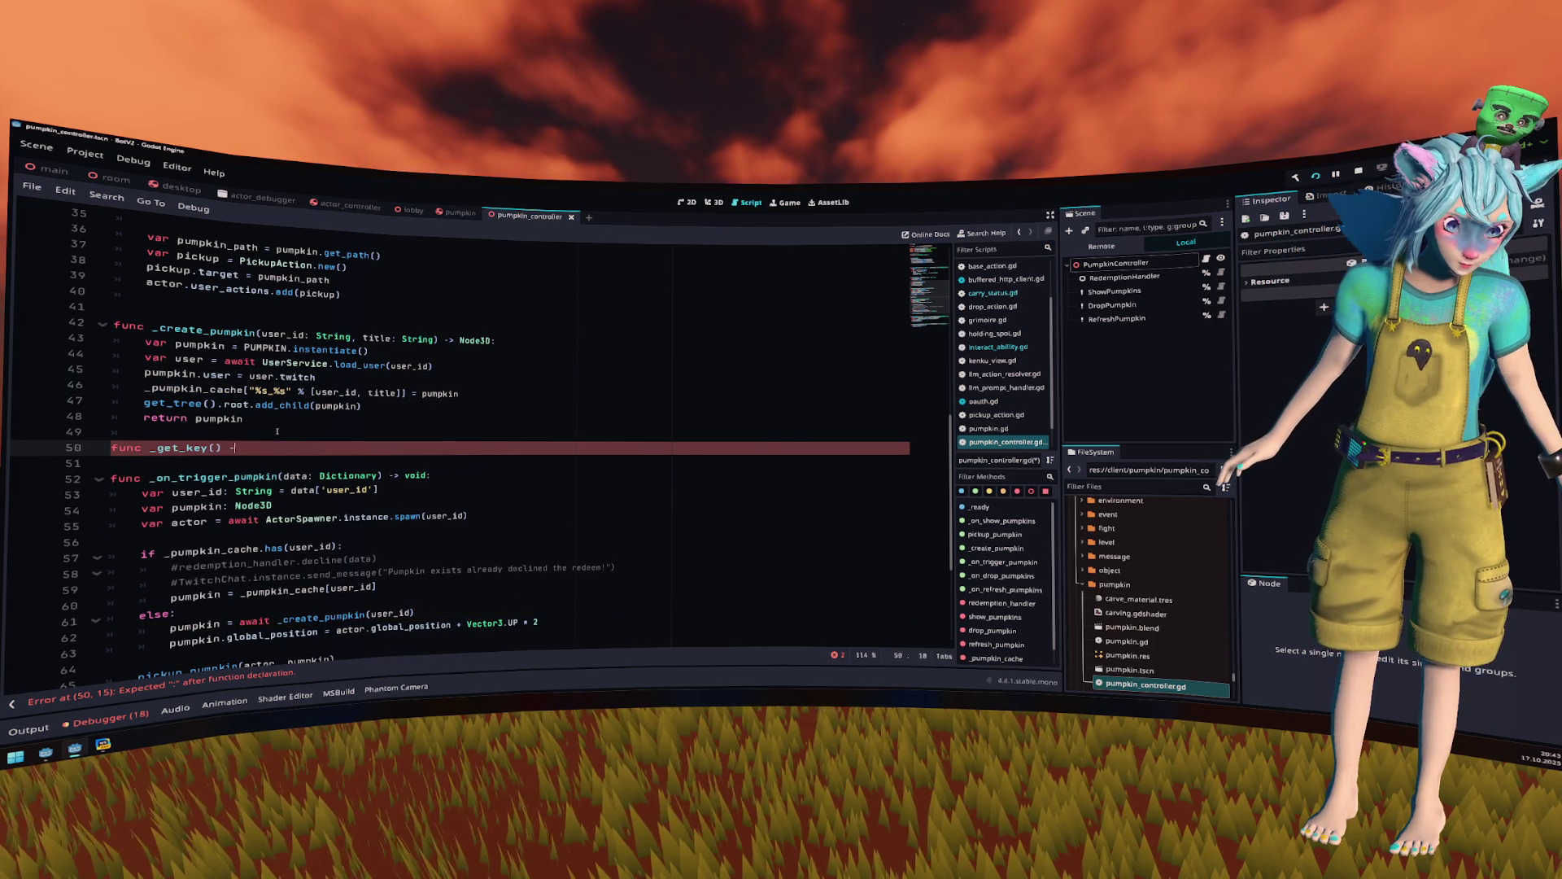
{"action": "key", "text": "Return"}
{"action": "key", "text": "ctrl+v"}
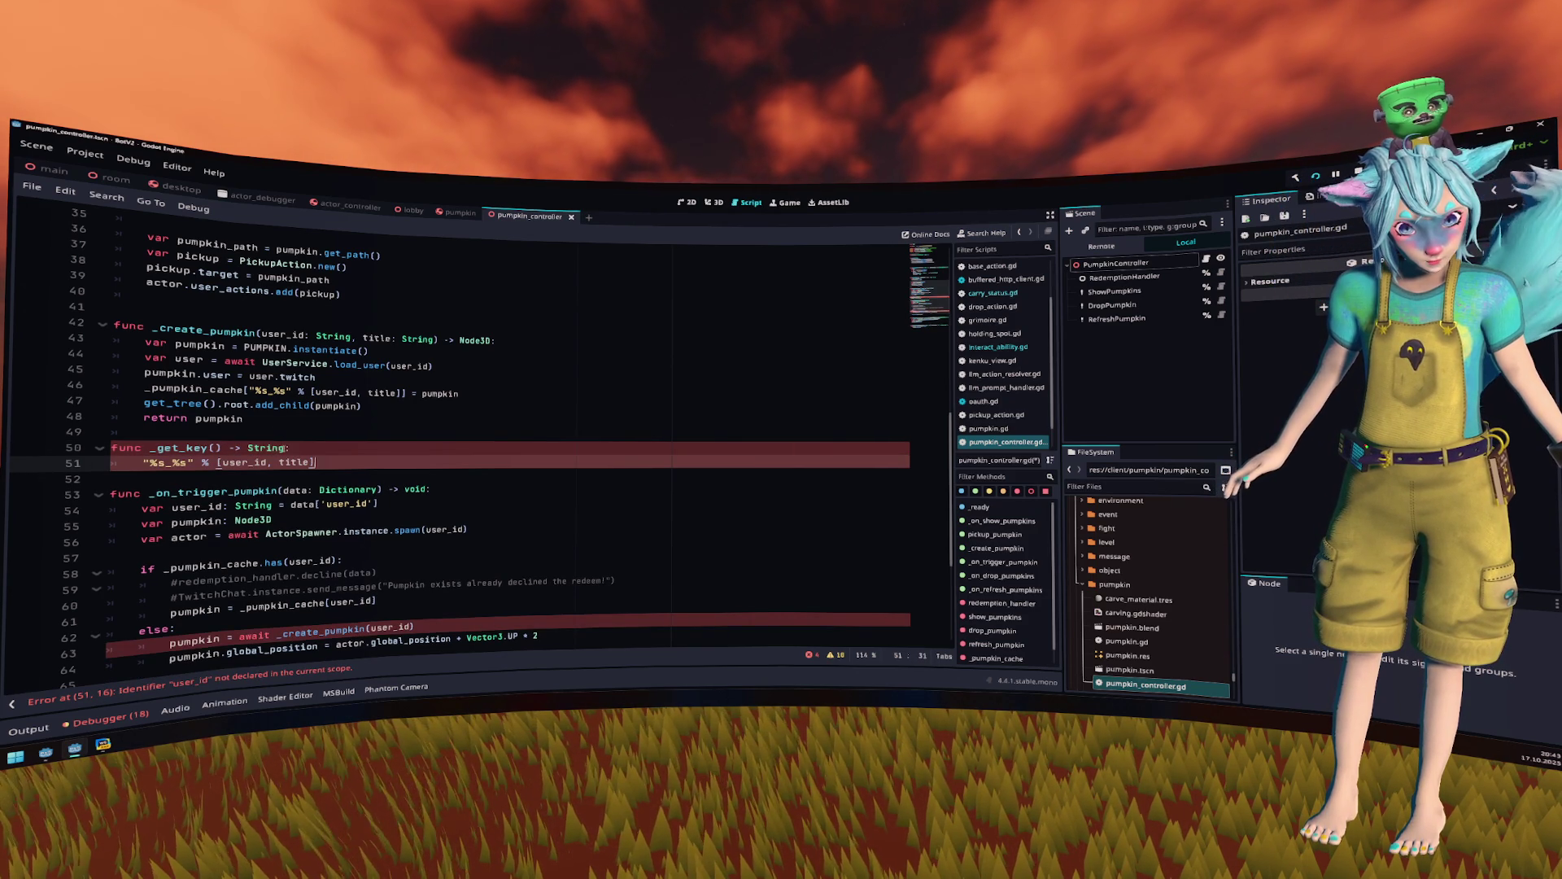
{"action": "left_click", "coordinate": [286, 448]}
{"action": "type", "text": "Name"}
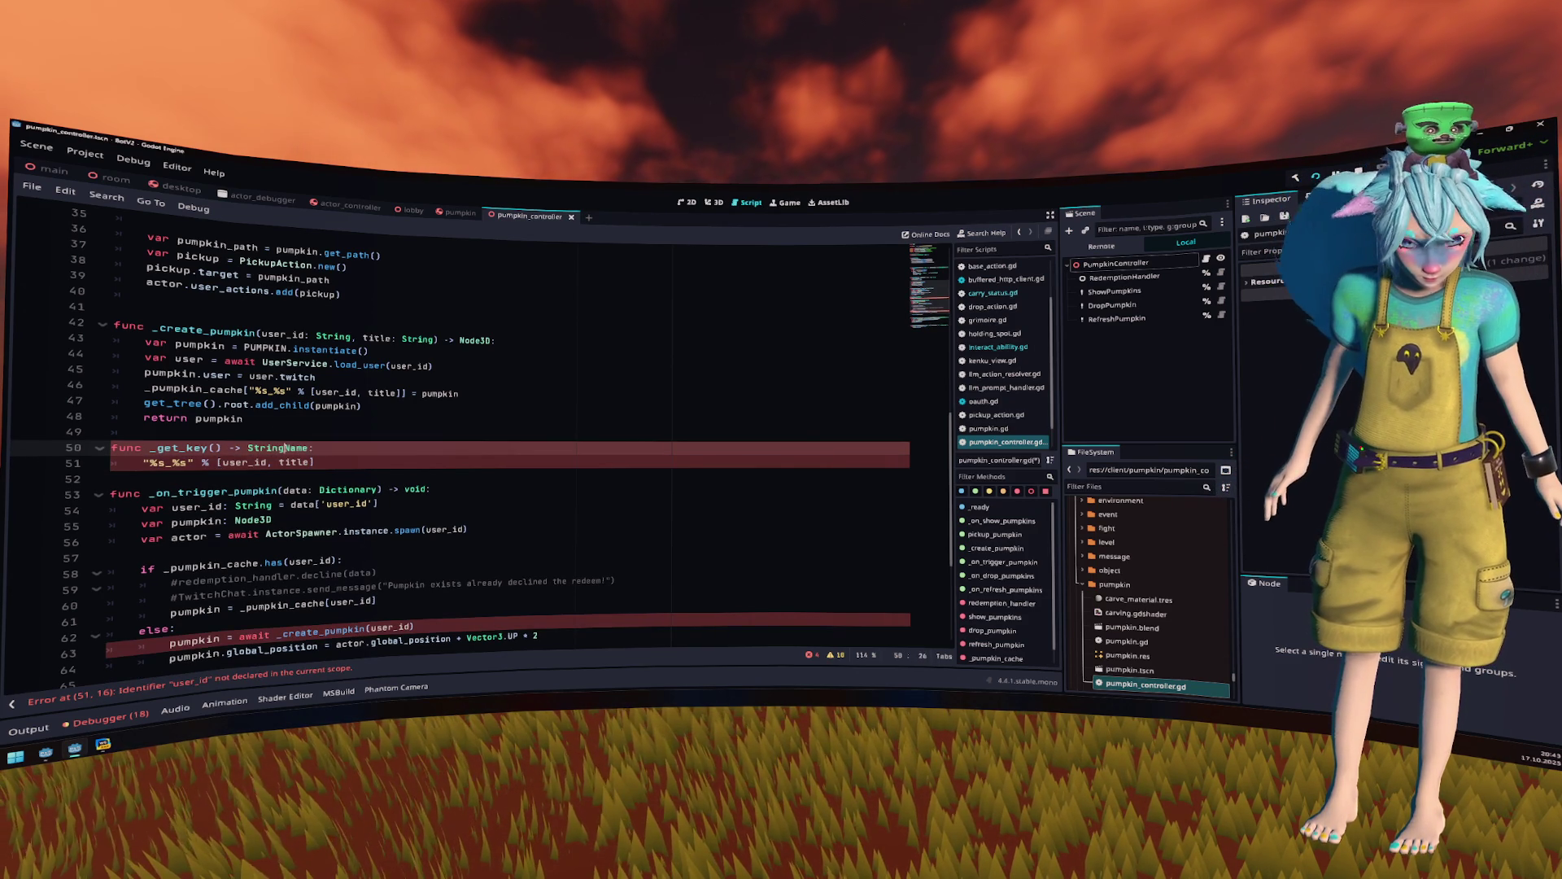
{"action": "double_click", "coordinate": [333, 336]}
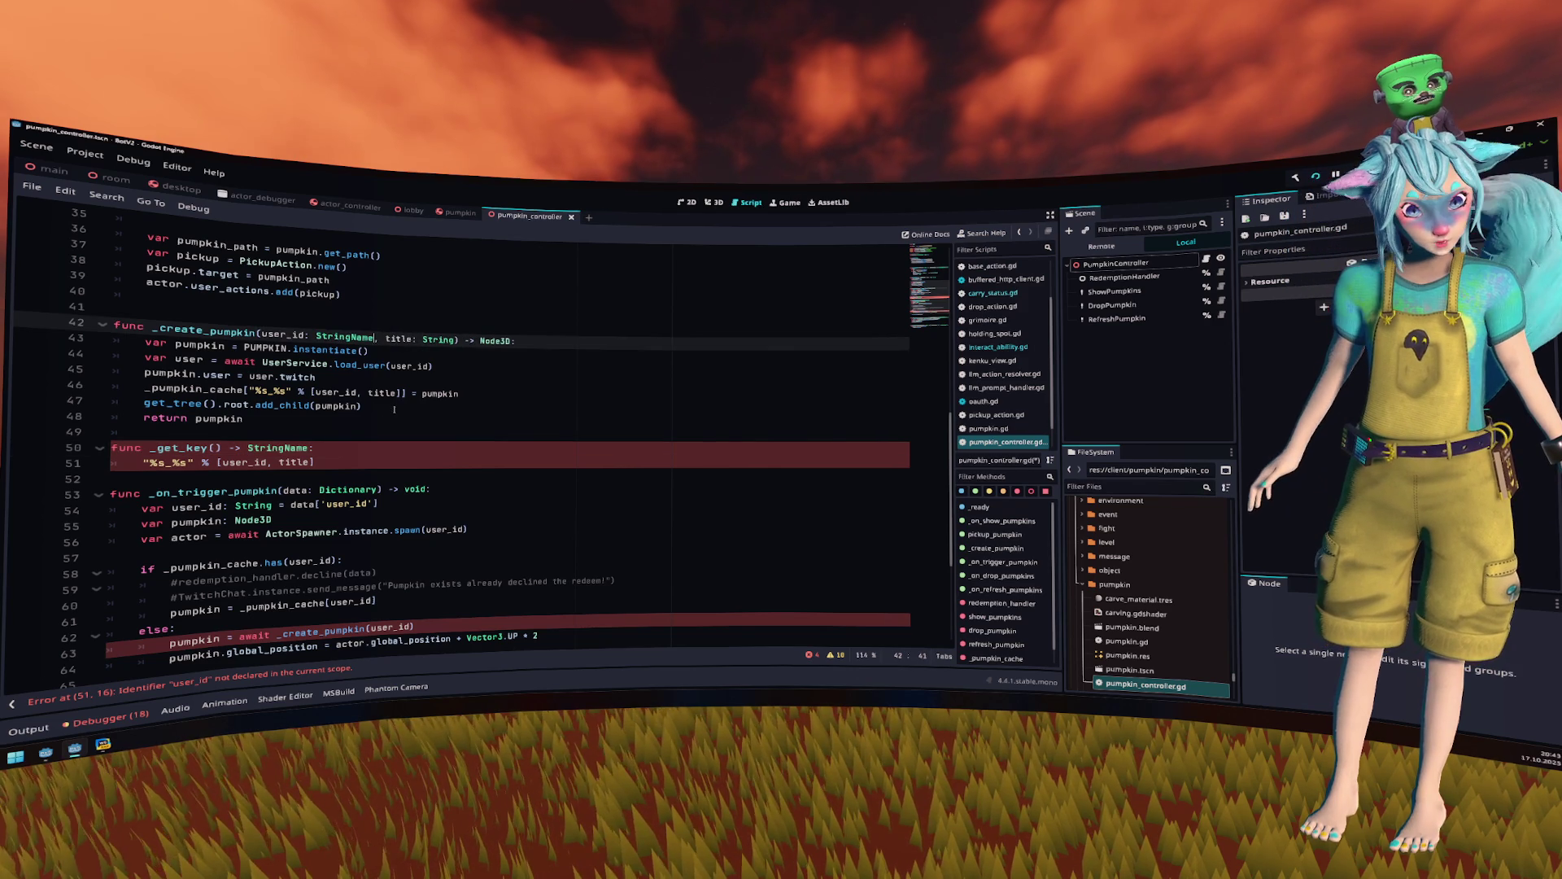
{"action": "left_click", "coordinate": [358, 419]}
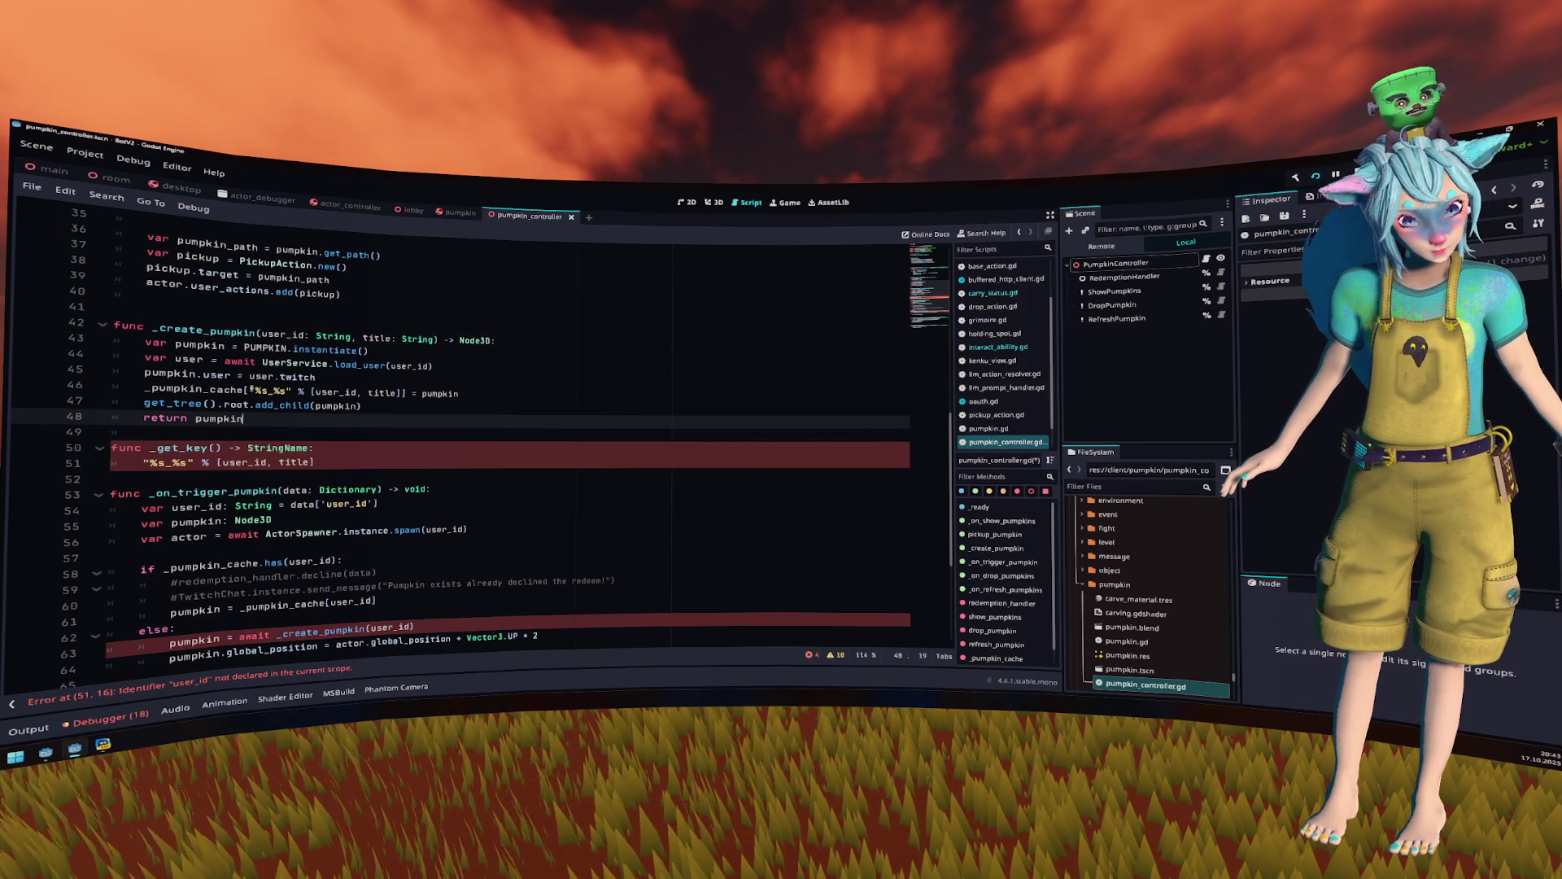
{"action": "left_click", "coordinate": [143, 462]}
{"action": "type", "text": "return"}
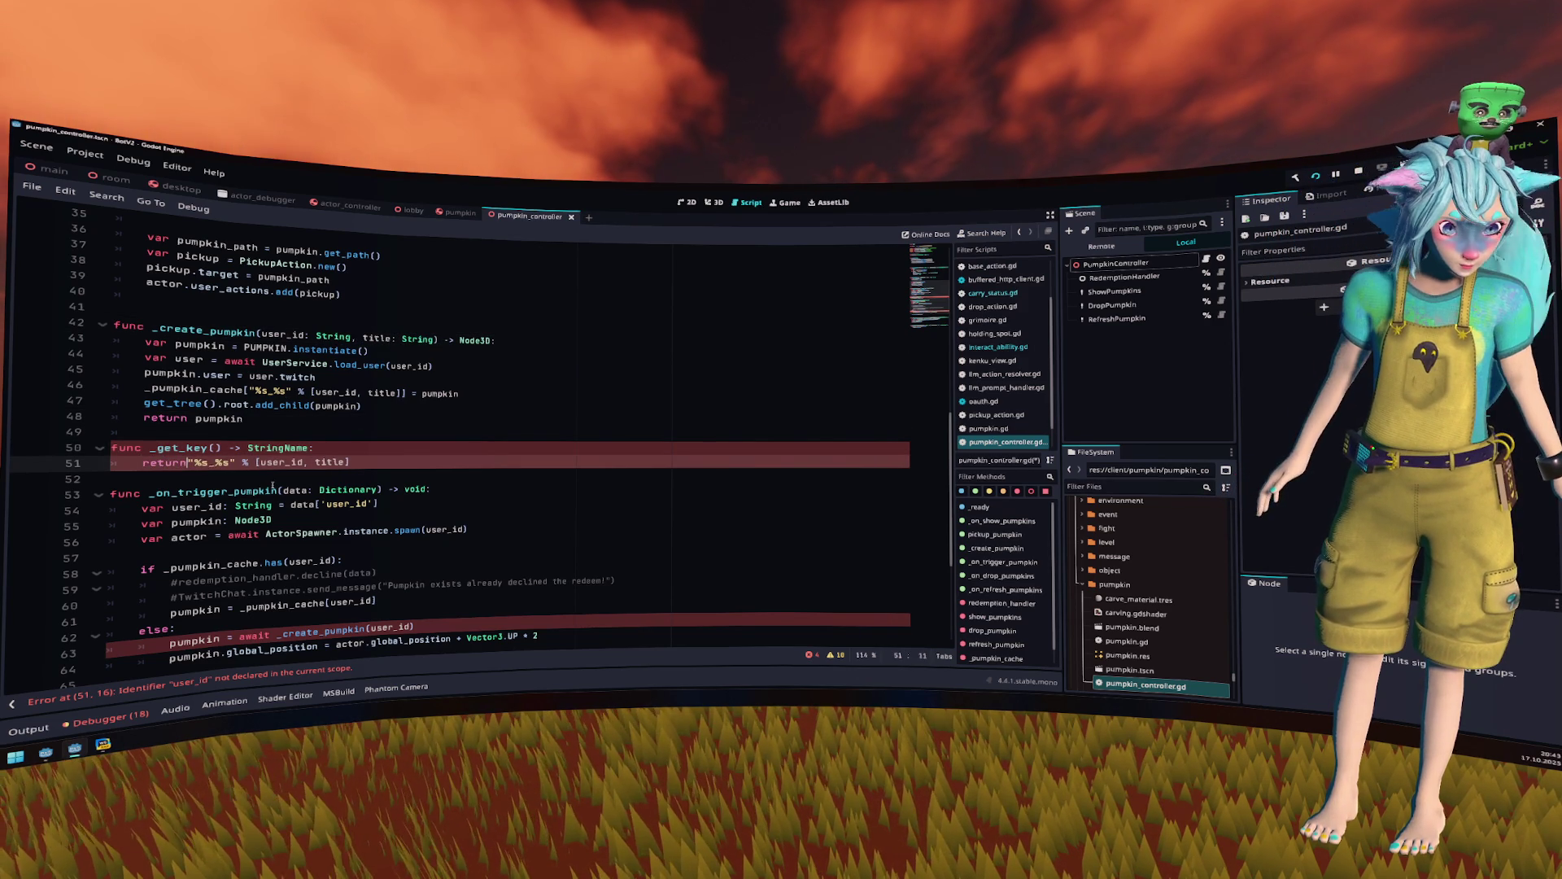
- Copy the user_id and title parameters from line 42 into _get_key's parentheses
{"action": "left_click", "coordinate": [263, 333]}
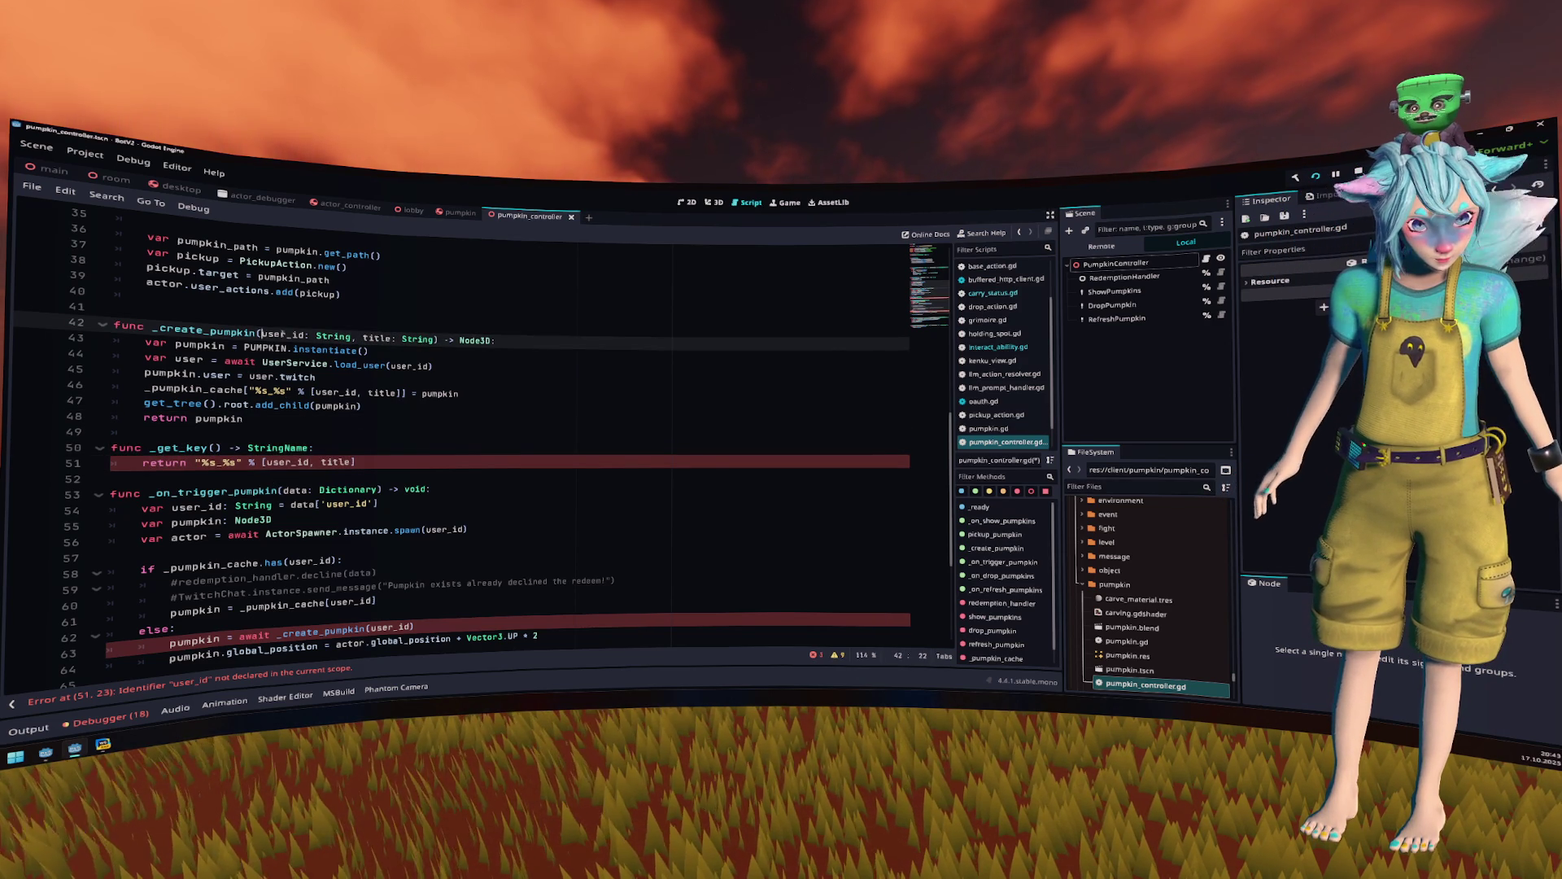
{"action": "left_click", "coordinate": [437, 338], "text": "shift"}
{"action": "key", "text": "ctrl+c"}
{"action": "left_click", "coordinate": [213, 446]}
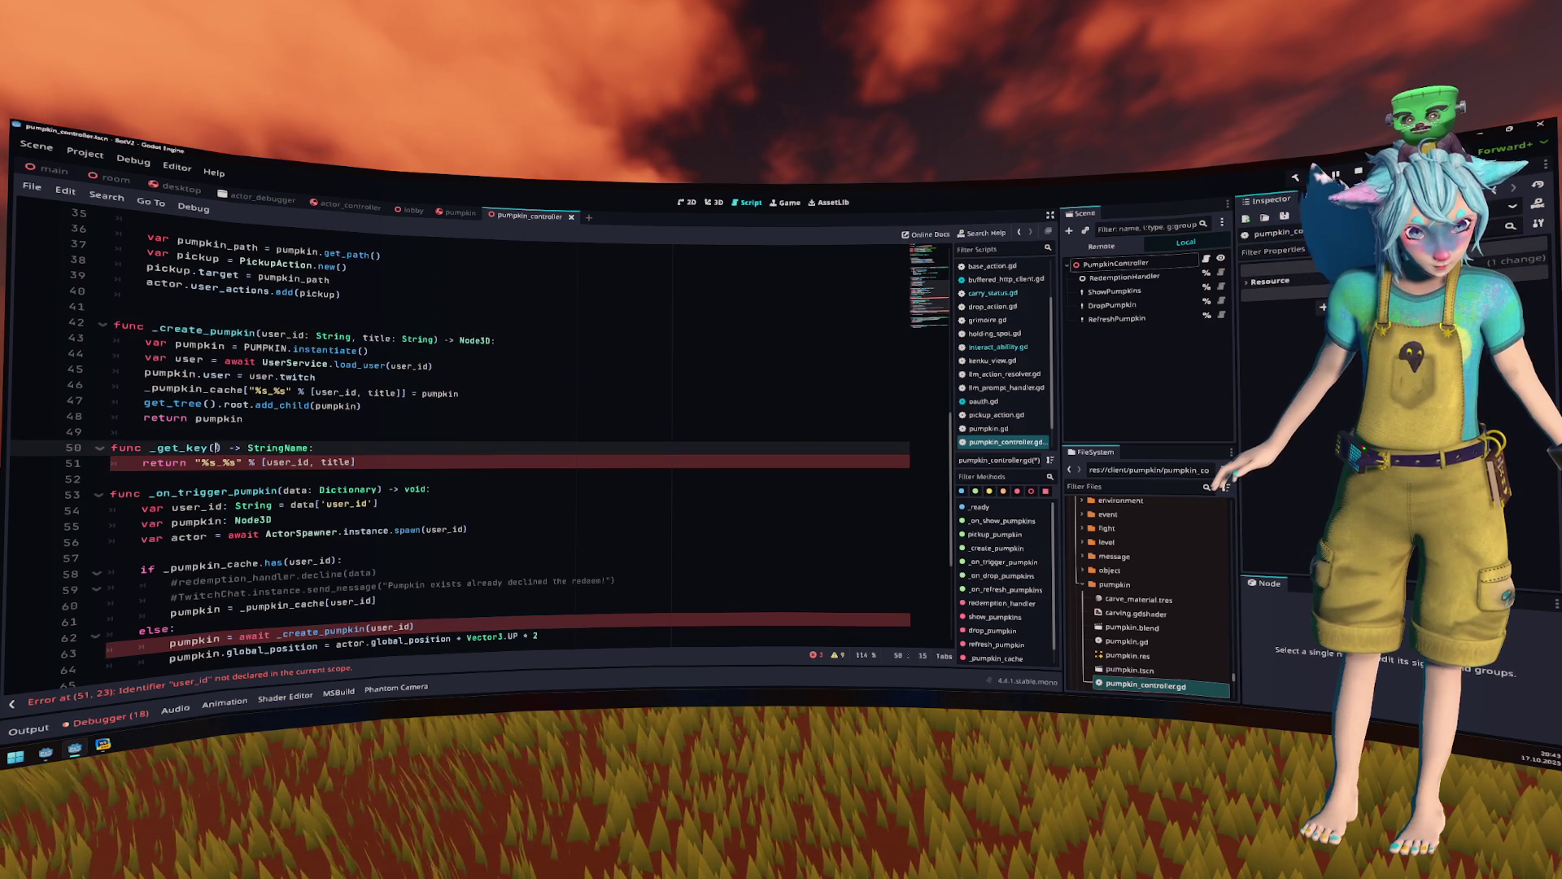
{"action": "key", "text": "ctrl+v"}
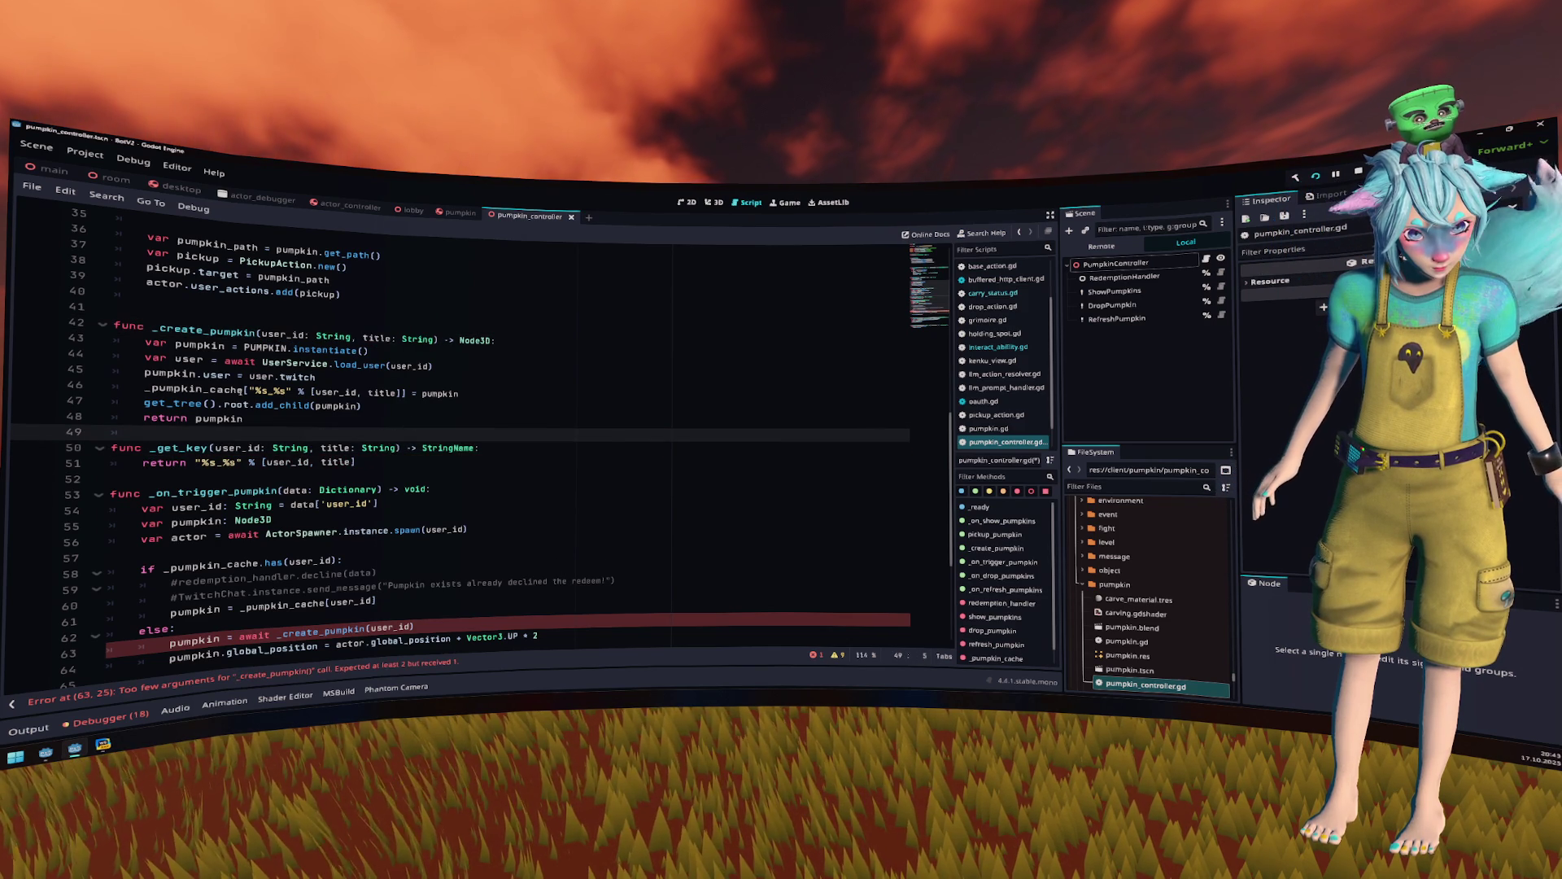
- Replace the old format expression in the line 46 cache key with a _get_key( call
{"action": "left_click", "coordinate": [246, 391]}
{"action": "double_click", "coordinate": [181, 447]}
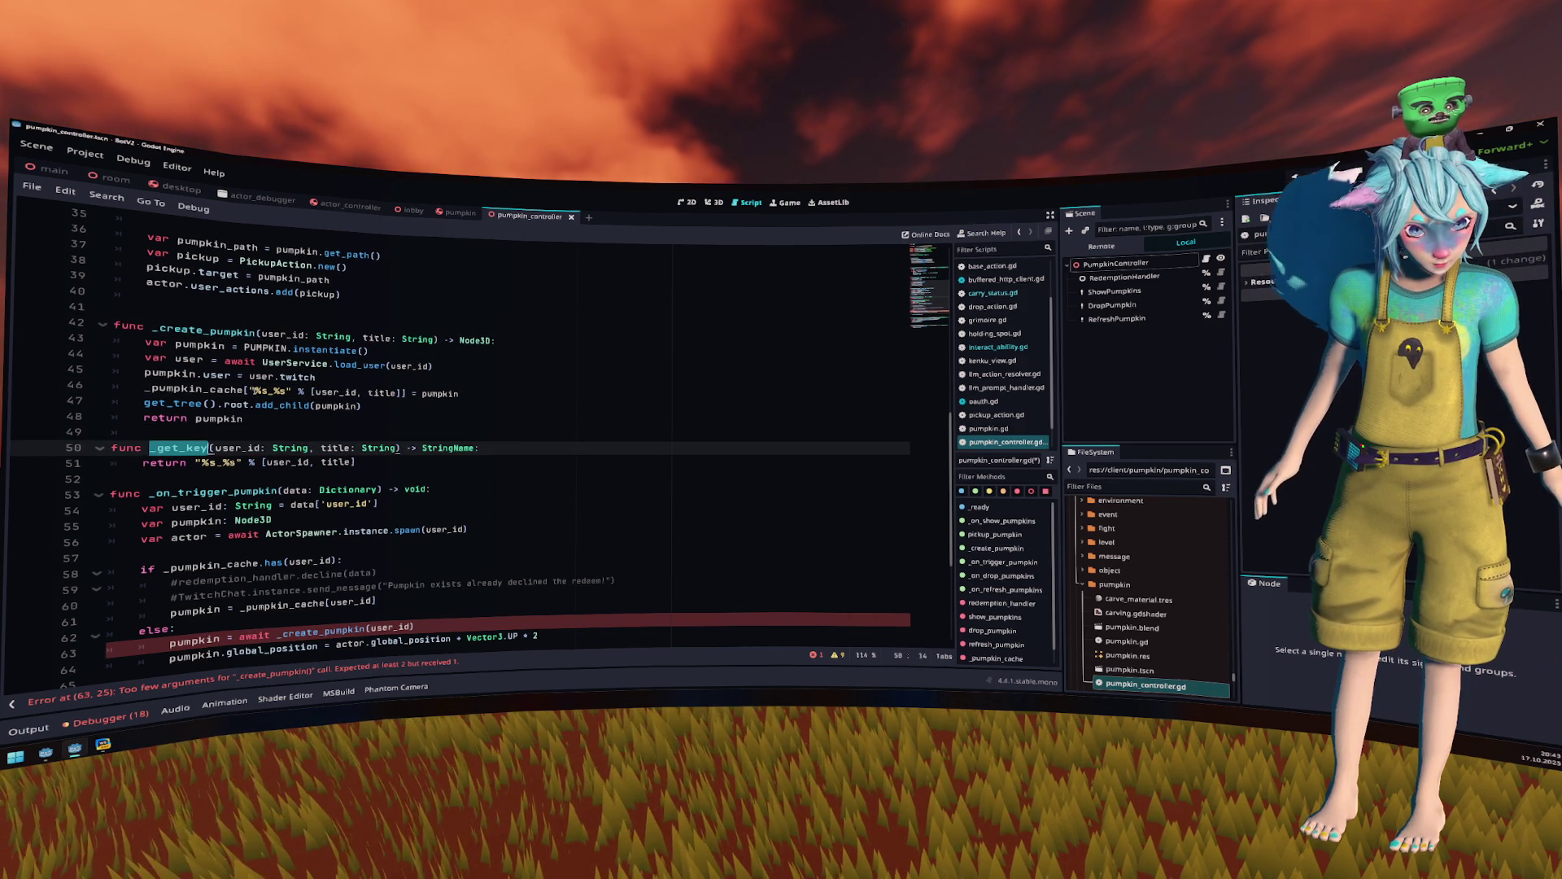
{"action": "left_click", "coordinate": [250, 389]}
{"action": "left_click_drag", "start_coordinate": [250, 390], "coordinate": [301, 391]}
{"action": "type", "text": "_get_key("}
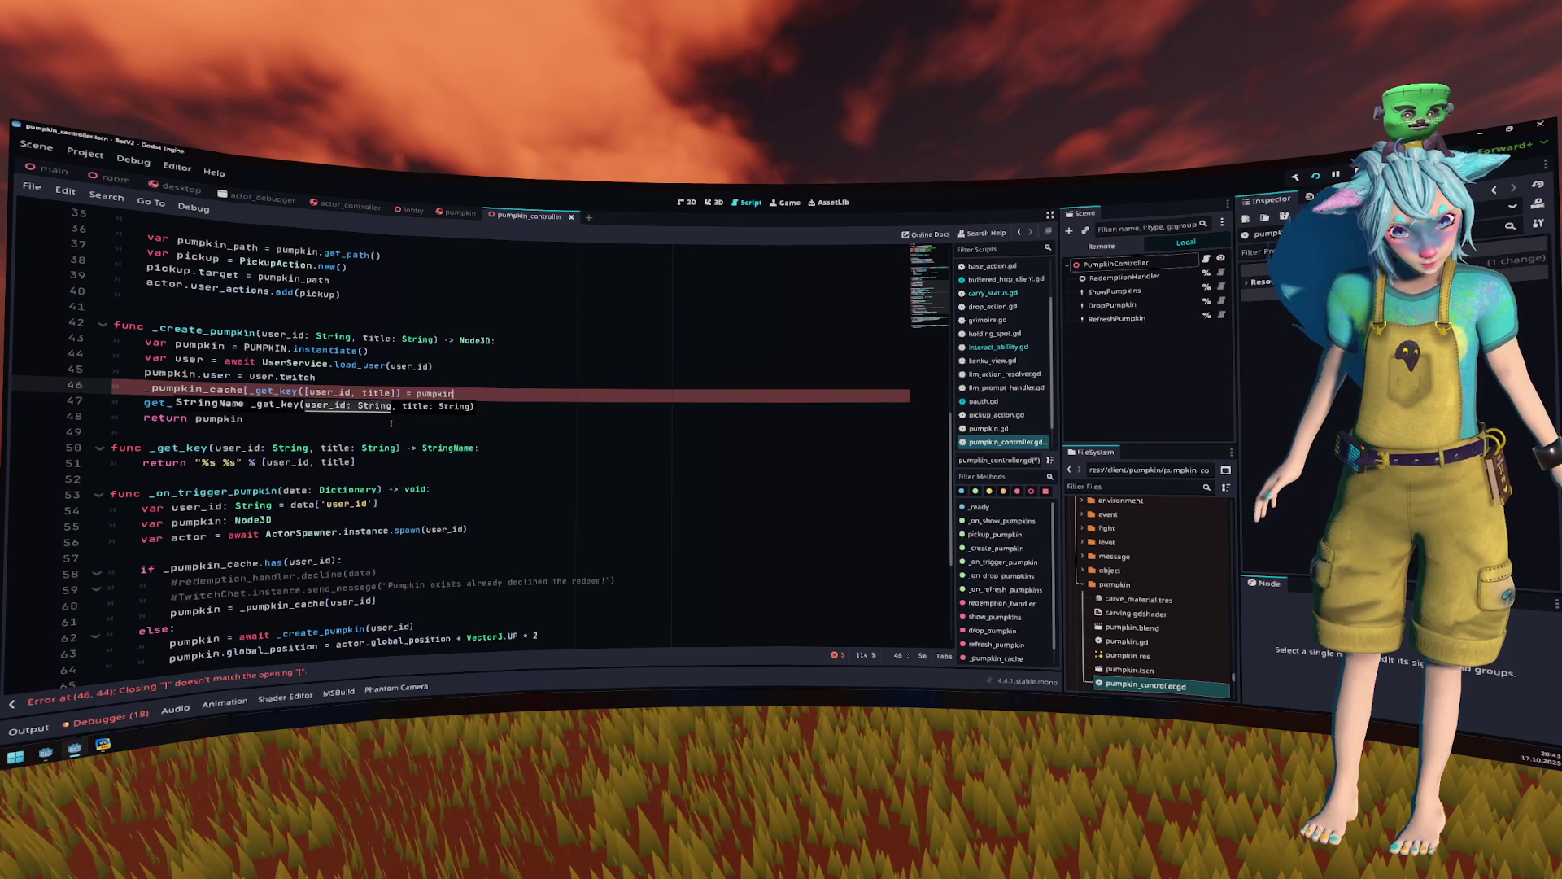
- Fix the brackets so line 46 reads _pumpkin_cache[_get_key(user_id, title)] = pumpkin
{"action": "key", "text": "Left"}
{"action": "key", "text": "Left"}
{"action": "key", "text": "Left"}
{"action": "type", "text": ")"}
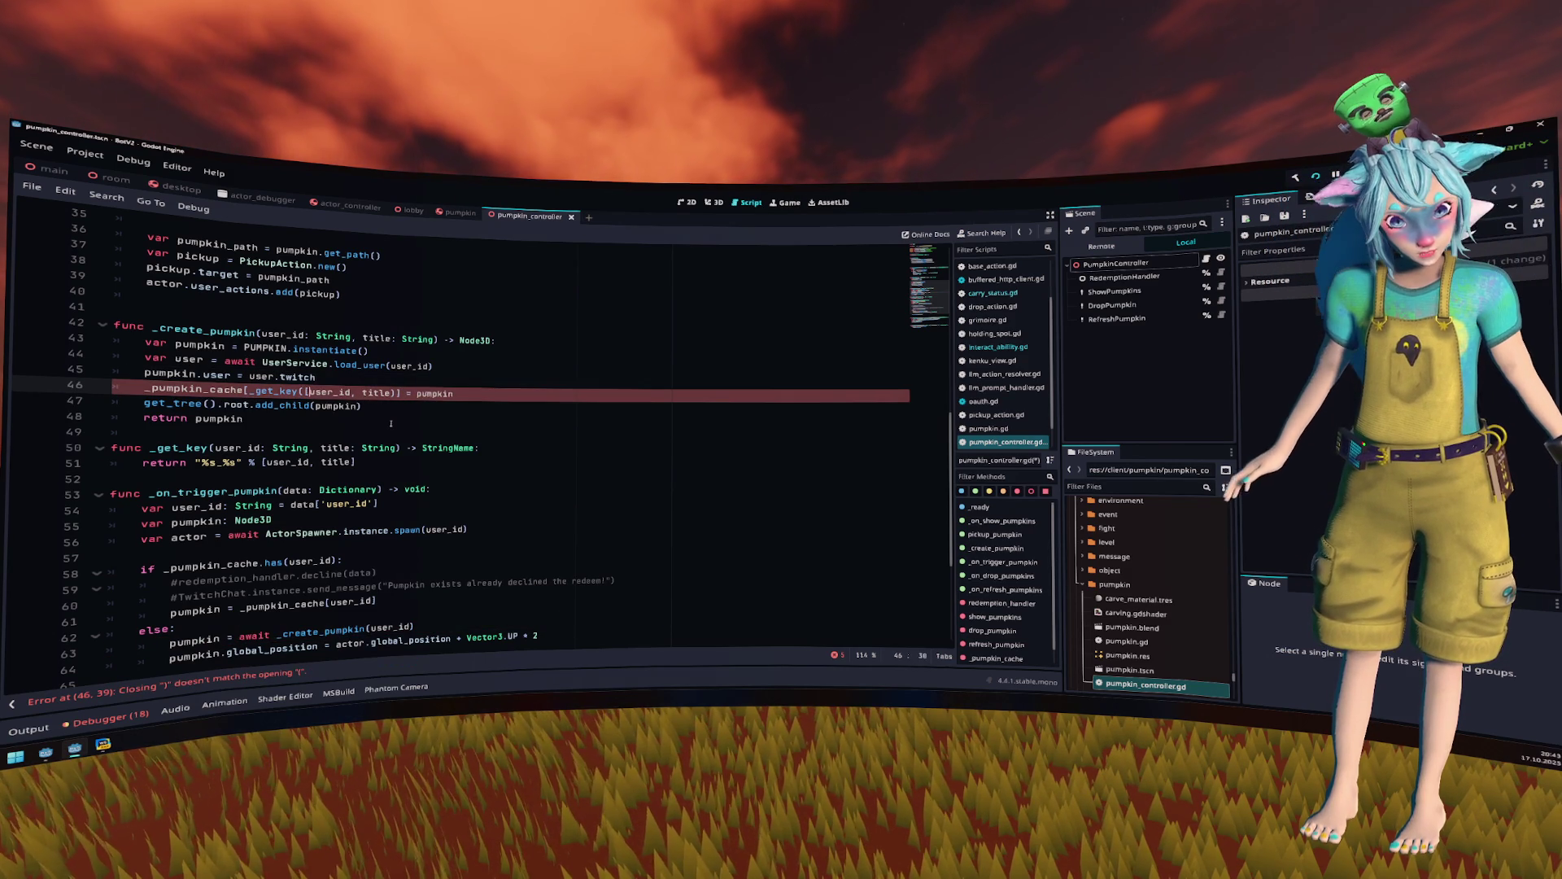
{"action": "key", "text": "ctrl+Left"}
{"action": "key", "text": "BackSpace"}
{"action": "key", "text": "Up"}
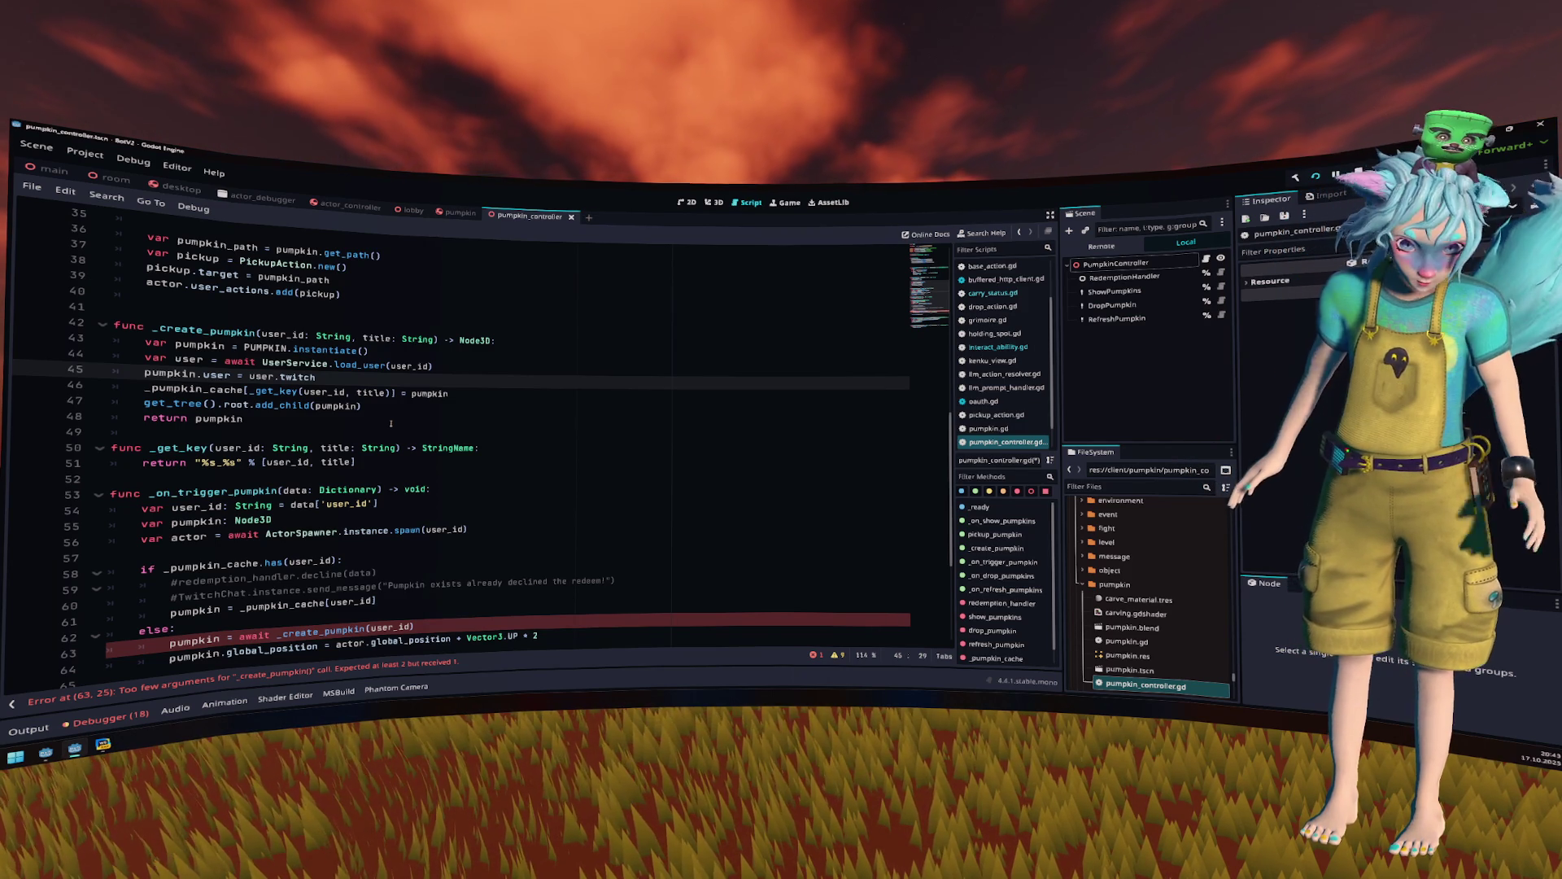
- Check the _get_key usages, then move to the user_id line in _on_trigger_pumpkin
{"action": "left_click", "coordinate": [372, 380]}
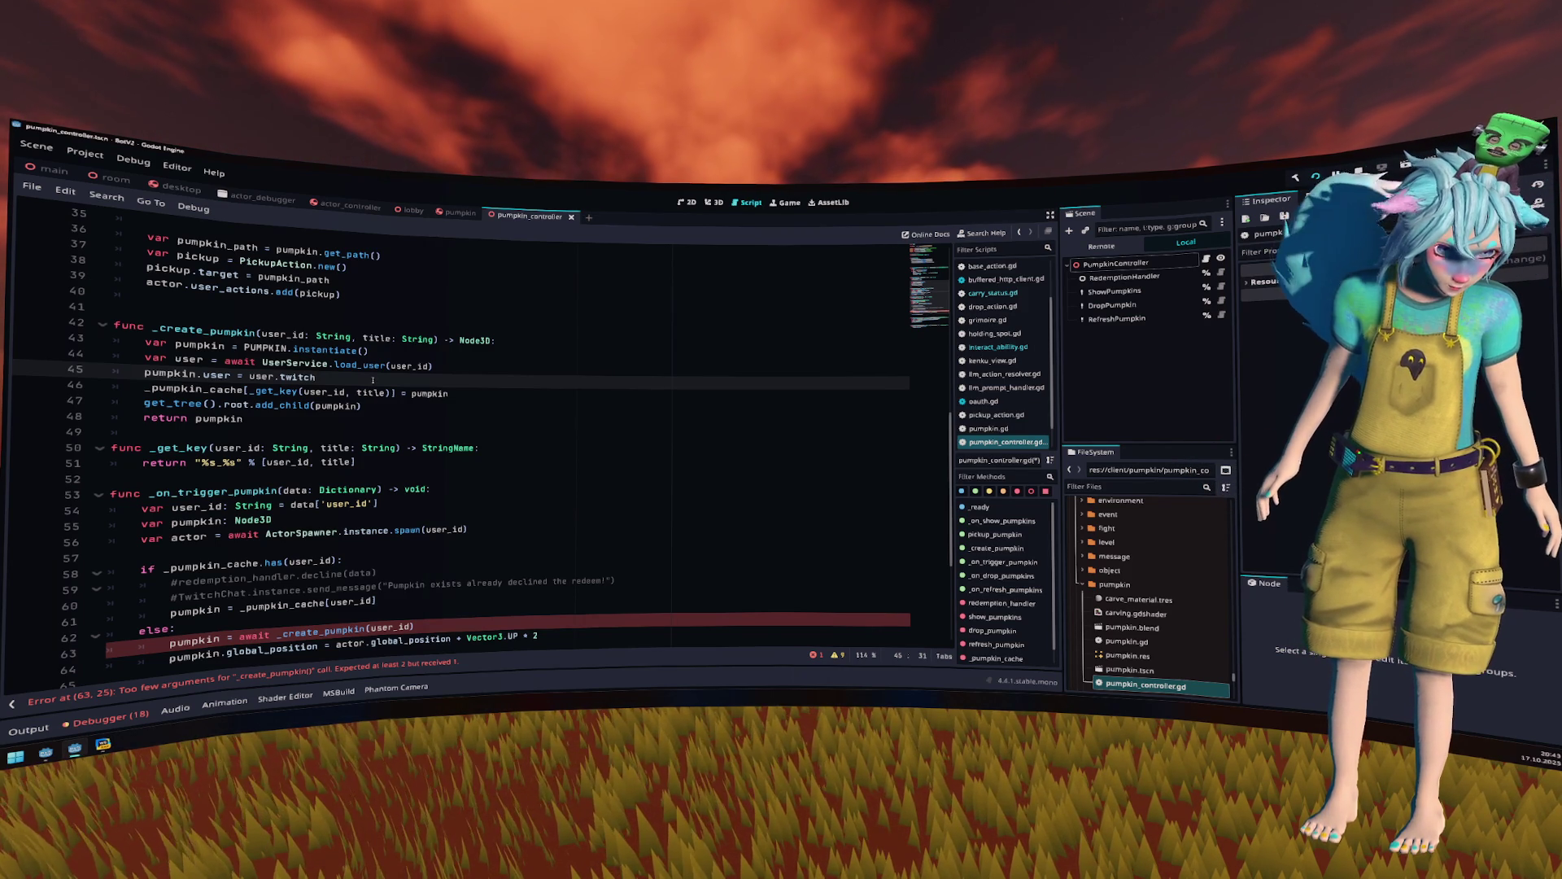
{"action": "double_click", "coordinate": [274, 391]}
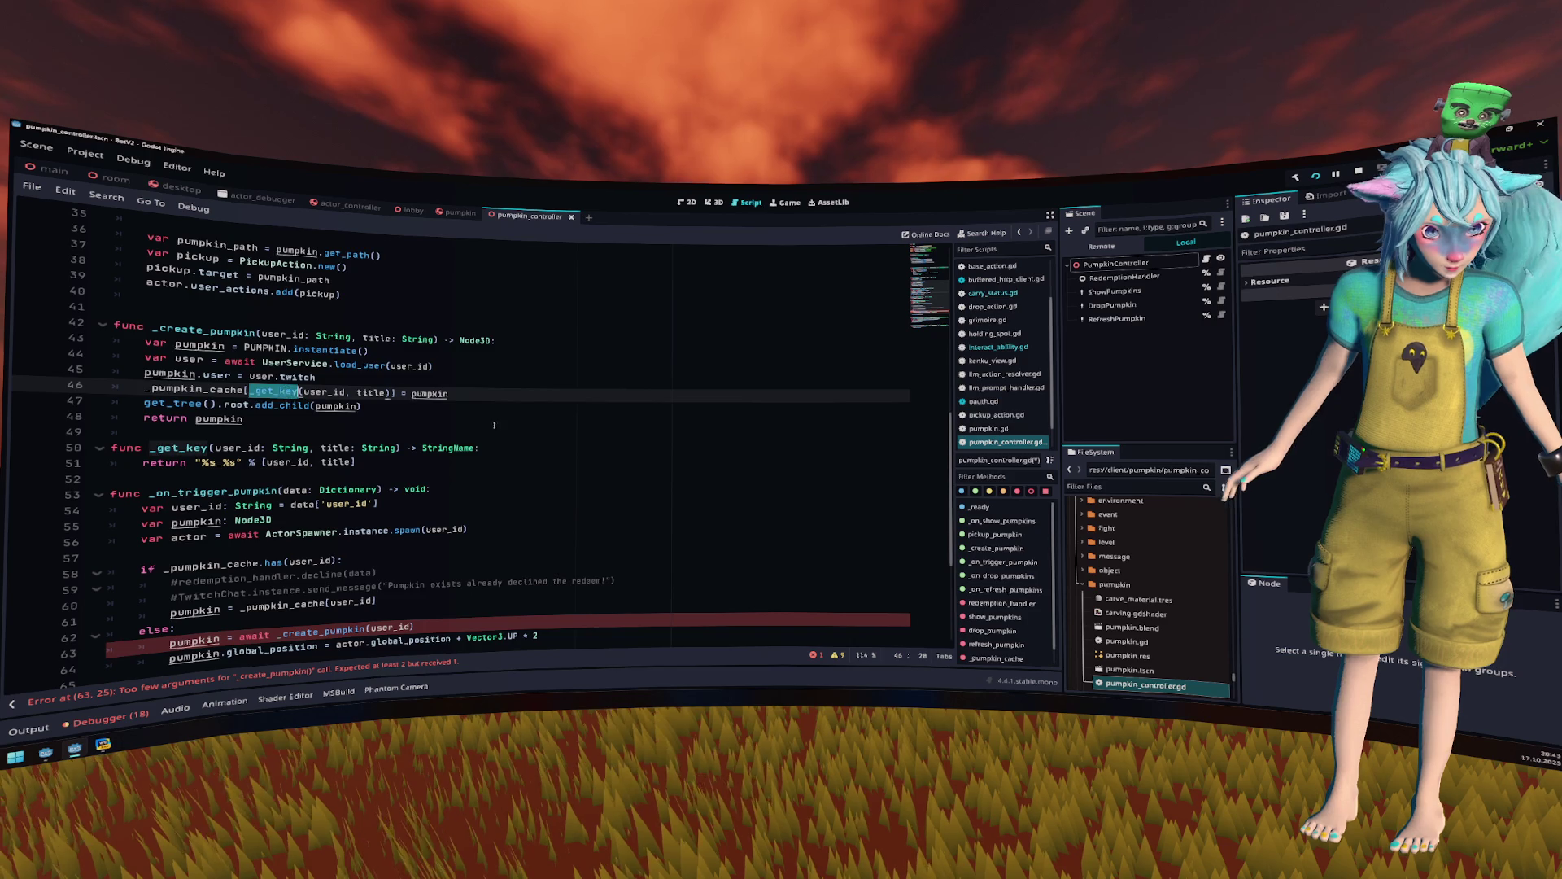
{"action": "scroll", "coordinate": [355, 407], "scroll_direction": "up", "scroll_amount": 1}
{"action": "key", "text": "ctrl+shift+Right"}
{"action": "key", "text": "ctrl+shift+Right"}
{"action": "key", "text": "ctrl+shift+Right"}
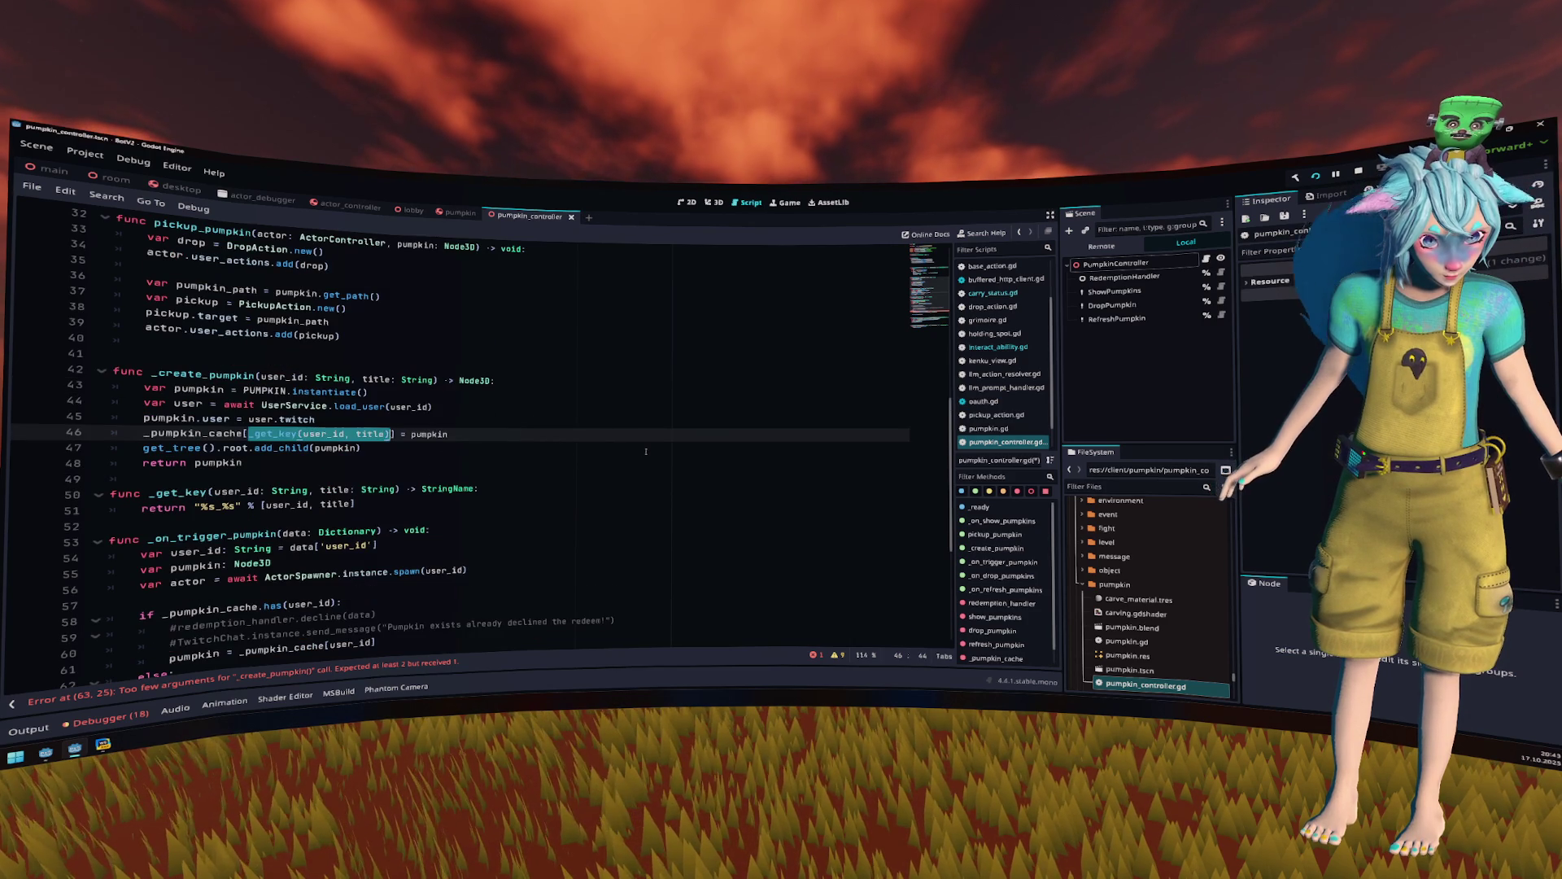
{"action": "scroll", "coordinate": [489, 440], "scroll_direction": "down", "scroll_amount": 3}
{"action": "left_click", "coordinate": [363, 489]}
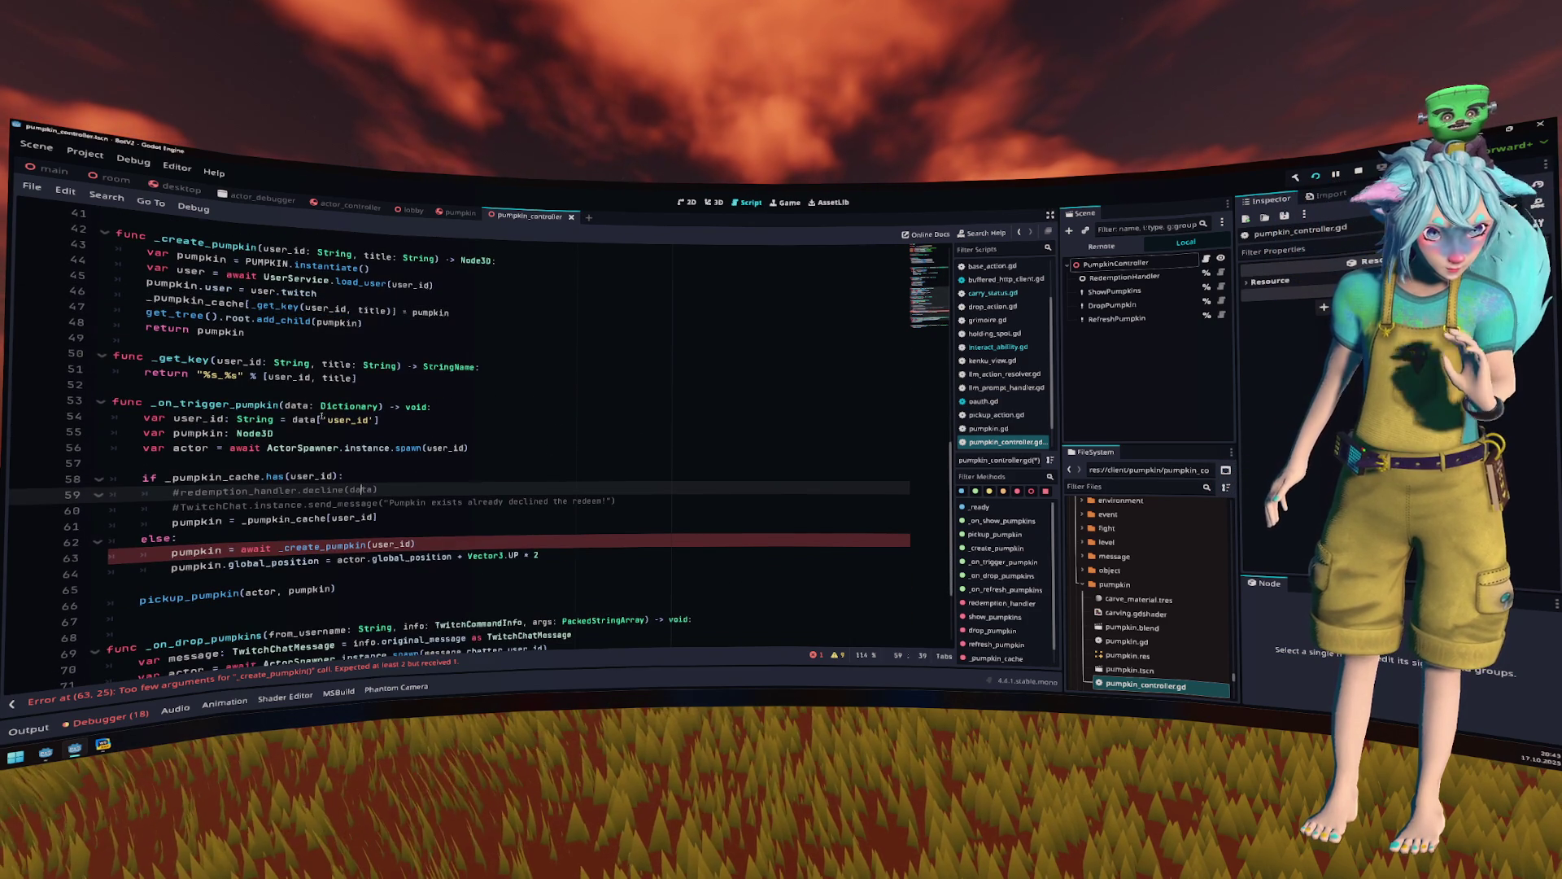
{"action": "double_click", "coordinate": [268, 404]}
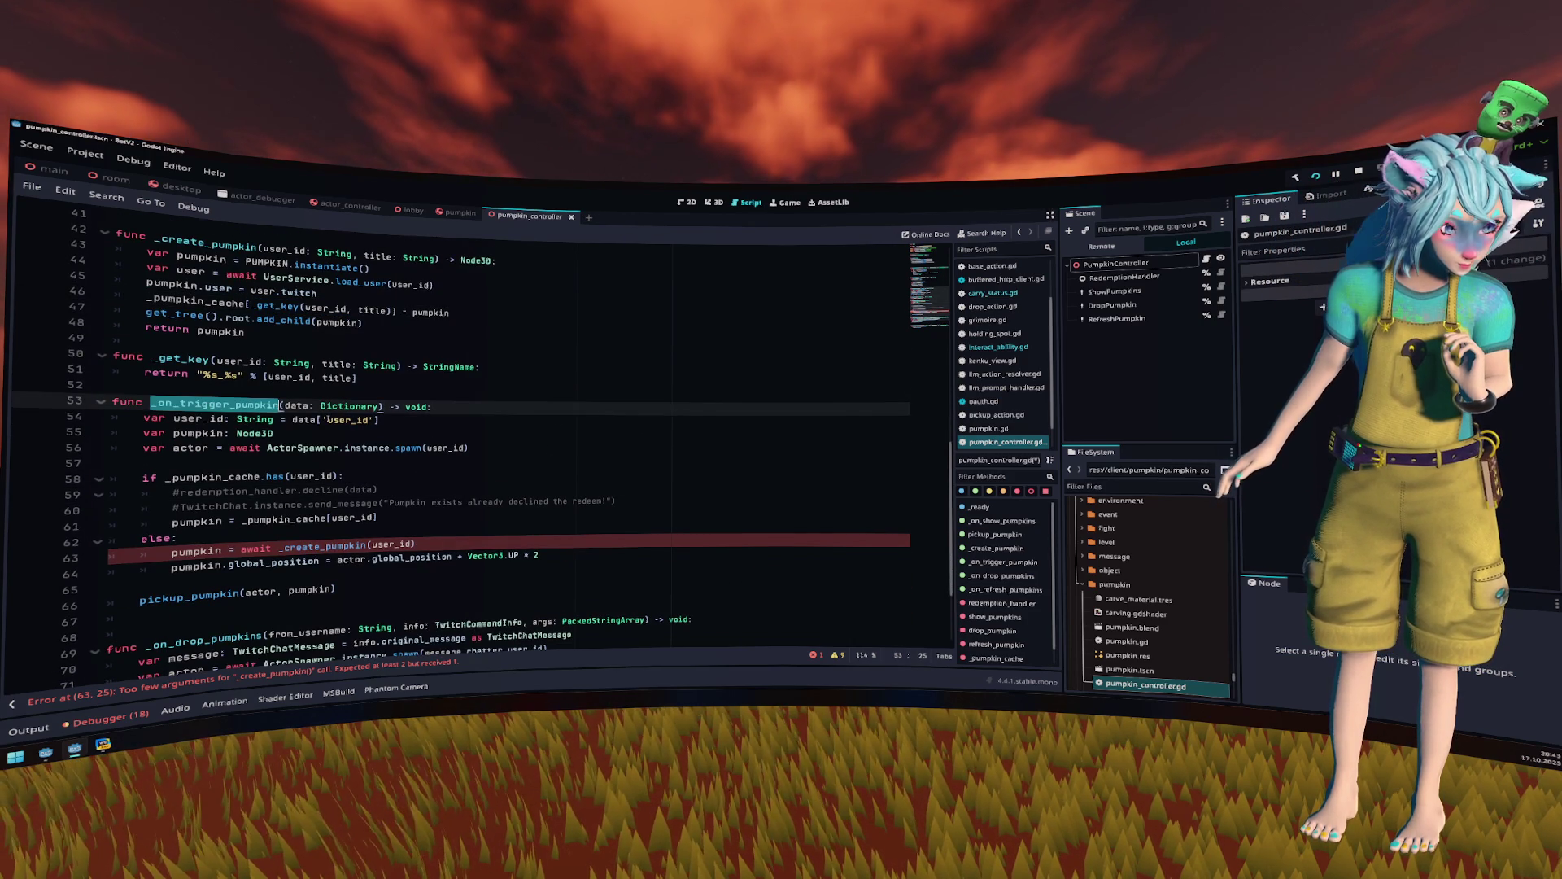
{"action": "left_click", "coordinate": [419, 424]}
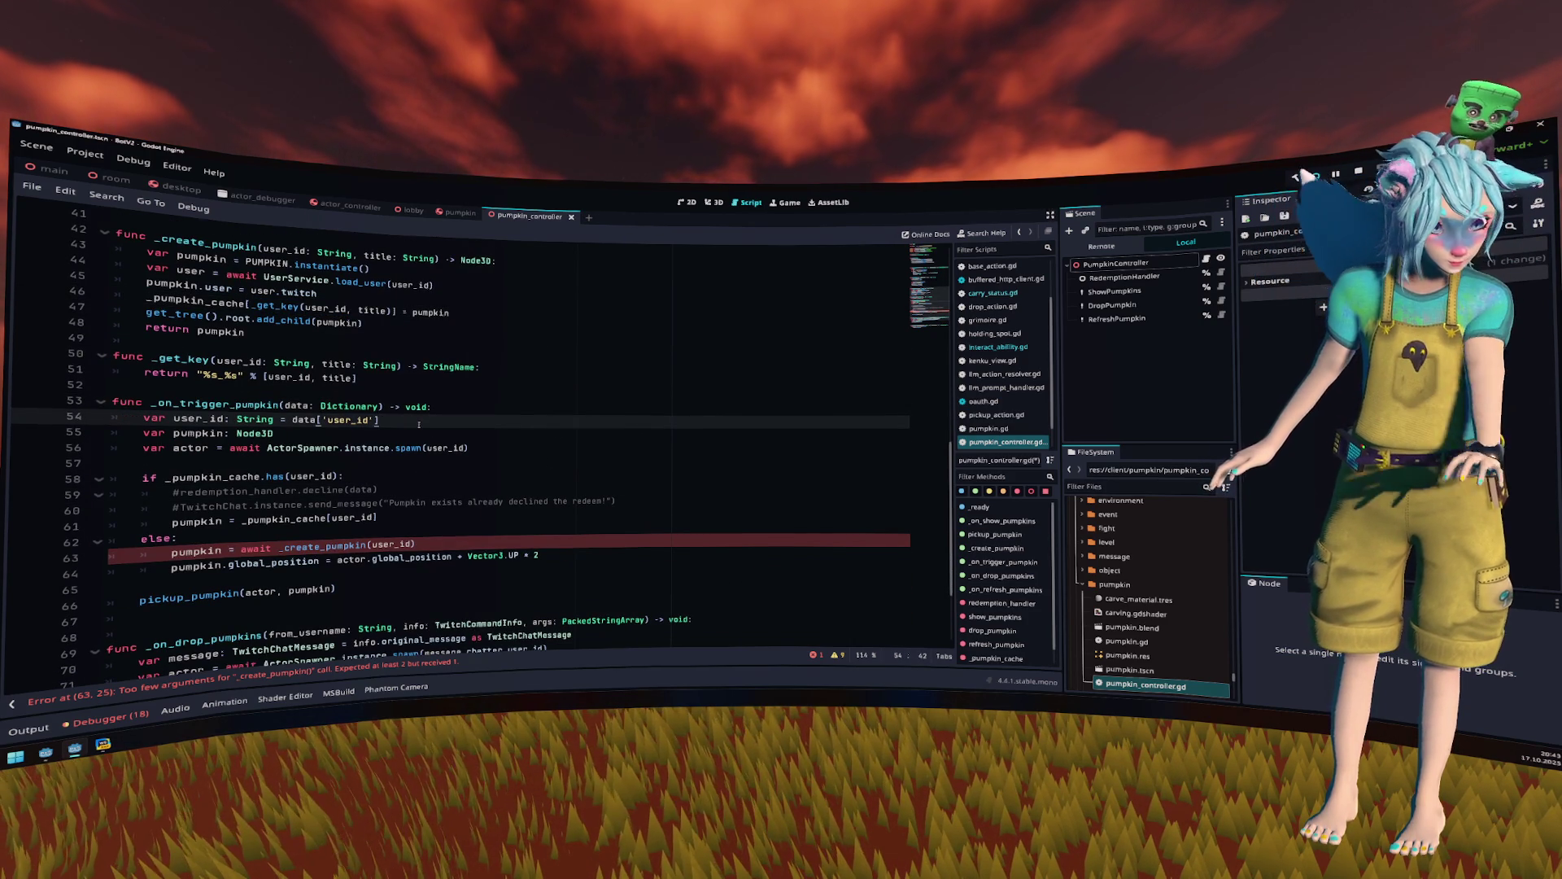
- Add line 55 var text: String = data[''] below the user_id line
{"action": "key", "text": "Return"}
{"action": "type", "text": "va"}
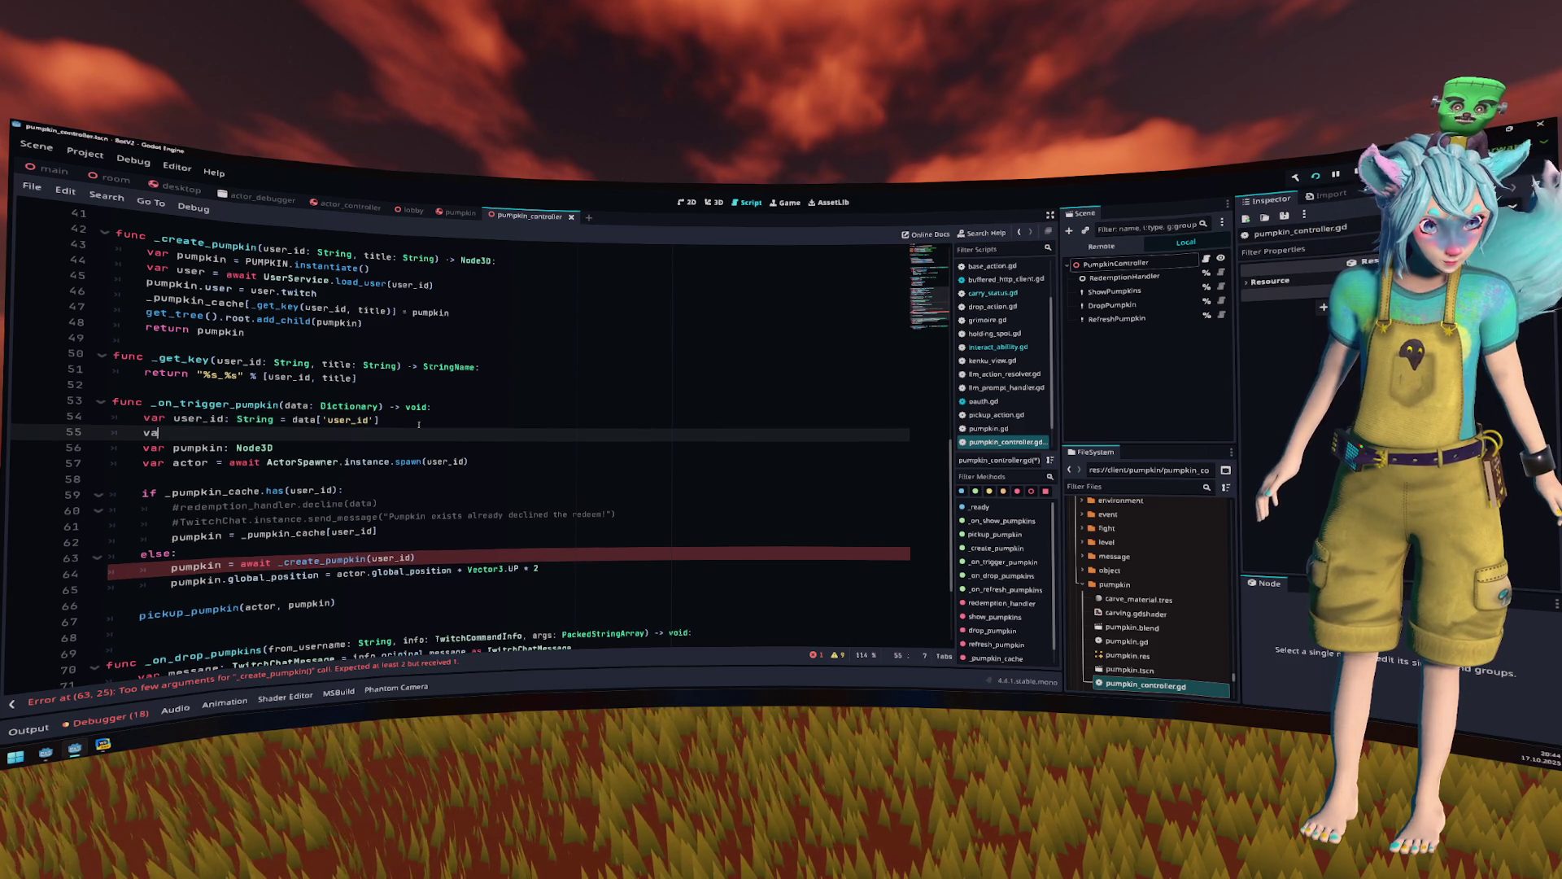
{"action": "type", "text": "r text: Strin"}
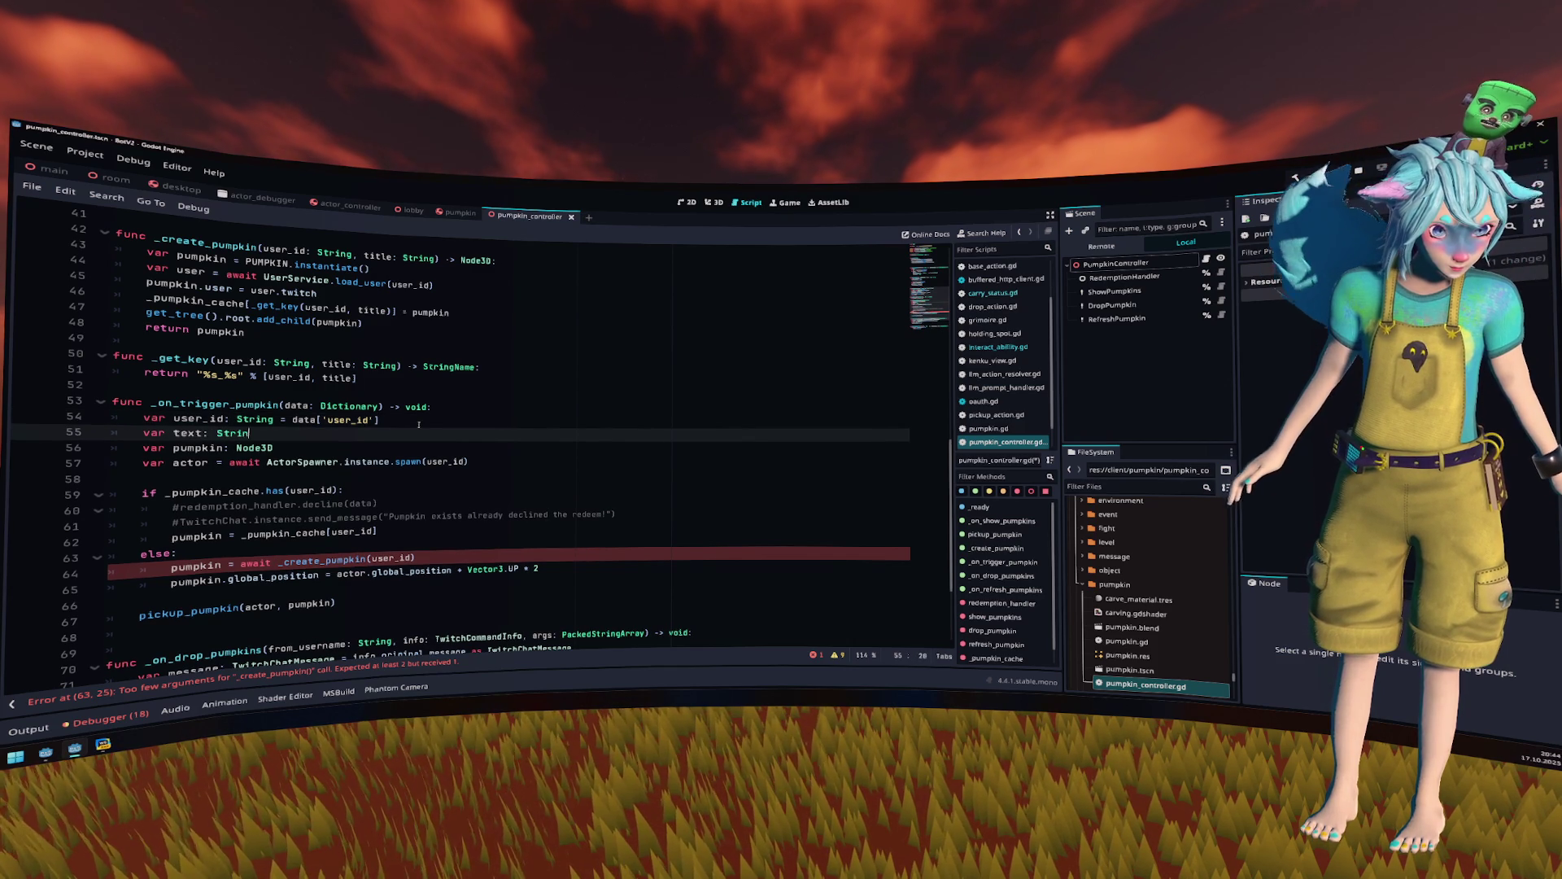
{"action": "type", "text": "g = data['"}
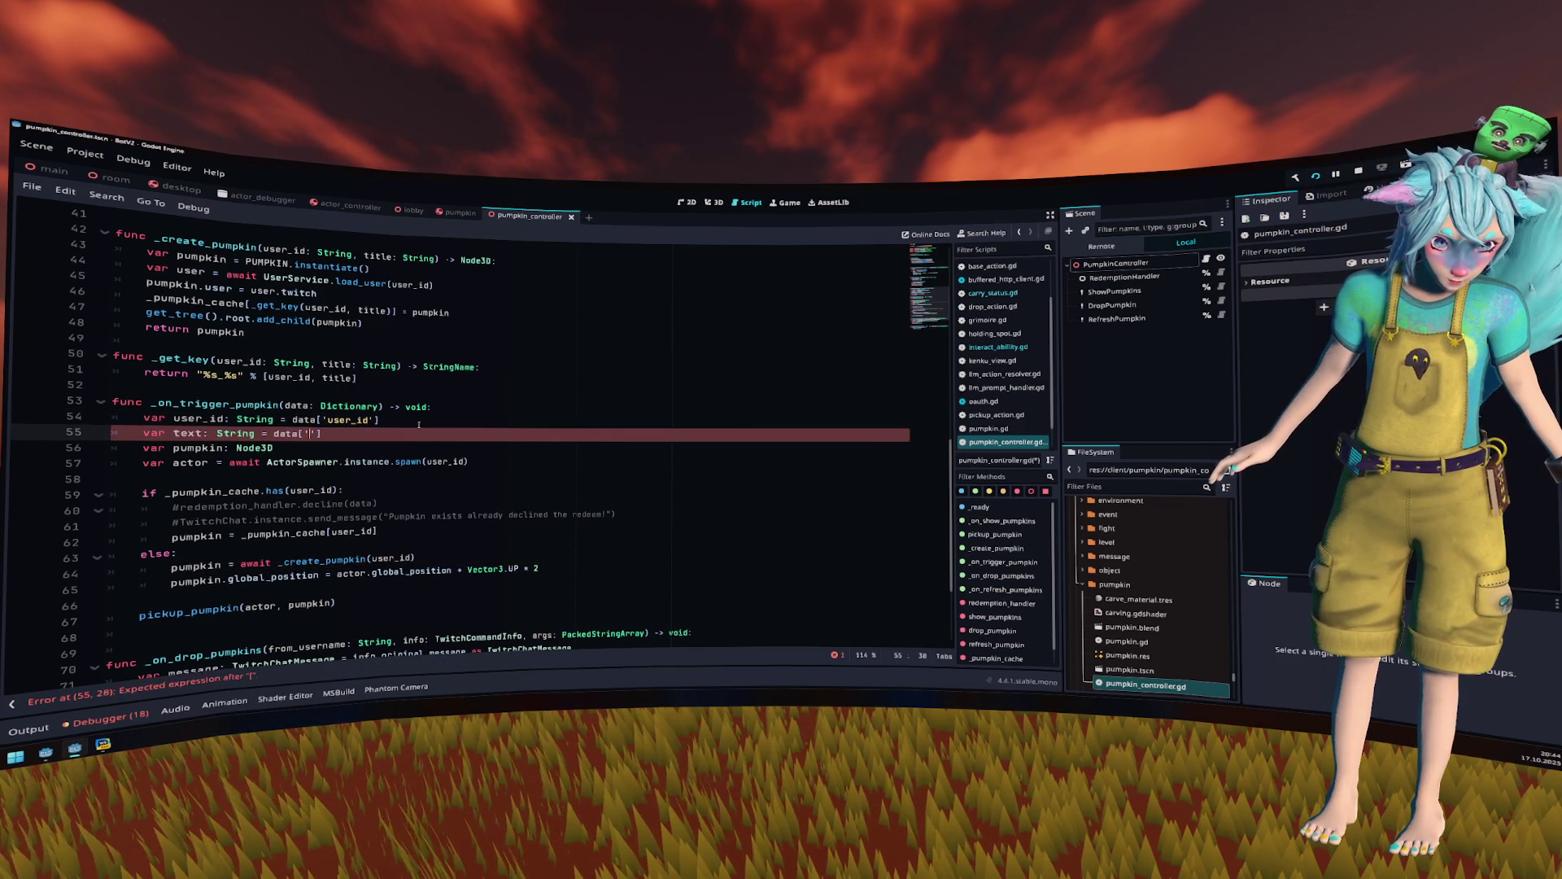
{"action": "key", "text": "End"}
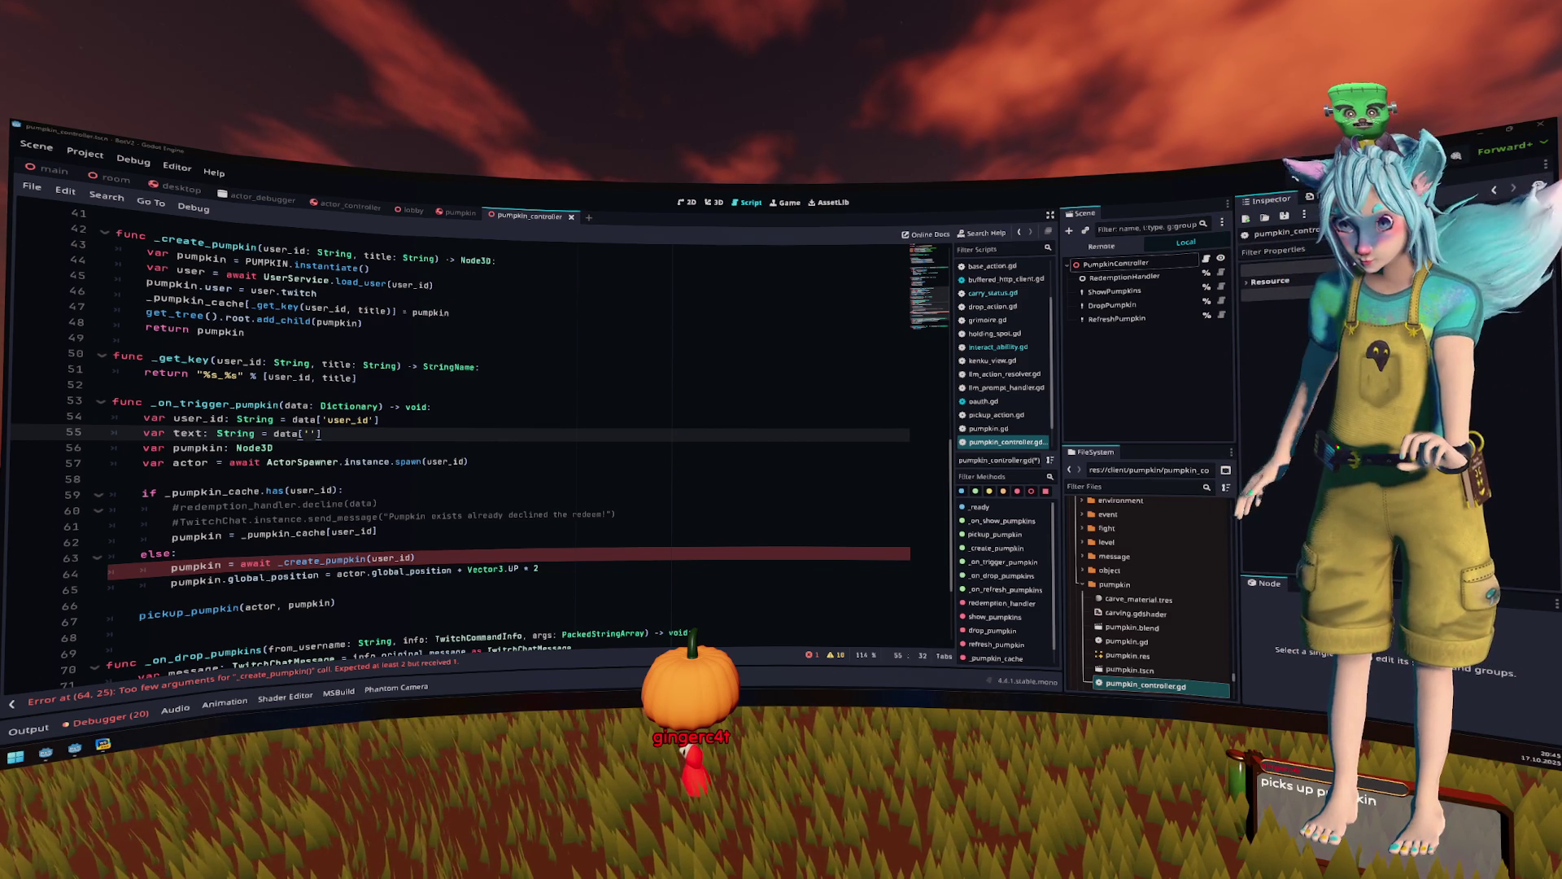
- Show the Output log in the bottom panel
{"action": "left_click", "coordinate": [16, 732]}
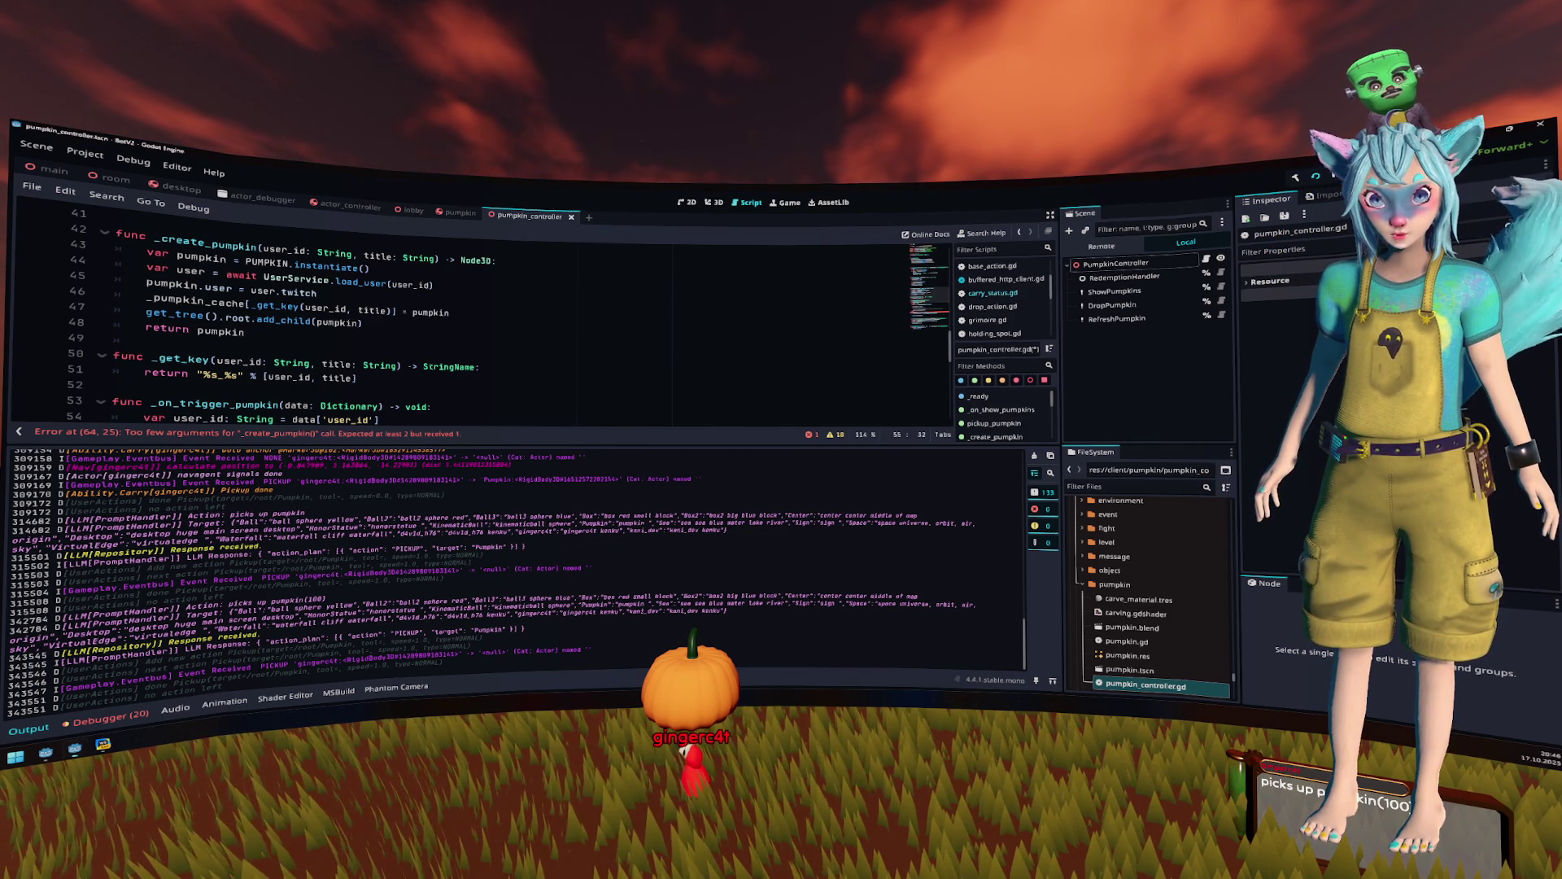
- Review the end of _create_pumpkin and the _get_key function
{"action": "left_click", "coordinate": [405, 349]}
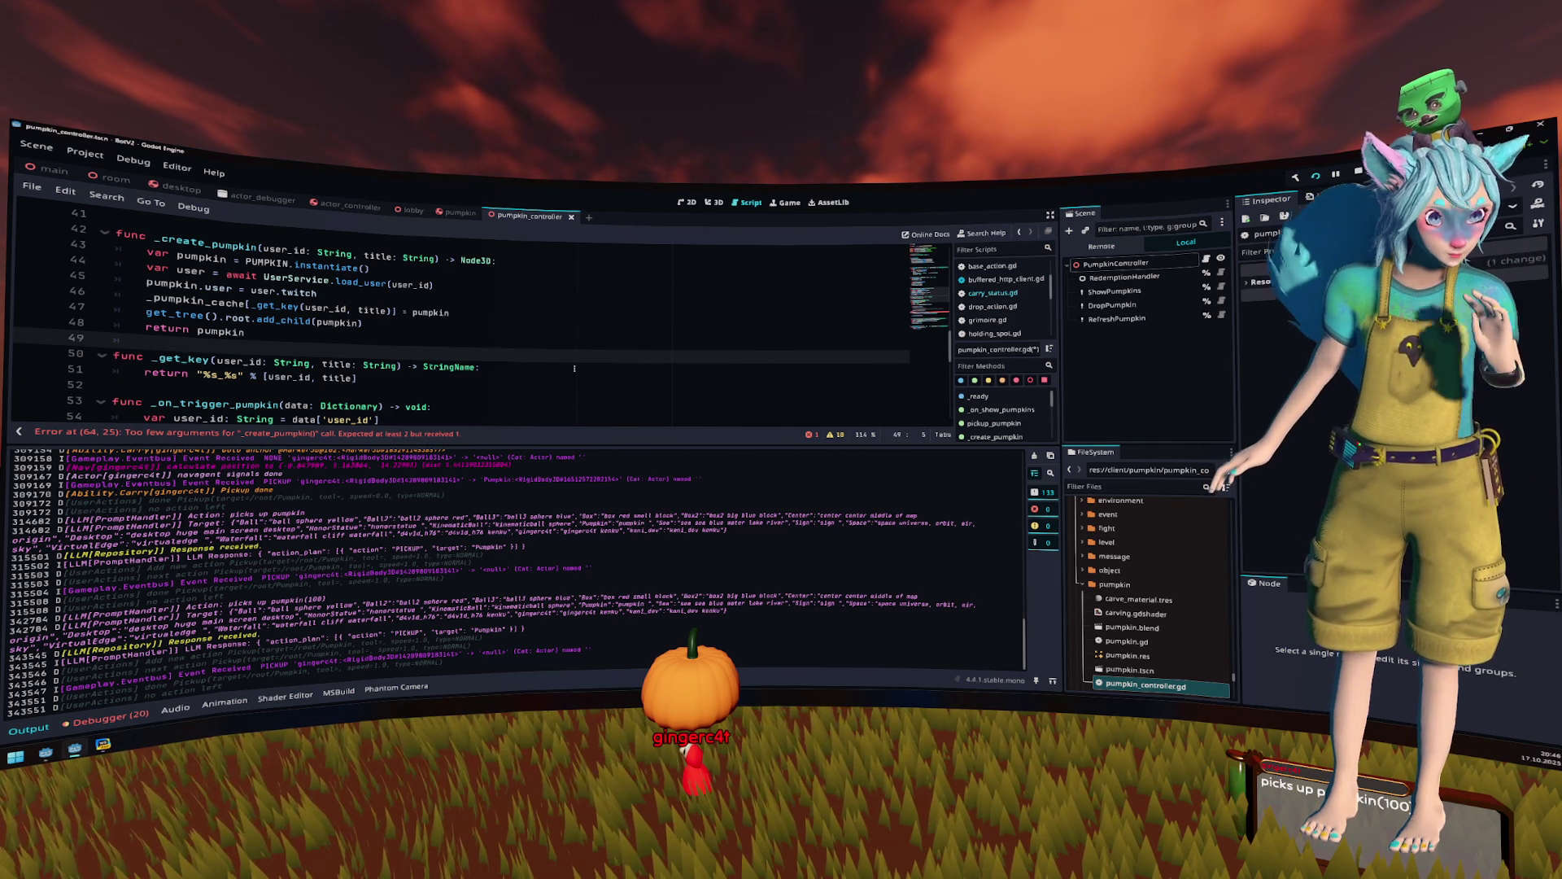
{"action": "scroll", "coordinate": [529, 371], "scroll_direction": "down", "scroll_amount": 1}
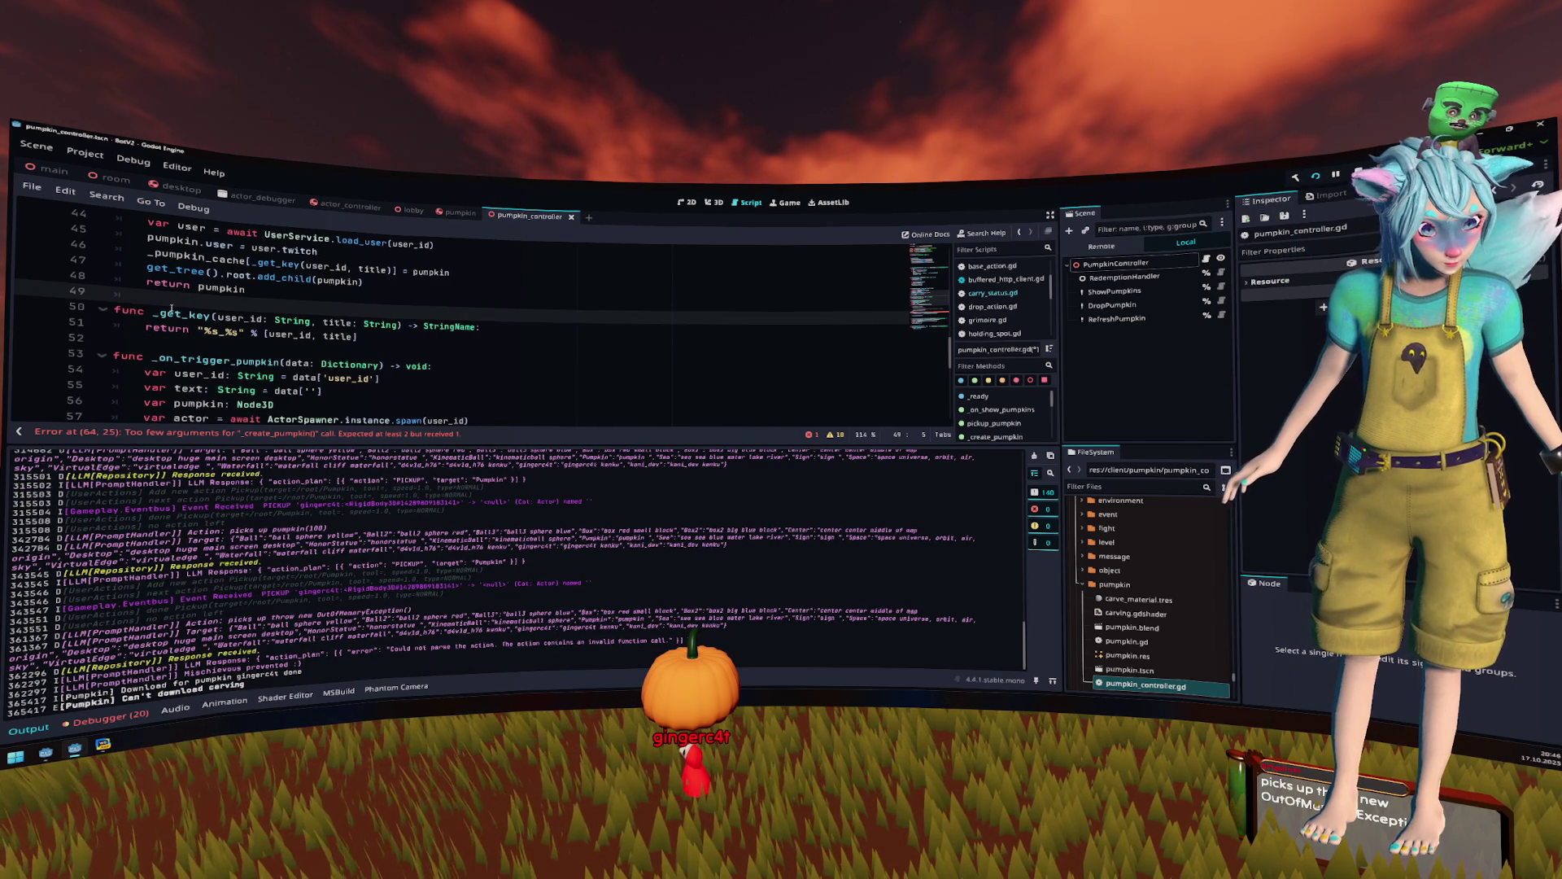
{"action": "double_click", "coordinate": [180, 314]}
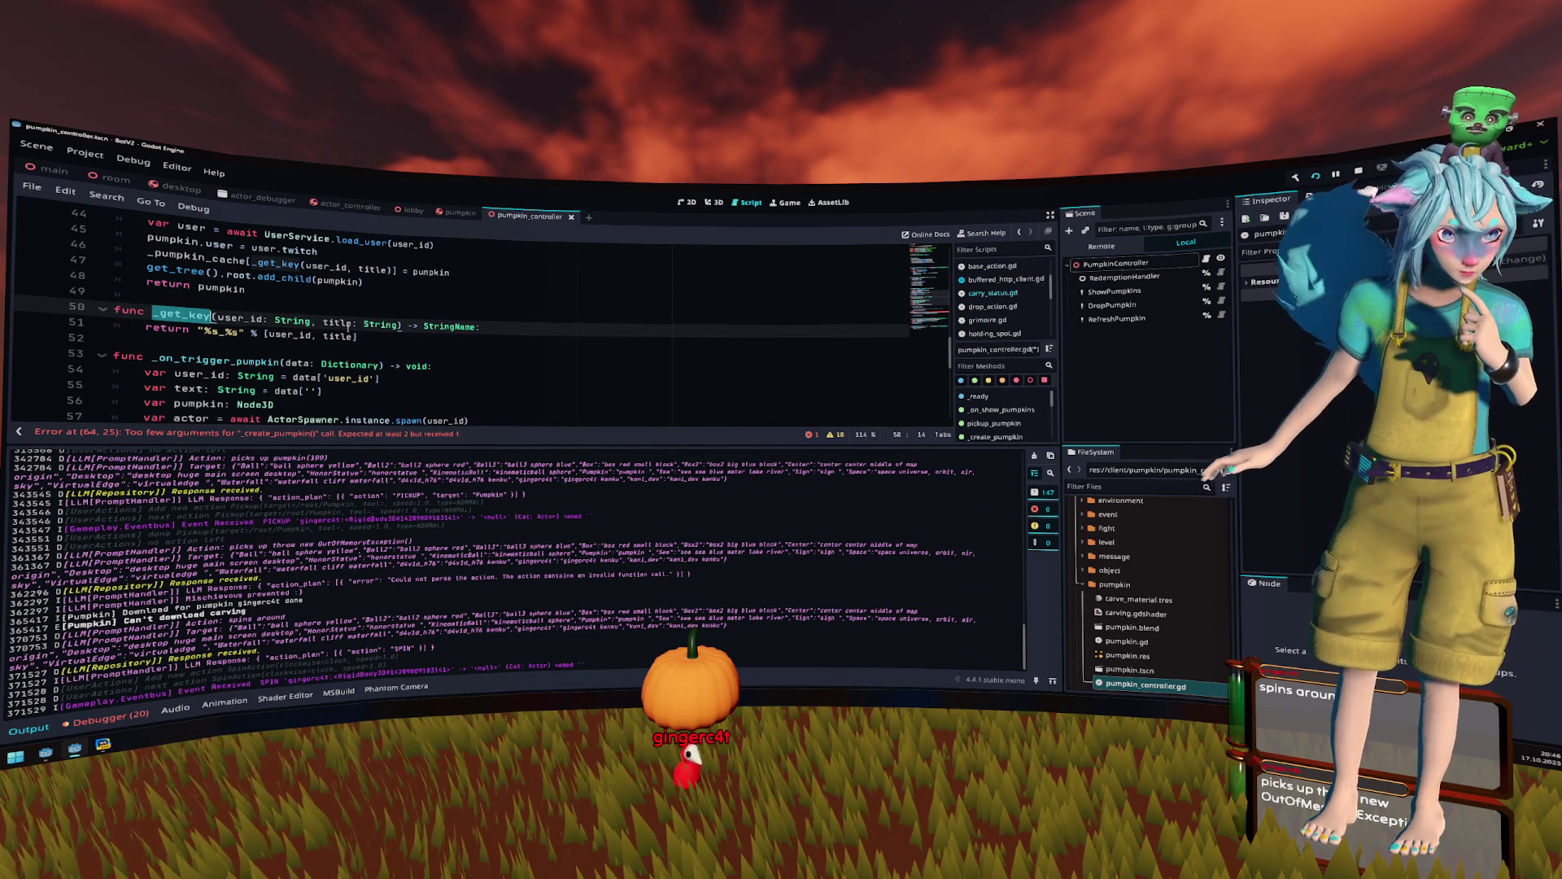
{"action": "scroll", "coordinate": [348, 326], "scroll_direction": "up", "scroll_amount": 1}
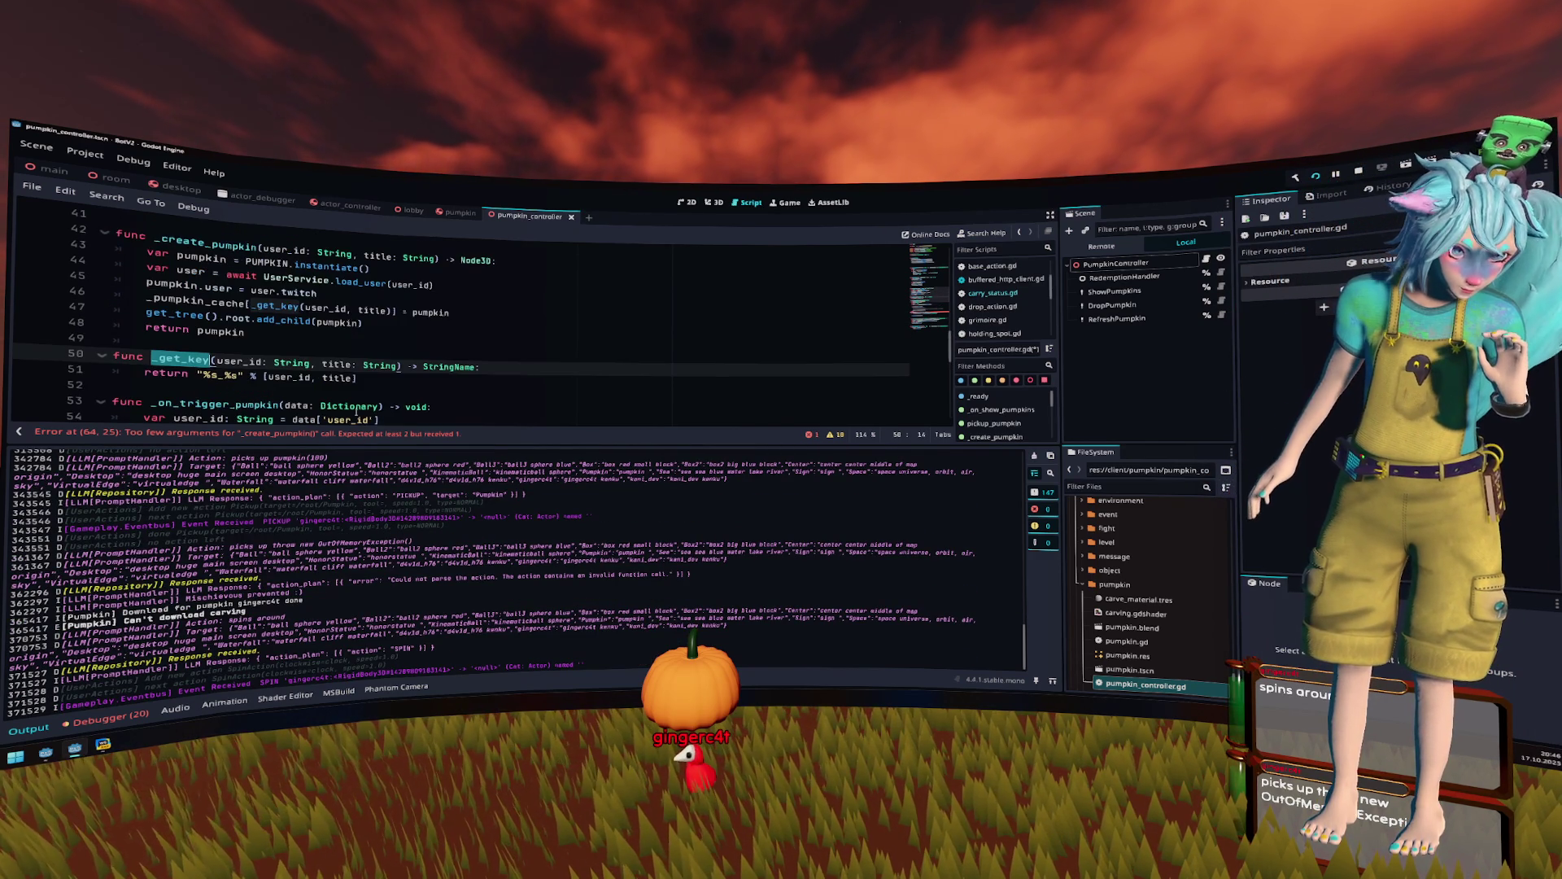
- Jump to the line 64 error, inspect the empty data[''] key, then switch to the Firefox docs
{"action": "left_click", "coordinate": [356, 435]}
{"action": "scroll", "coordinate": [395, 342], "scroll_direction": "up", "scroll_amount": 2}
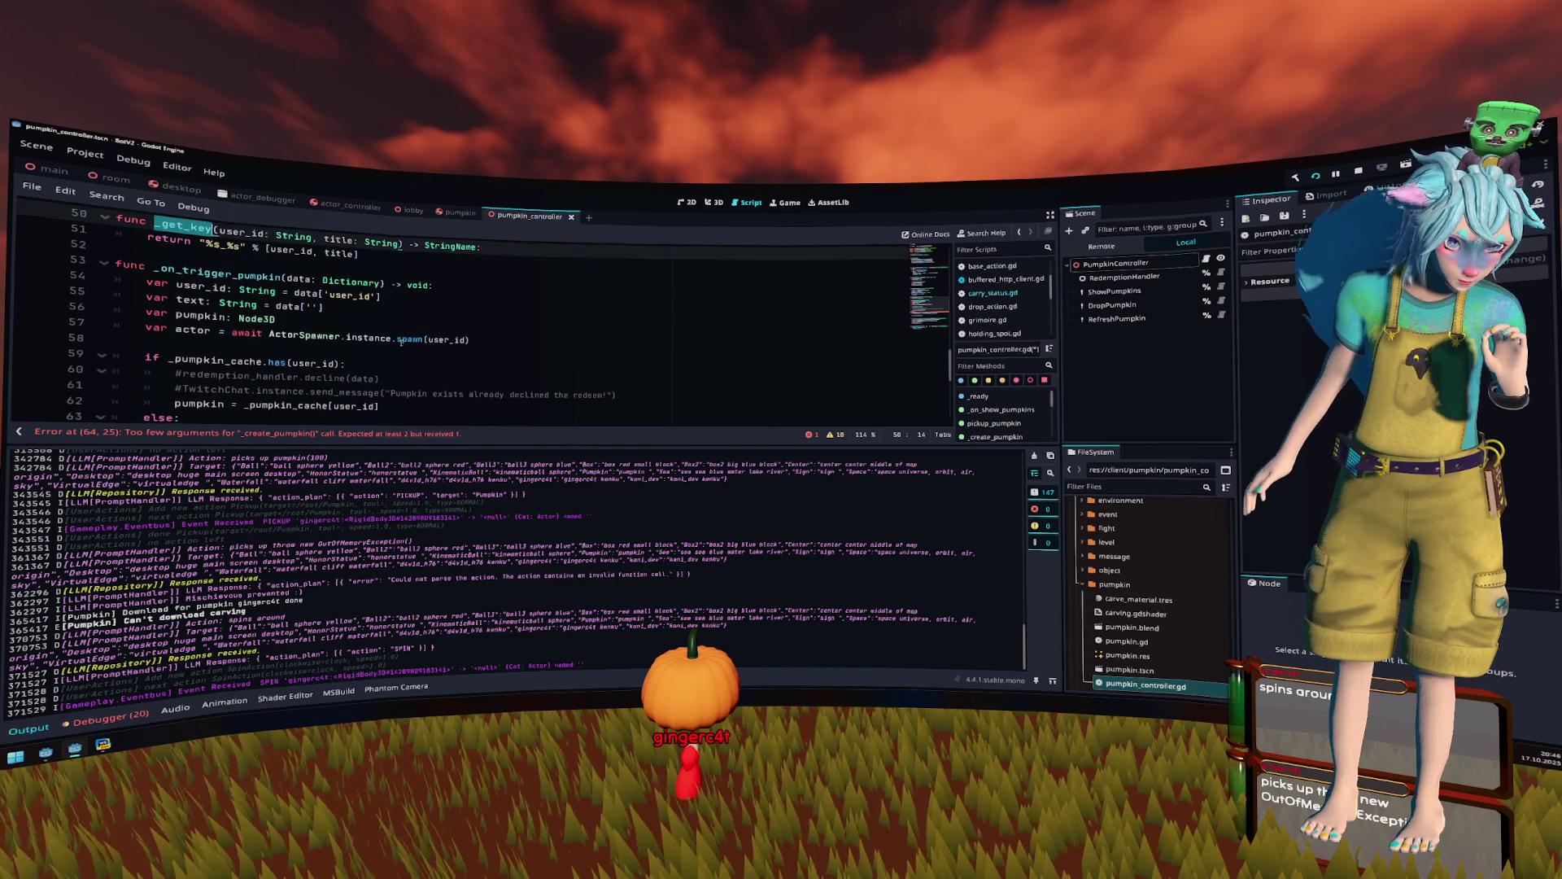
{"action": "left_click", "coordinate": [322, 293]}
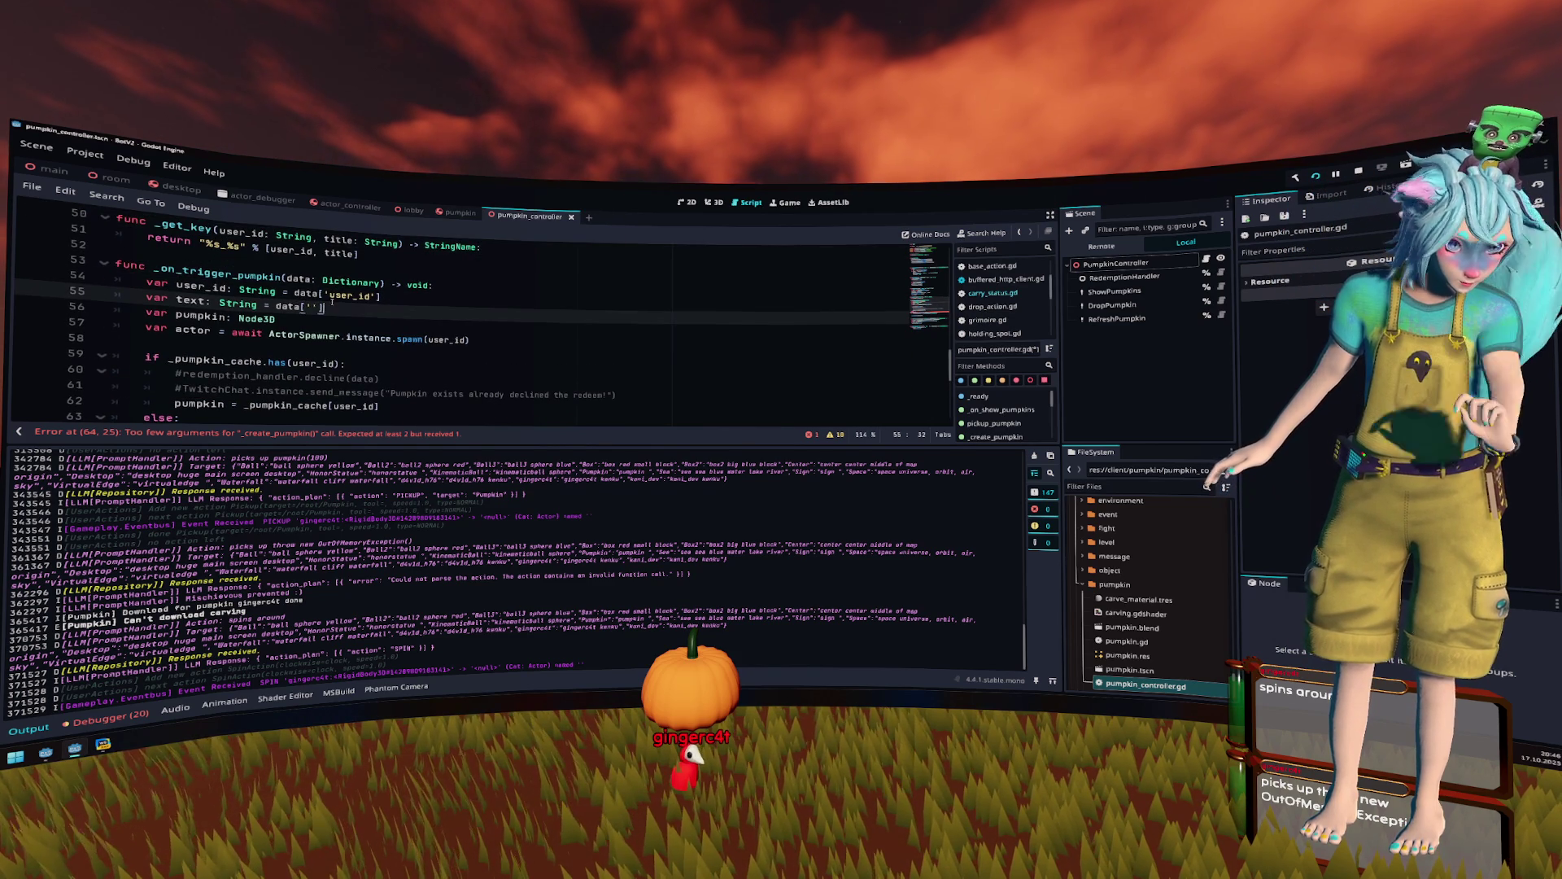
{"action": "left_click", "coordinate": [333, 281]}
{"action": "left_click", "coordinate": [322, 308]}
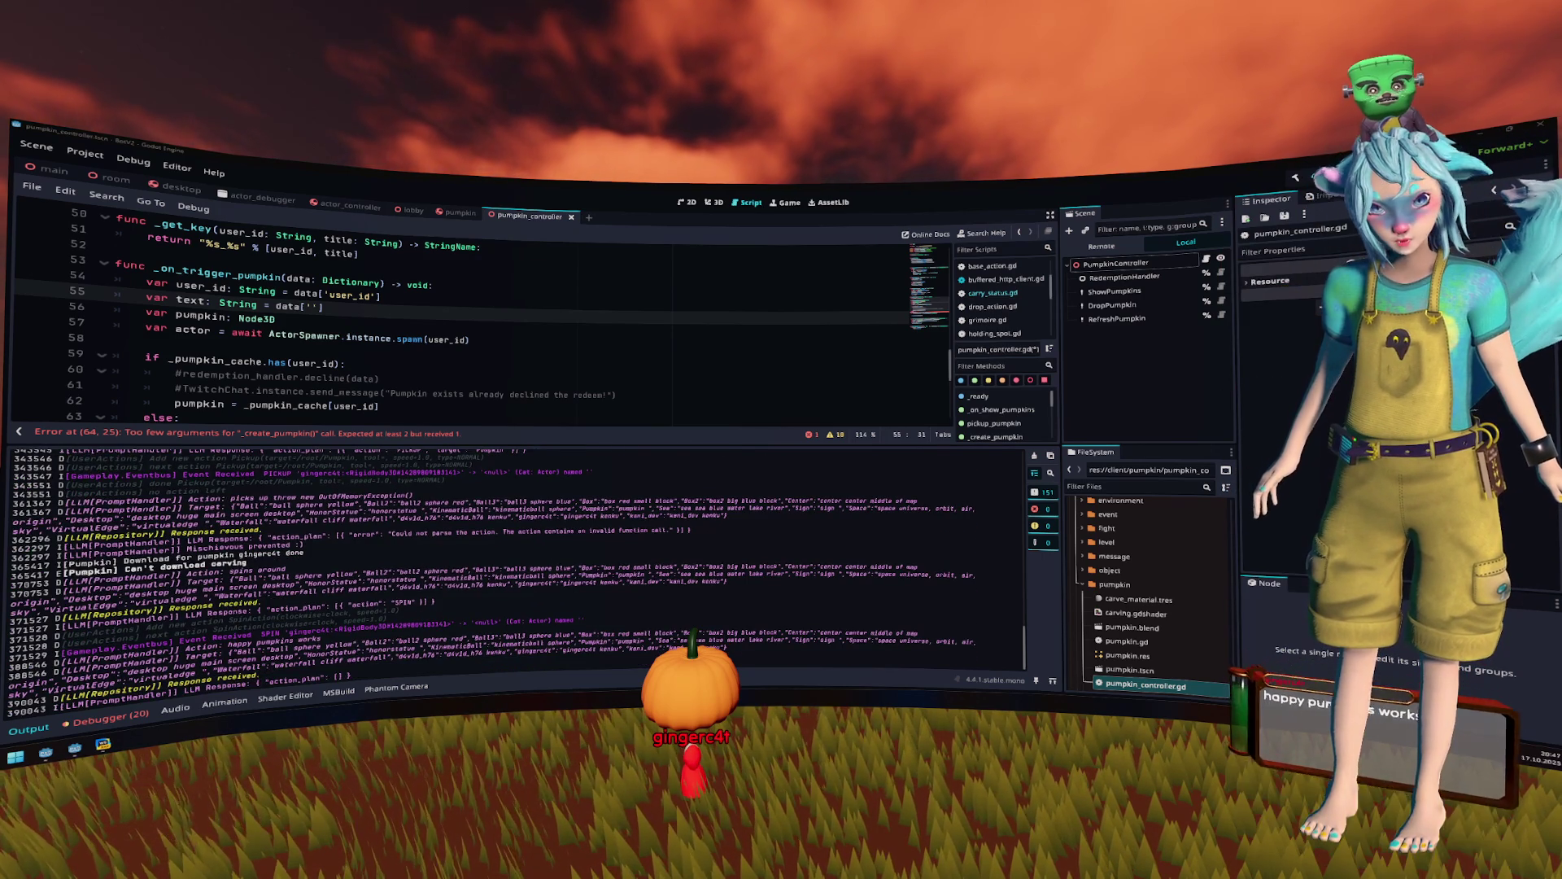
{"action": "key", "text": "alt+Tab"}
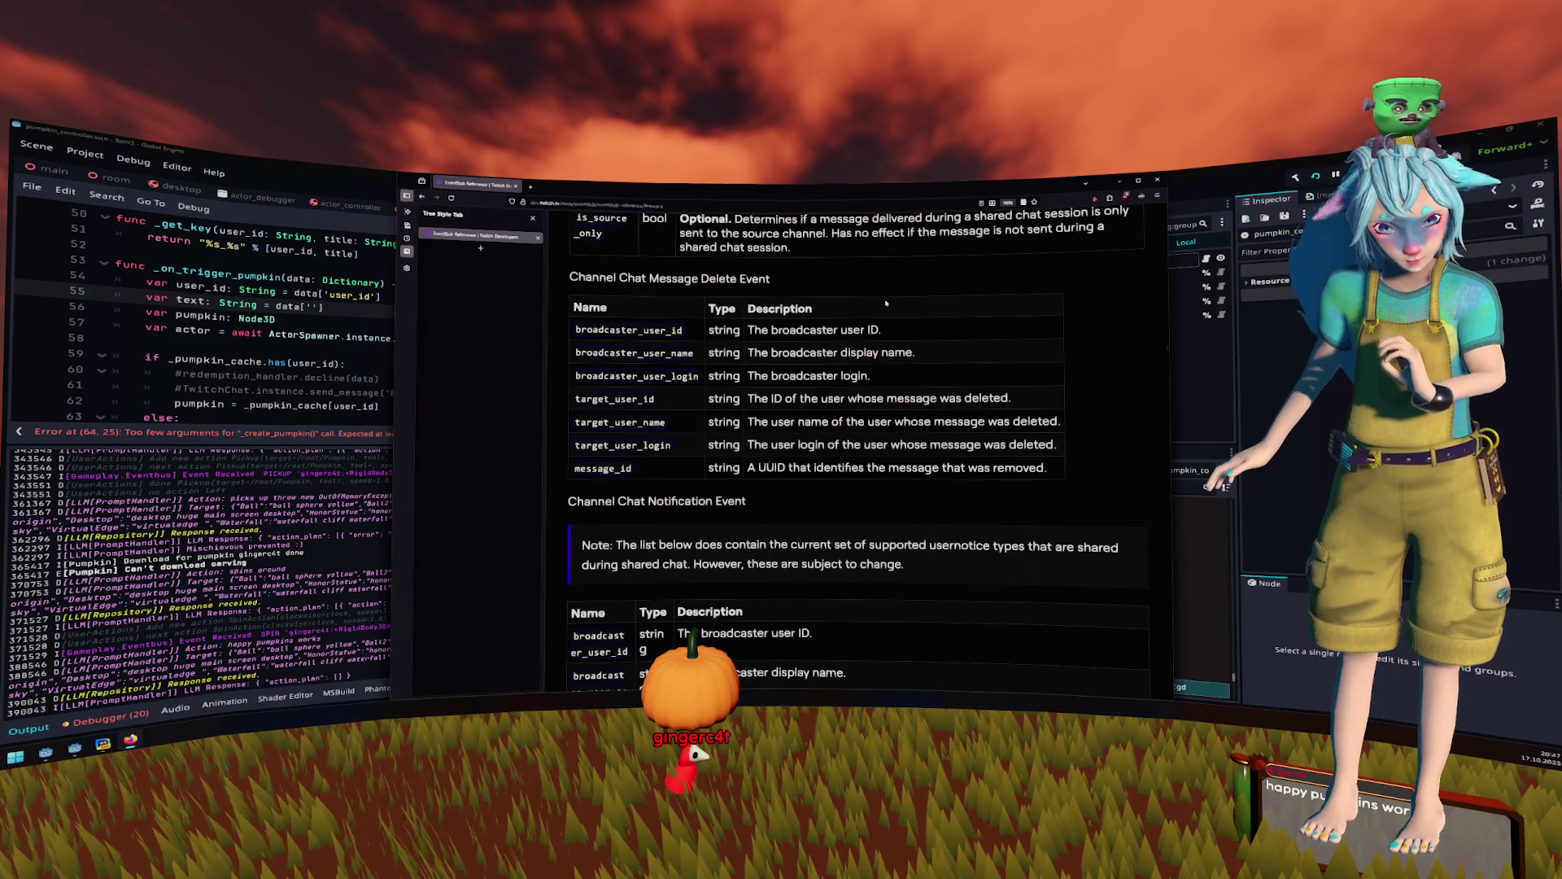
- Maximize the docs window and go to the Events section of the EventSub reference
{"action": "key", "text": "super+Up"}
{"action": "scroll", "coordinate": [886, 303], "scroll_direction": "down", "scroll_amount": 10}
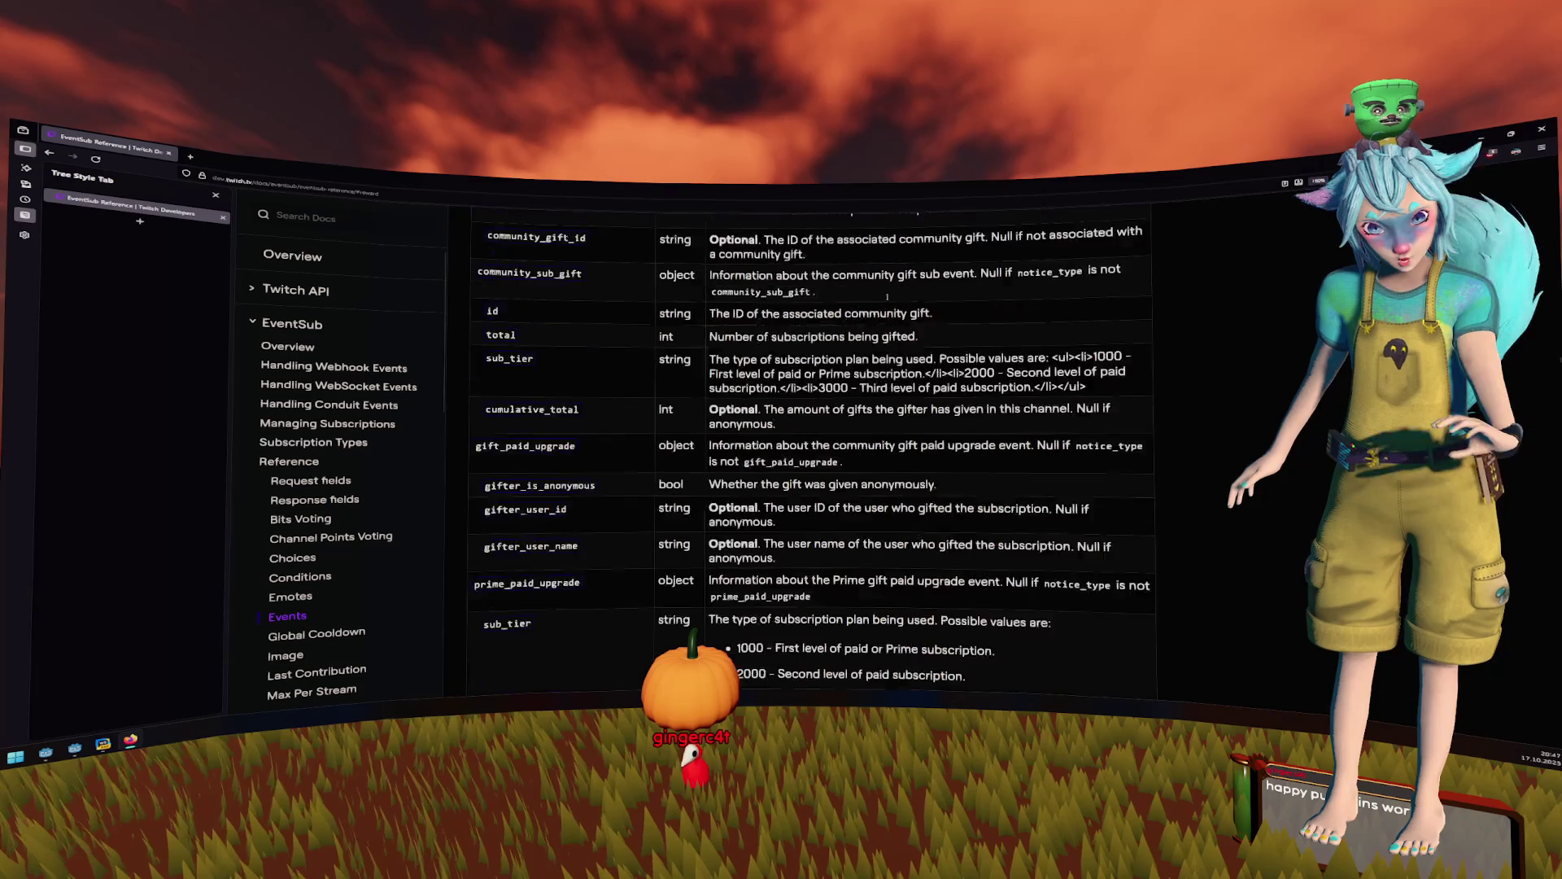
{"action": "scroll", "coordinate": [887, 293], "scroll_direction": "up", "scroll_amount": 5}
{"action": "scroll", "coordinate": [888, 293], "scroll_direction": "up", "scroll_amount": 5}
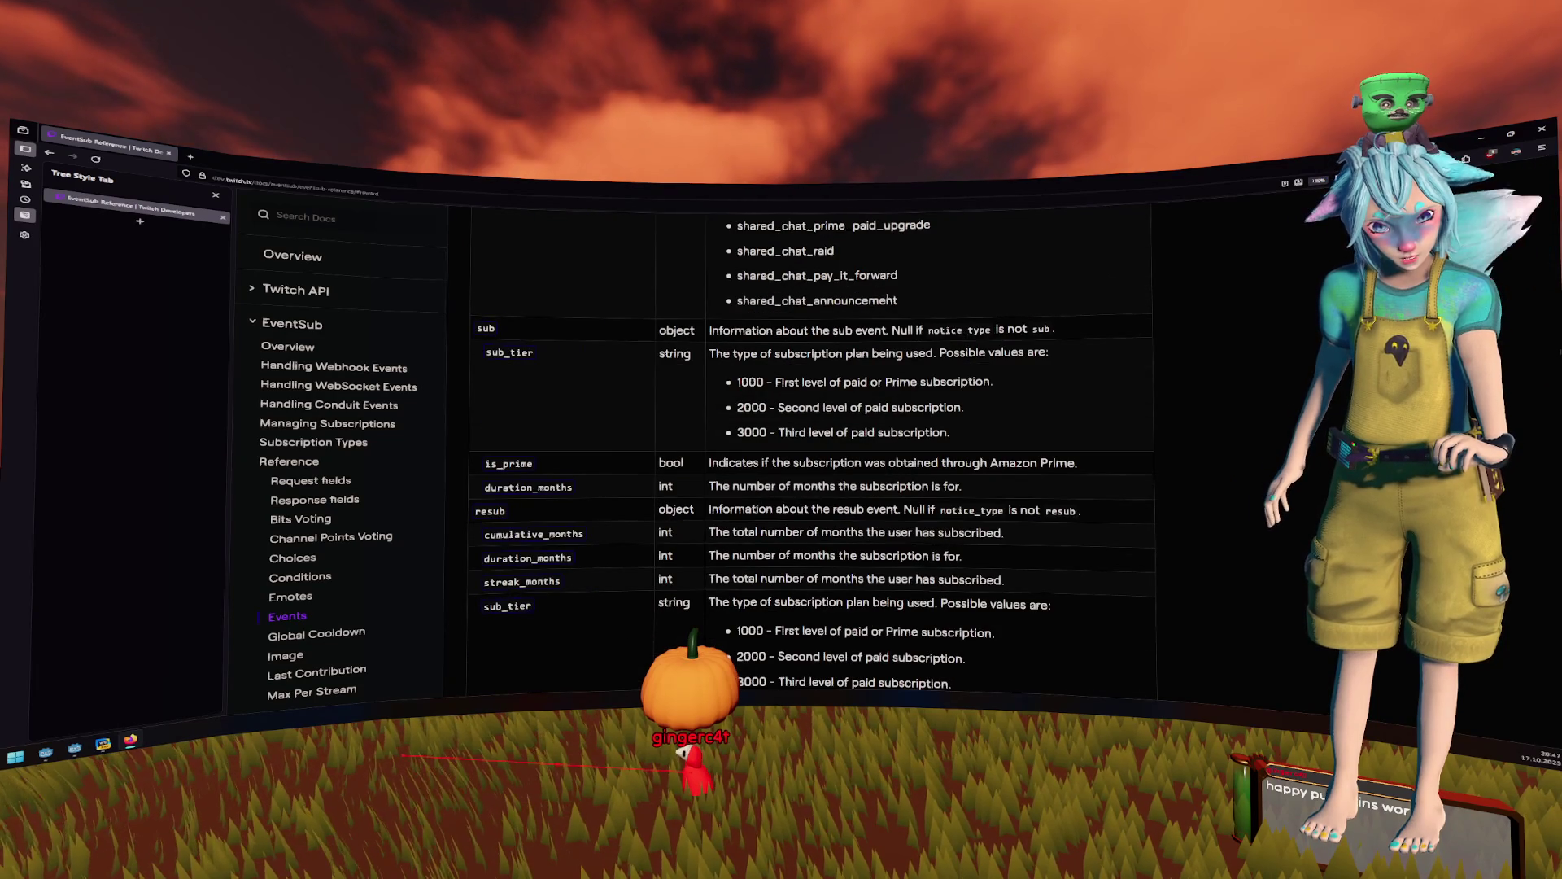
{"action": "scroll", "coordinate": [888, 300], "scroll_direction": "up", "scroll_amount": 2}
{"action": "scroll", "coordinate": [888, 300], "scroll_direction": "up", "scroll_amount": 15}
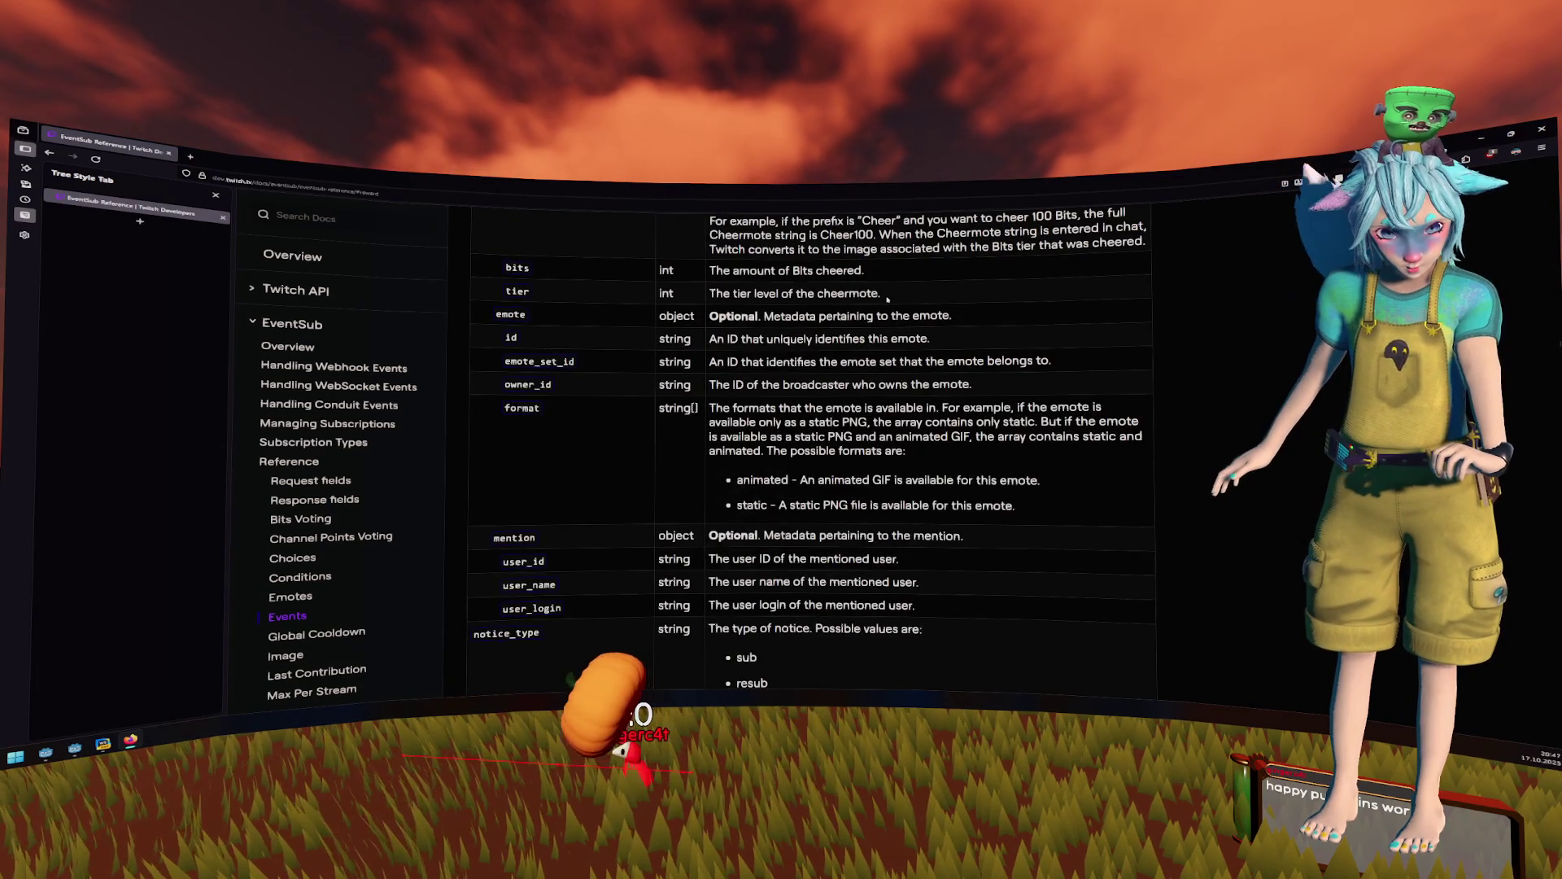
{"action": "scroll", "coordinate": [888, 300], "scroll_direction": "up", "scroll_amount": 4}
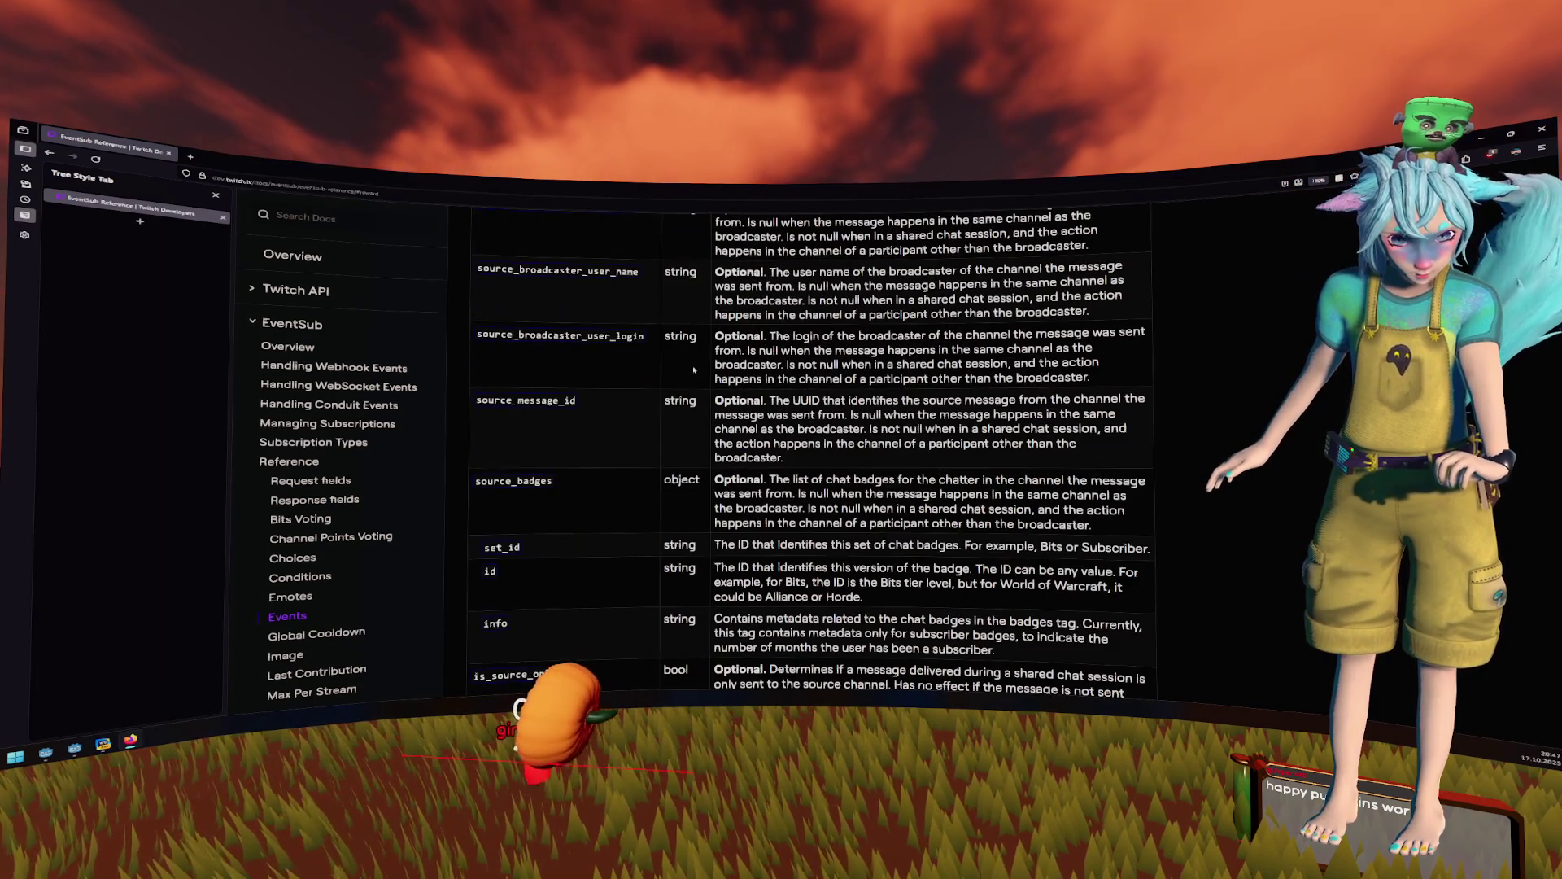
{"action": "left_click", "coordinate": [321, 616]}
{"action": "scroll", "coordinate": [321, 616], "scroll_direction": "down", "scroll_amount": 2}
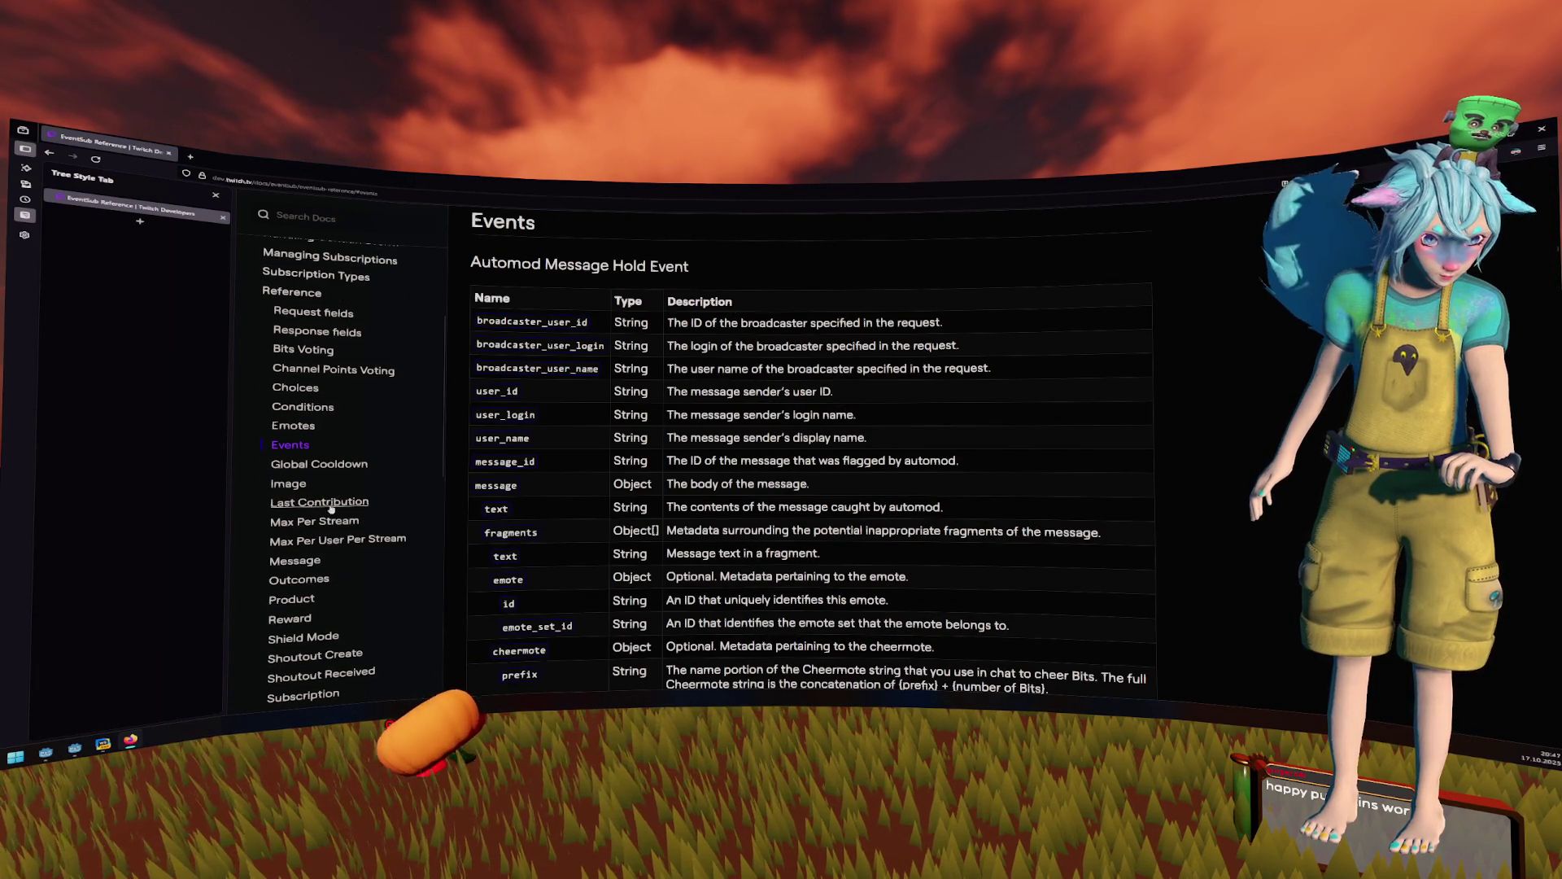
{"action": "scroll", "coordinate": [310, 598], "scroll_direction": "down", "scroll_amount": 2}
{"action": "scroll", "coordinate": [310, 599], "scroll_direction": "up", "scroll_amount": 2}
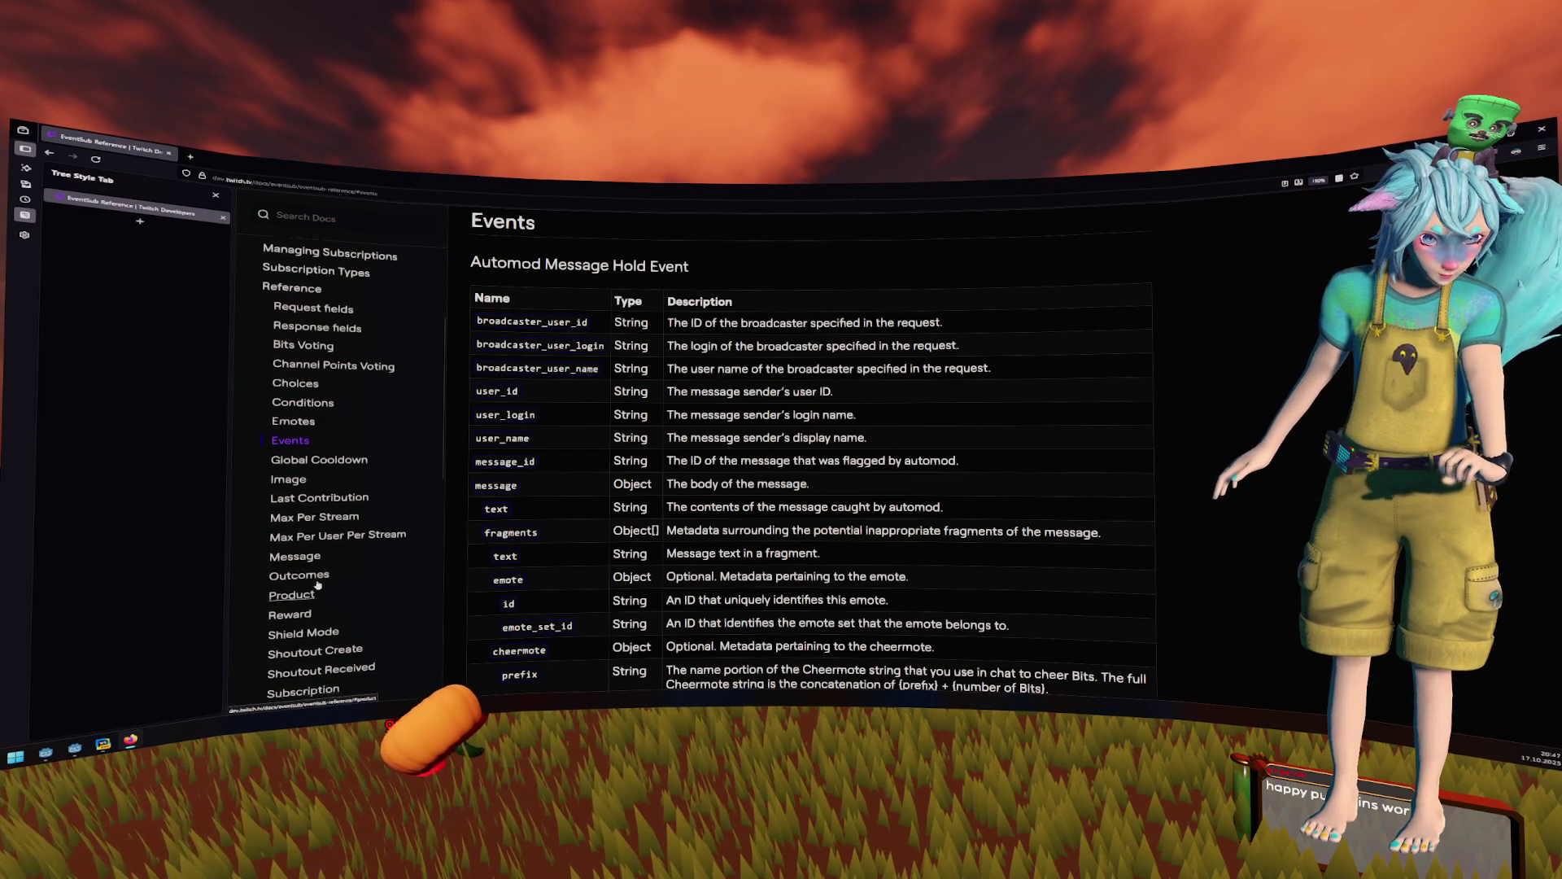
- Search the page for 'redemption' until the Automatic Reward Redemption Add Event appears
{"action": "key", "text": "ctrl+f"}
{"action": "type", "text": "red"}
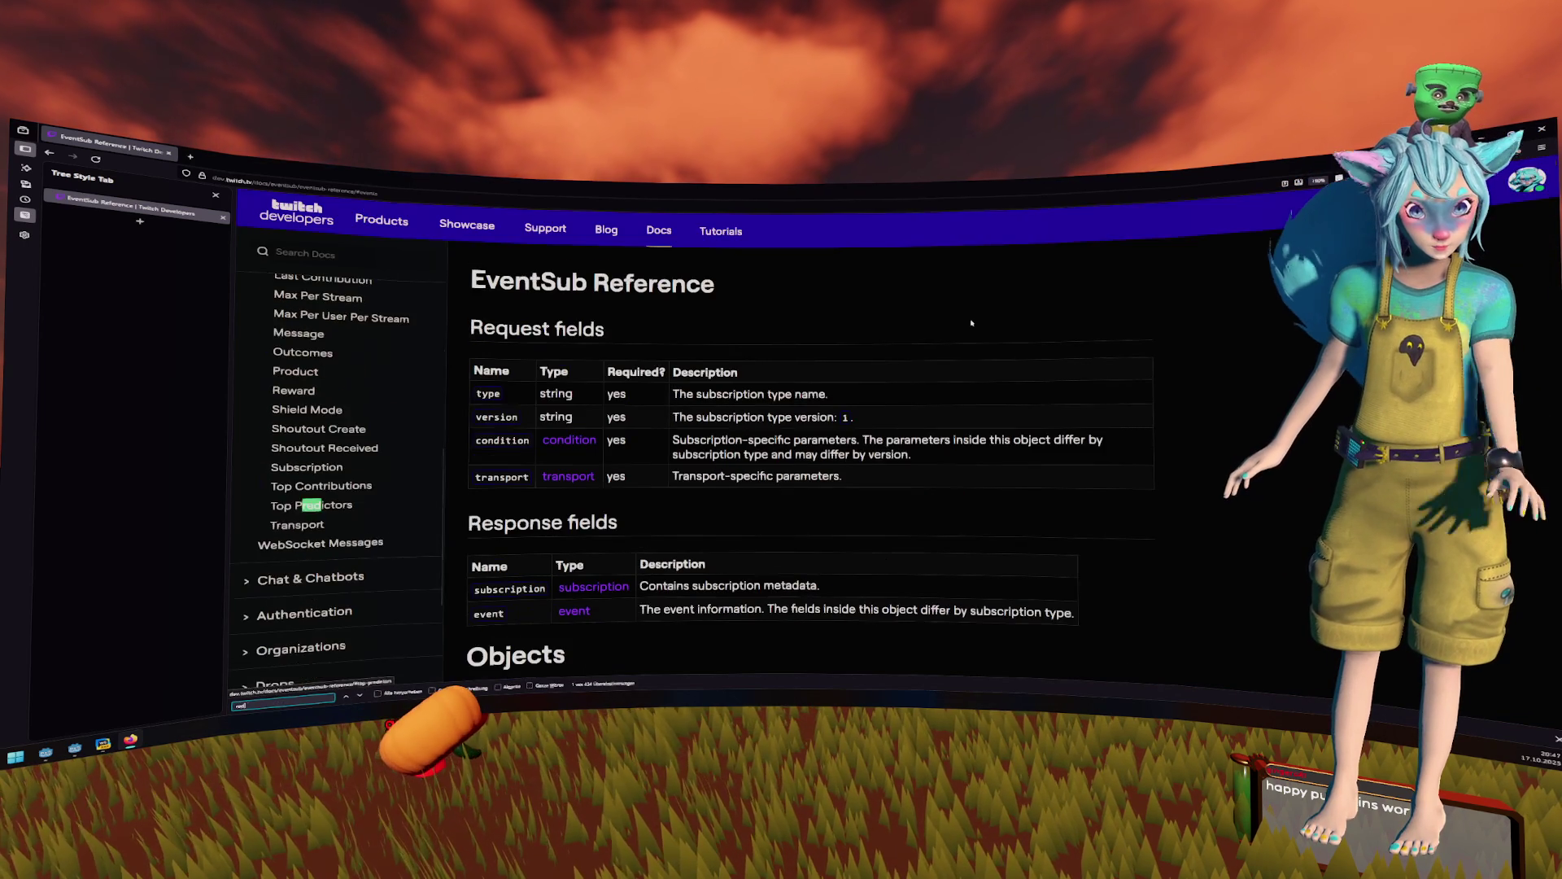
{"action": "type", "text": "emption"}
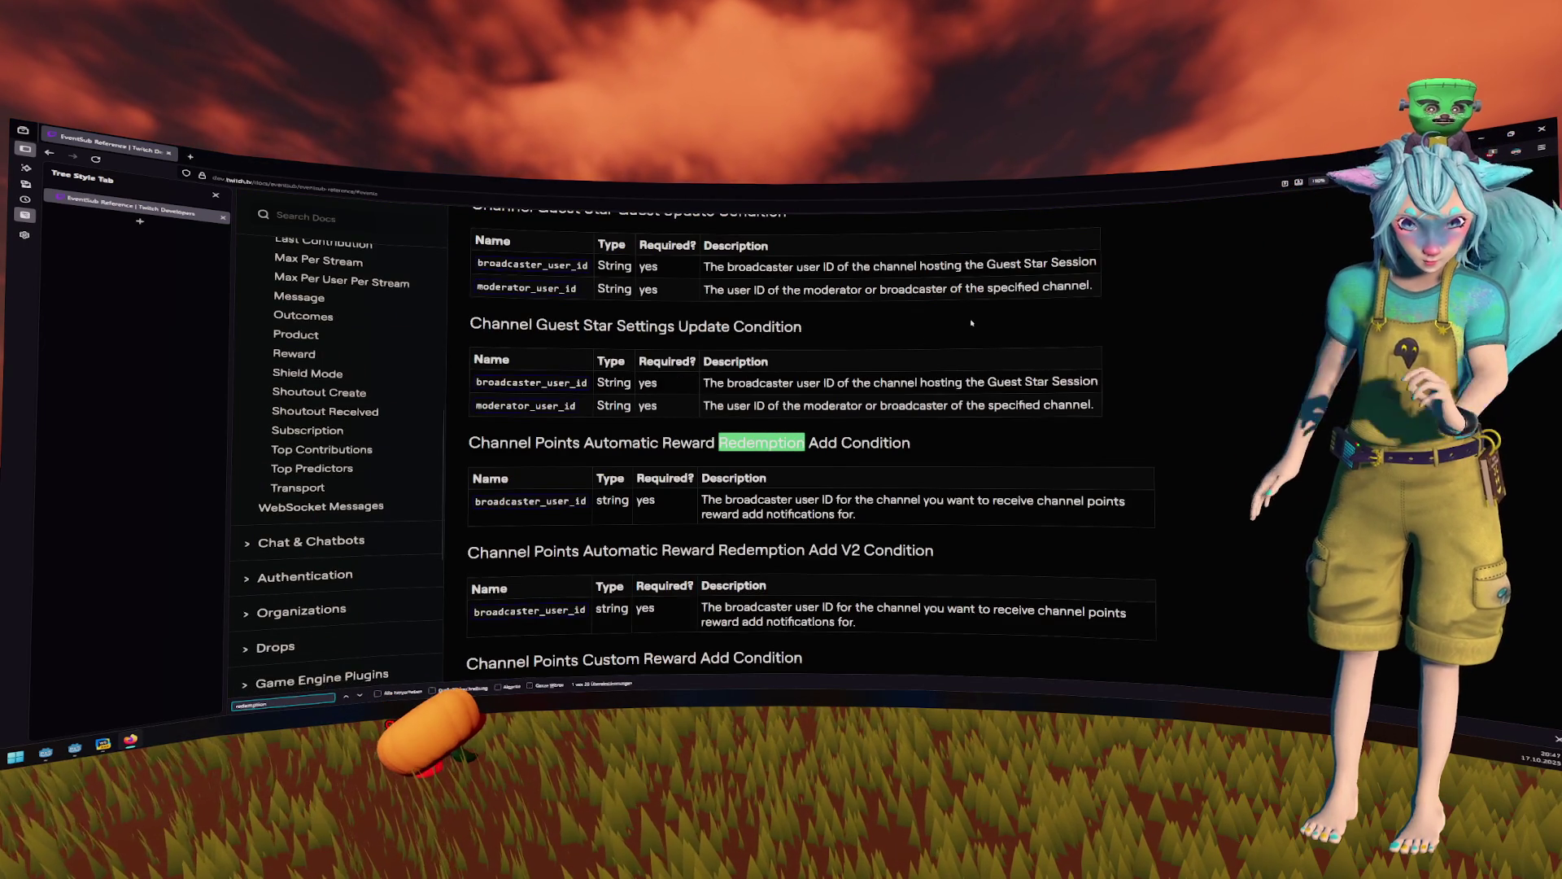
{"action": "key", "text": "Return"}
{"action": "key", "text": "Return"}
{"action": "key", "text": "Return"}
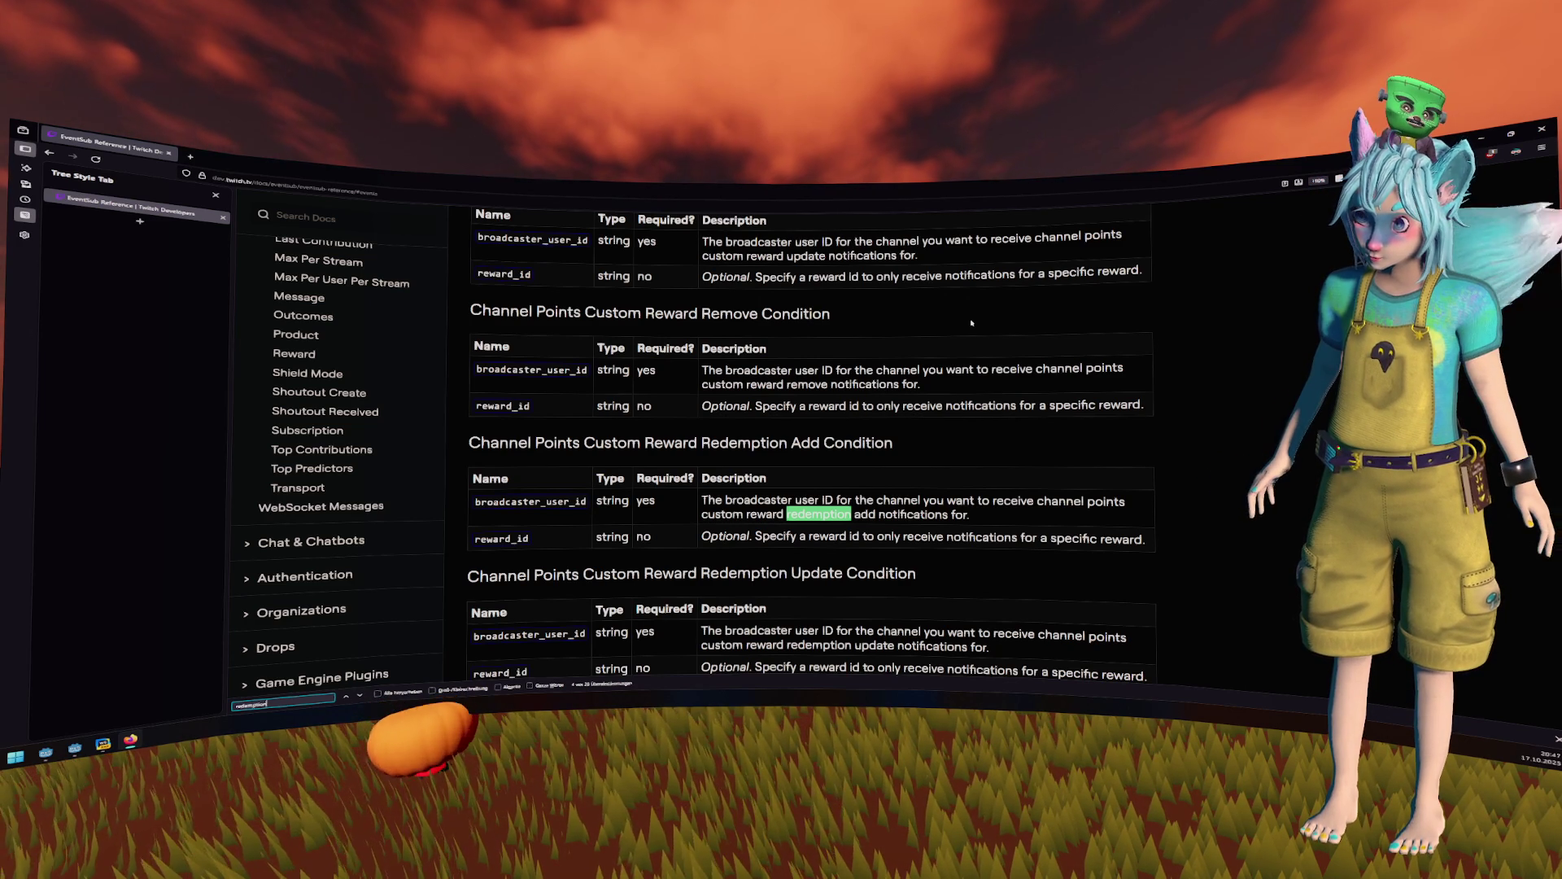
{"action": "key", "text": "Return"}
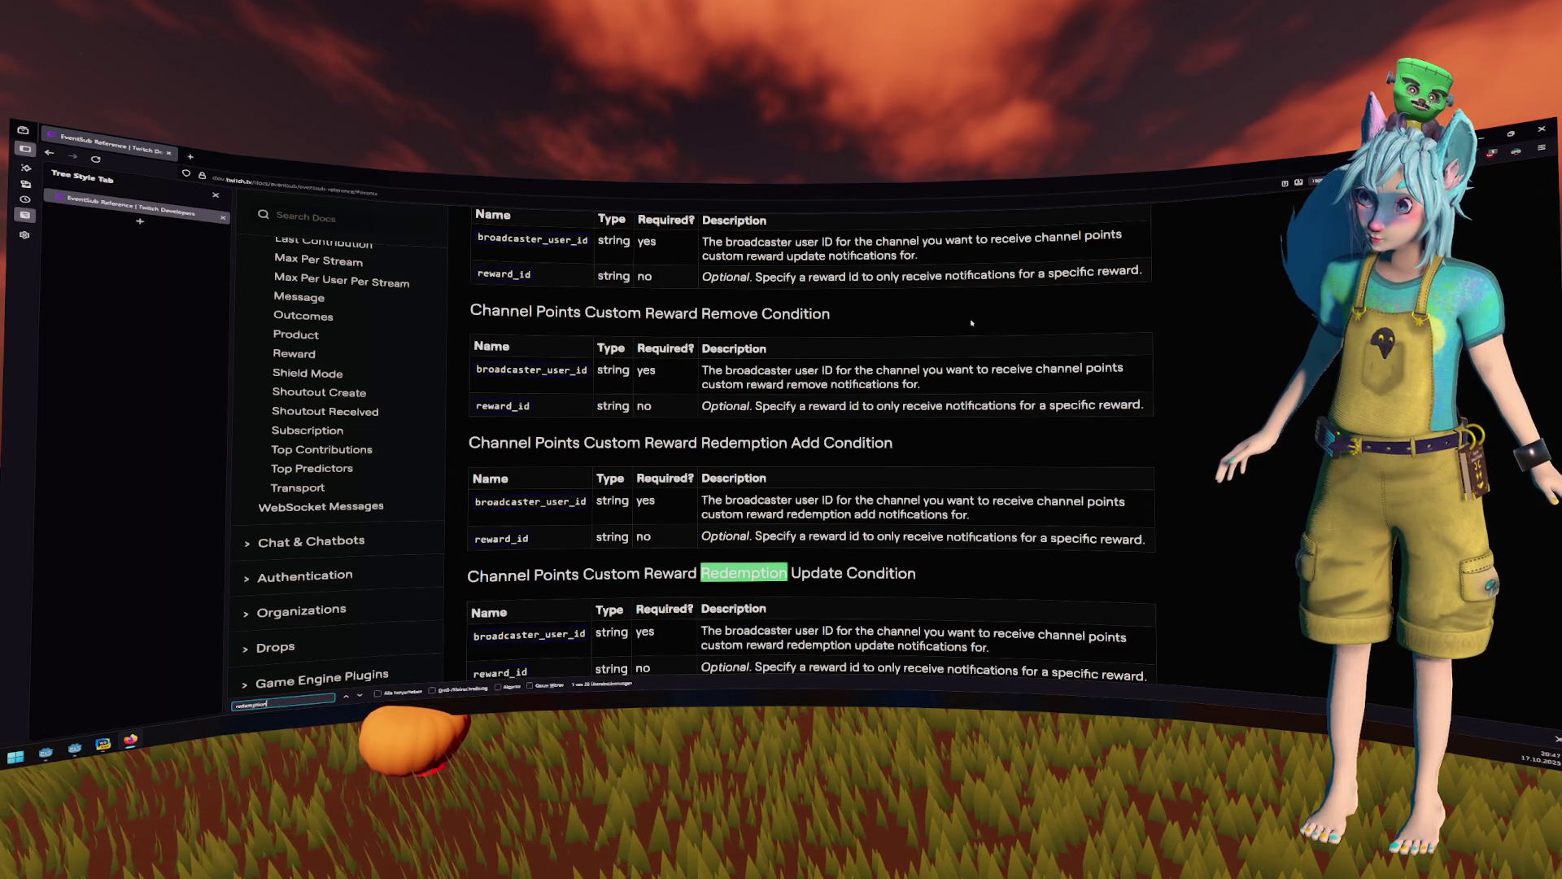
{"action": "key", "text": "Return"}
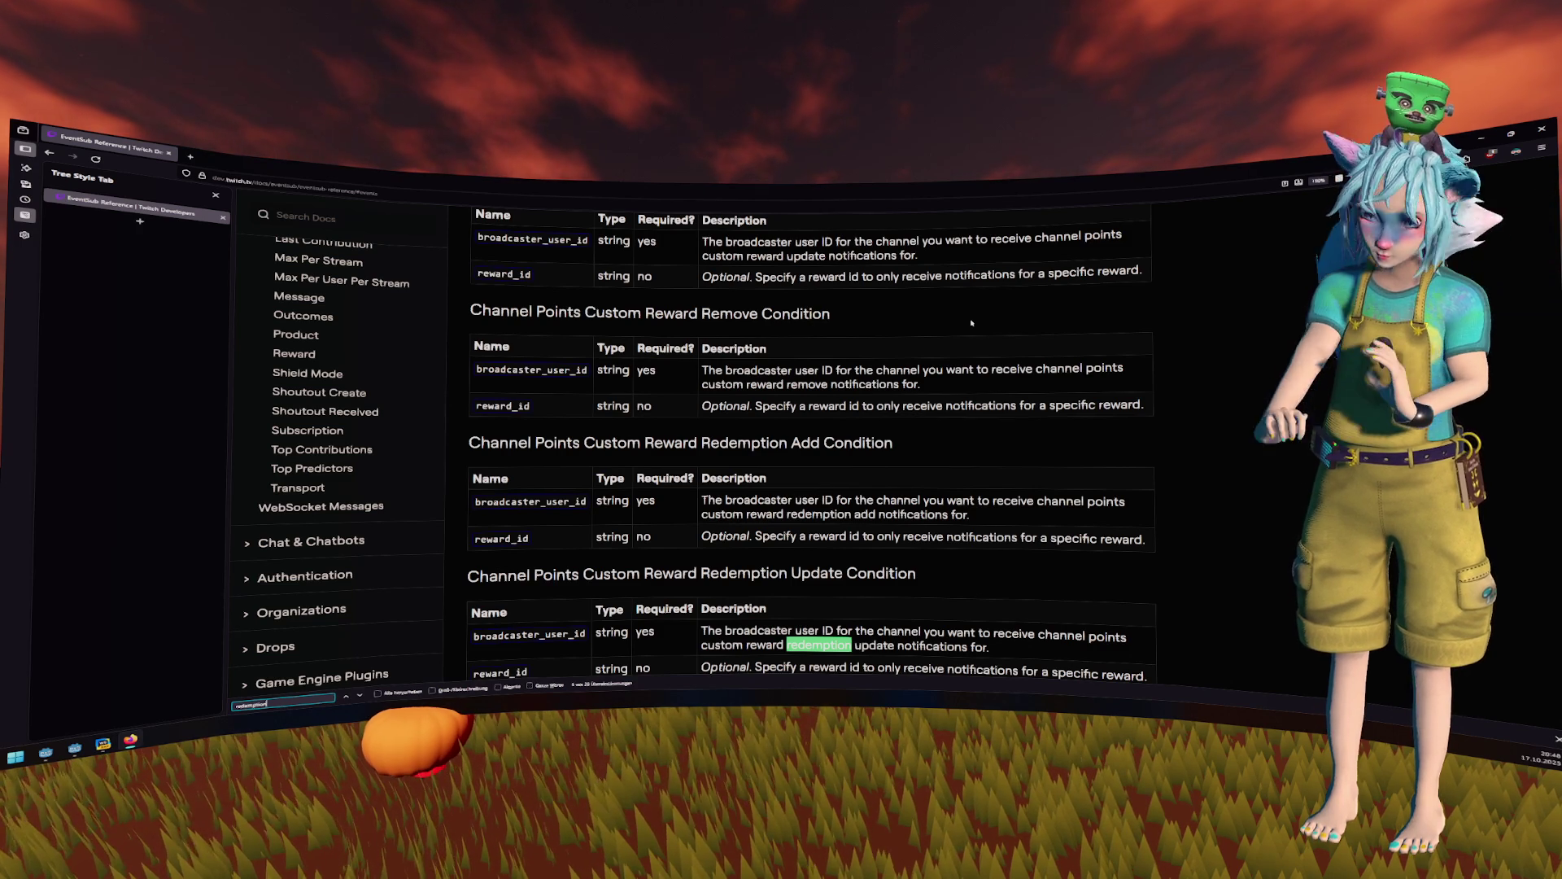
{"action": "key", "text": "Return"}
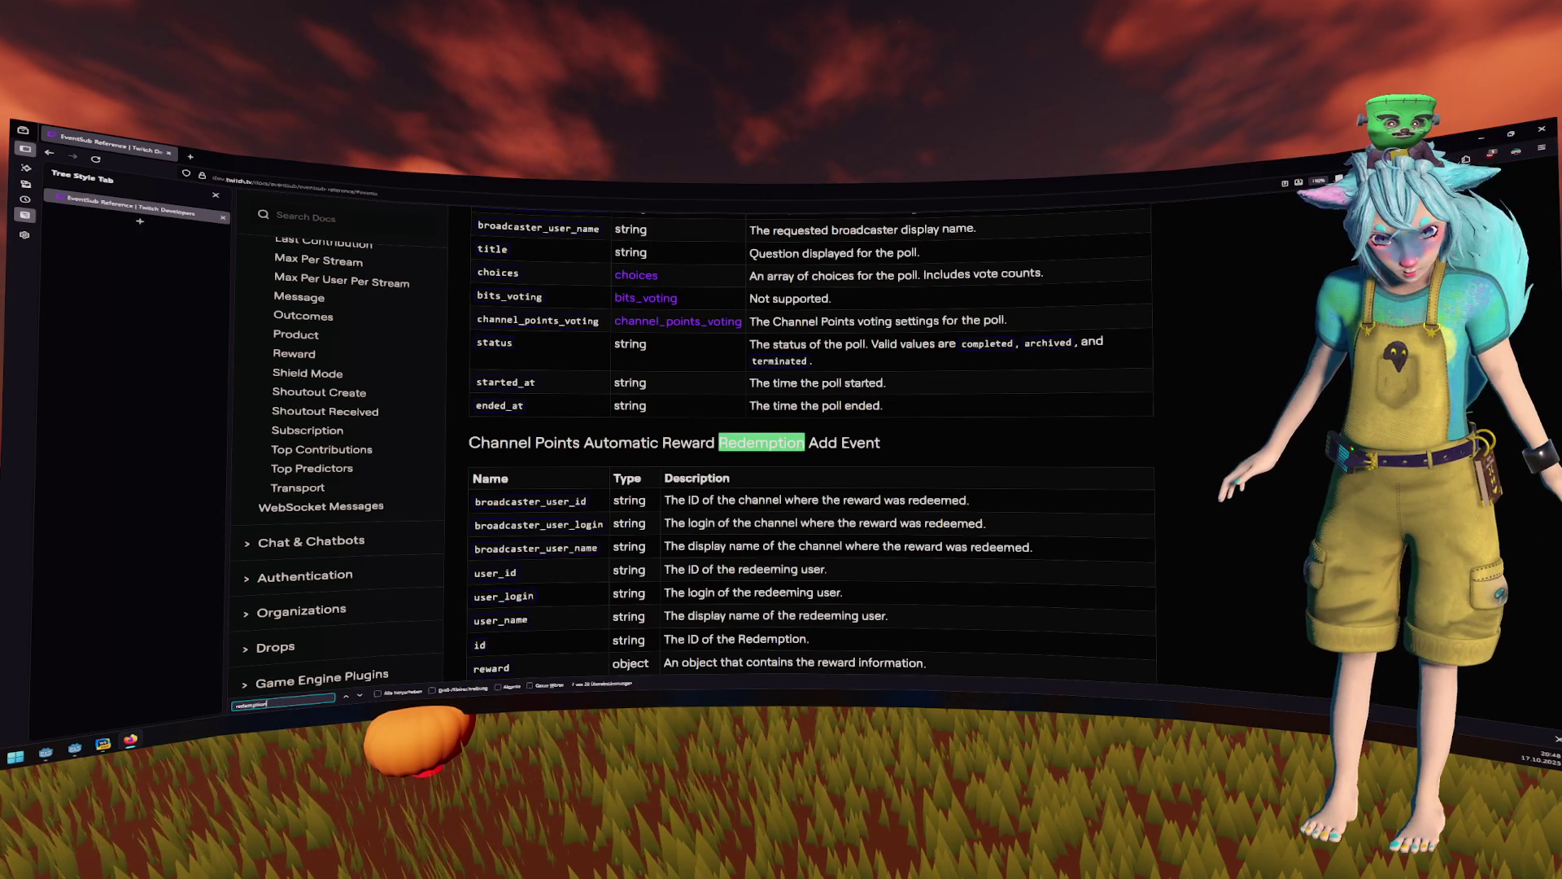
- Step through further 'redemption' matches, including the V2 event and user_input field
{"action": "scroll", "coordinate": [649, 431], "scroll_direction": "down", "scroll_amount": 3}
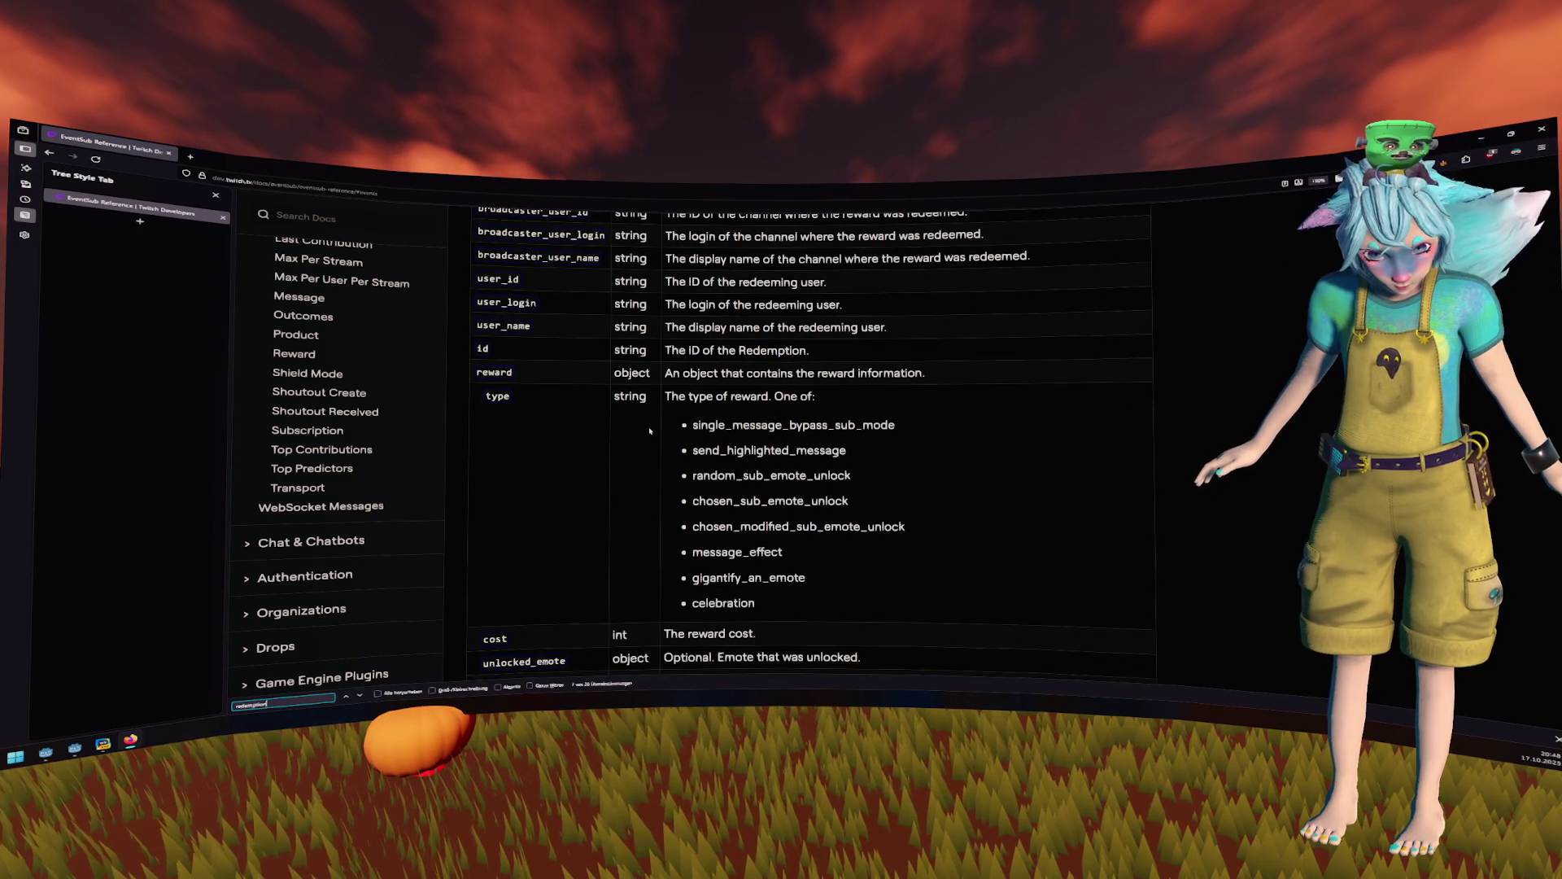
{"action": "scroll", "coordinate": [649, 430], "scroll_direction": "up", "scroll_amount": 2}
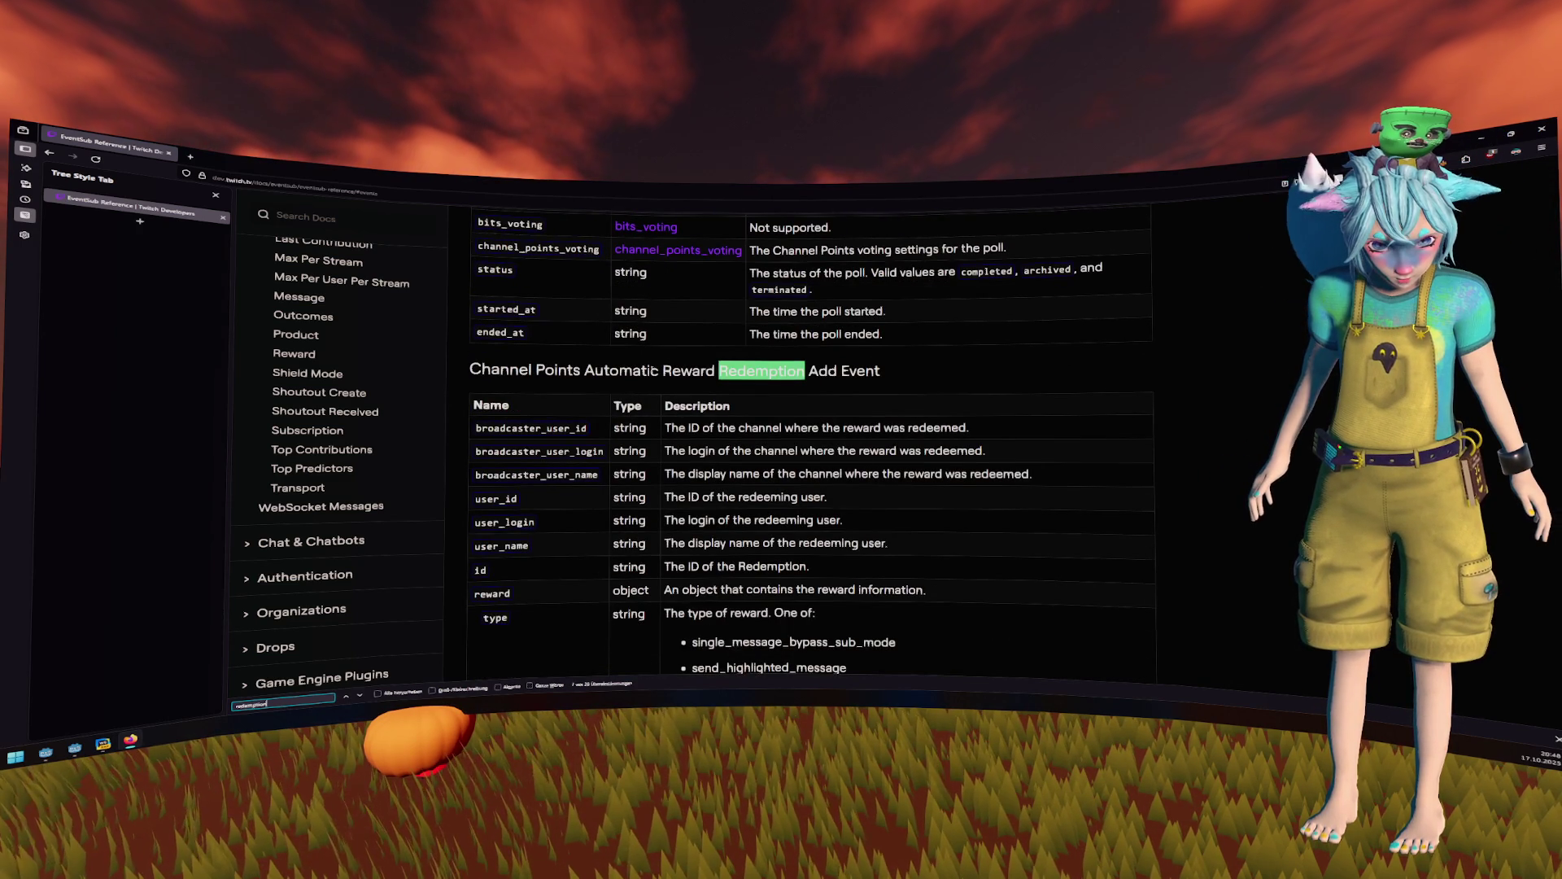
{"action": "key", "text": "Return"}
{"action": "key", "text": "Return"}
{"action": "key", "text": "Return"}
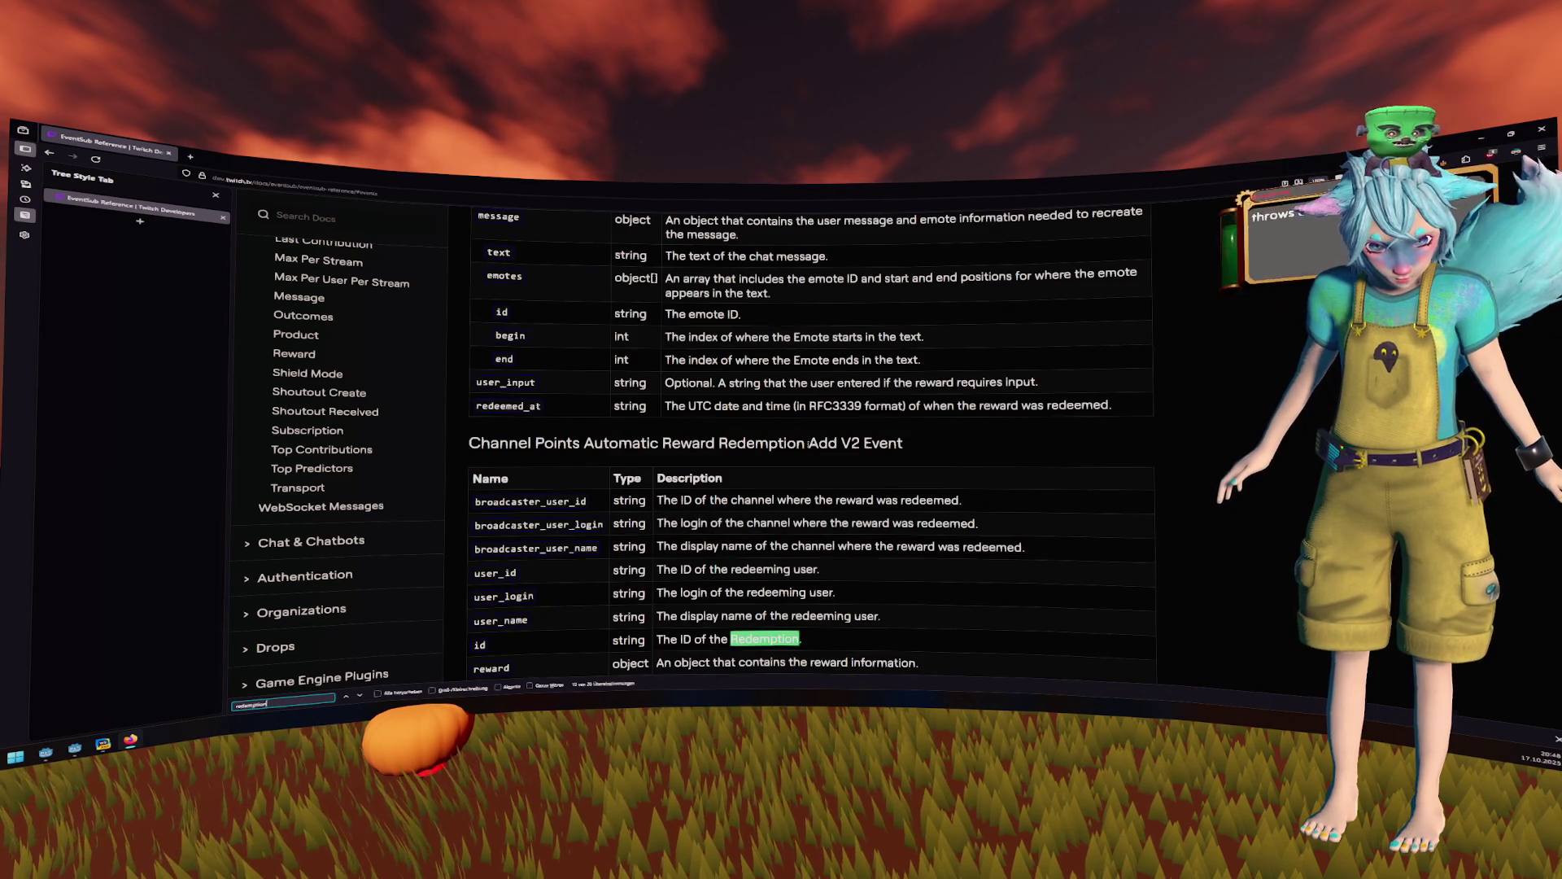
{"action": "key", "text": "Return"}
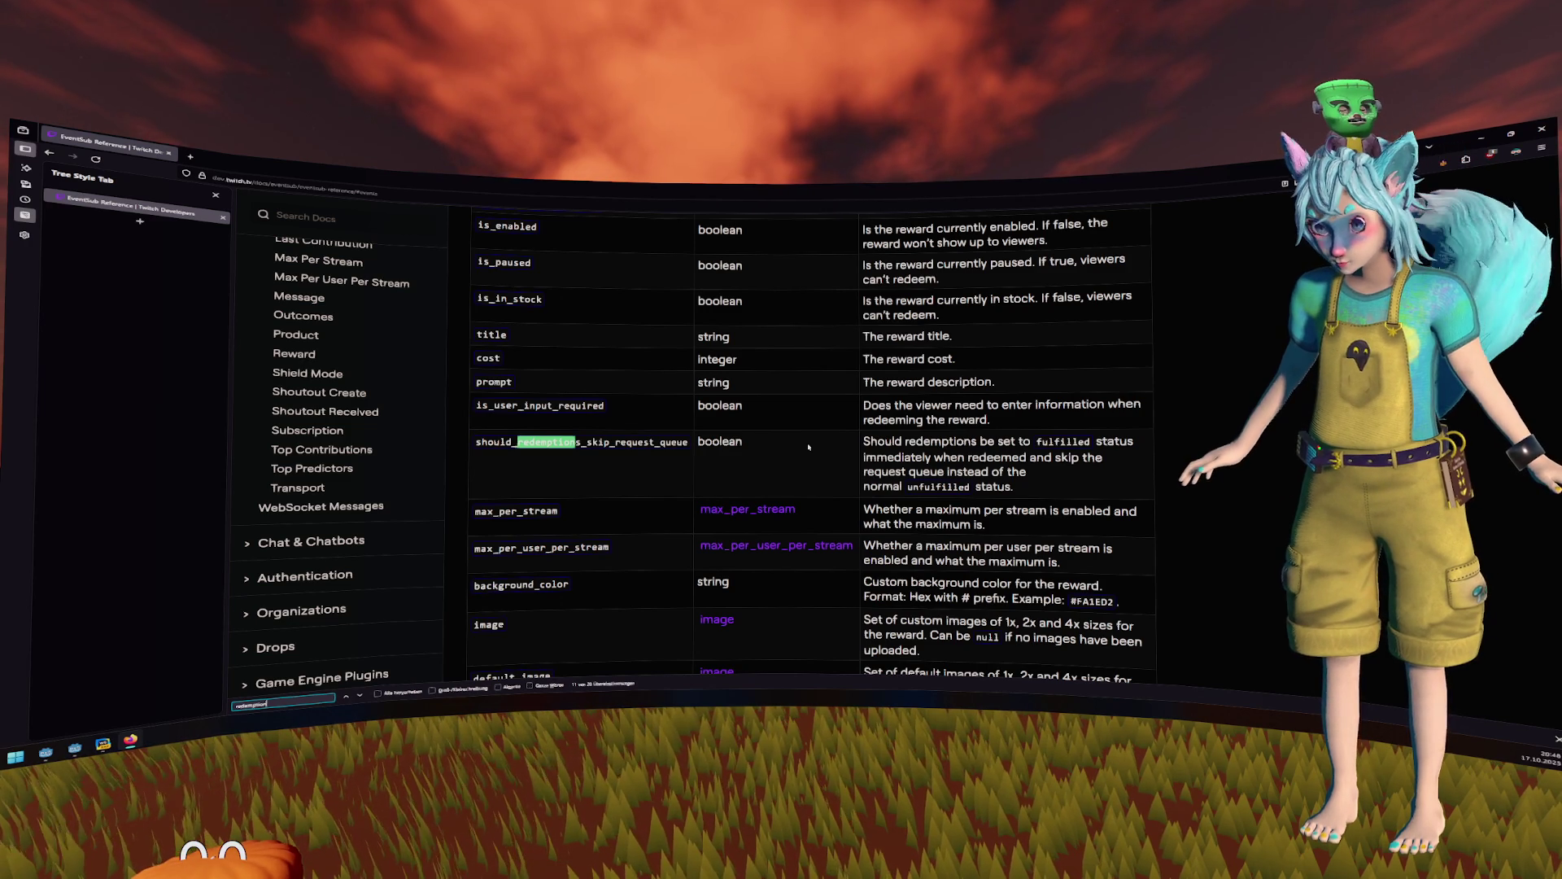
{"action": "key", "text": "Return"}
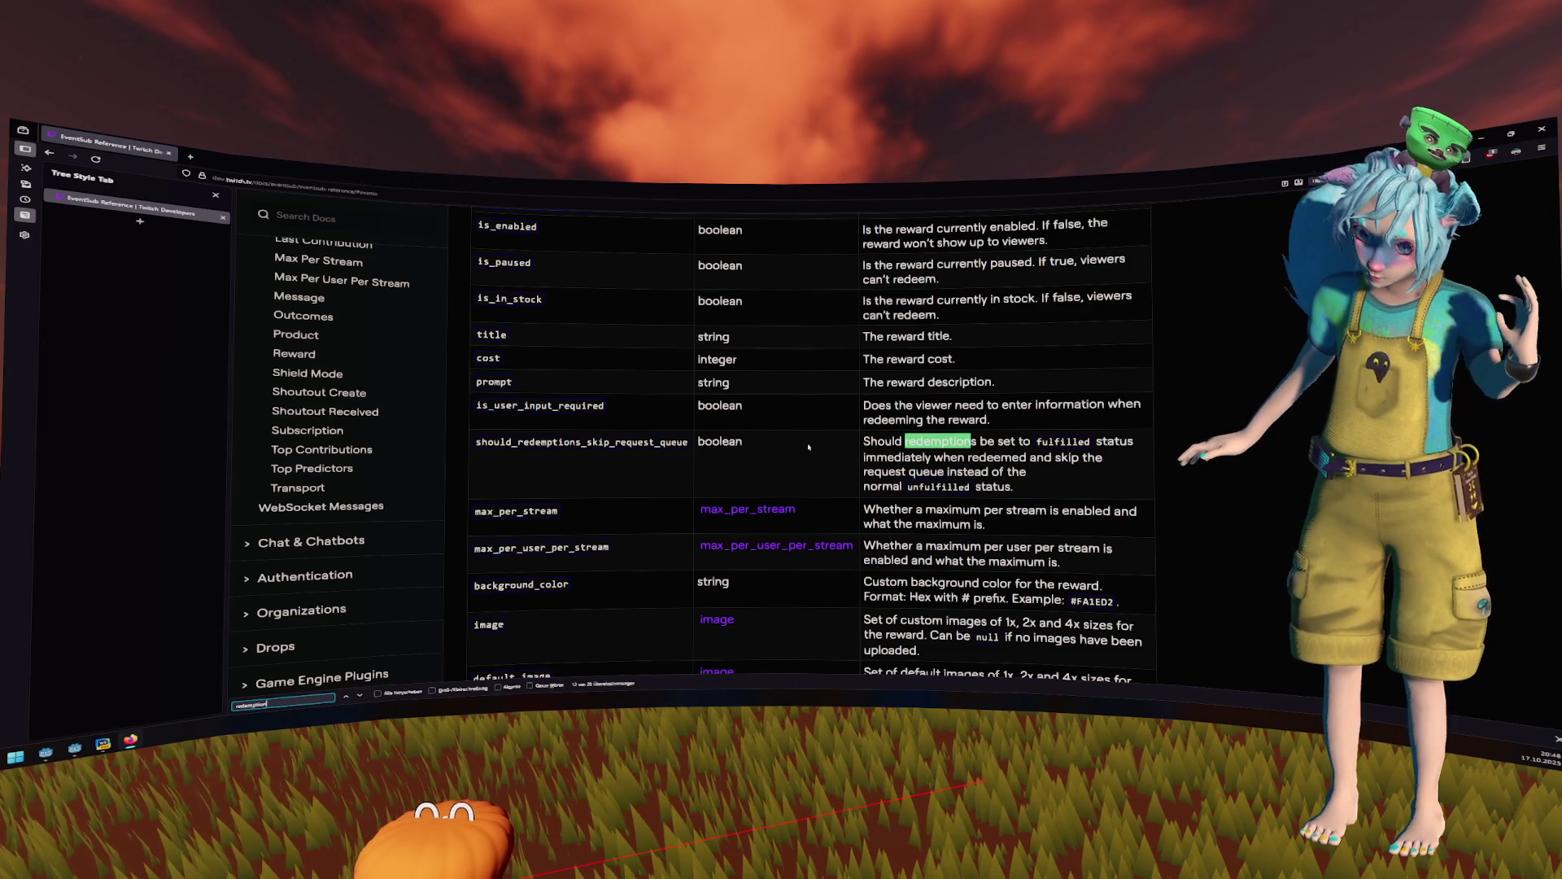
{"action": "key", "text": "Return"}
- Scroll to the Channel Points Custom Reward Add Event heading and its reward field table
{"action": "scroll", "coordinate": [808, 447], "scroll_direction": "down", "scroll_amount": 1}
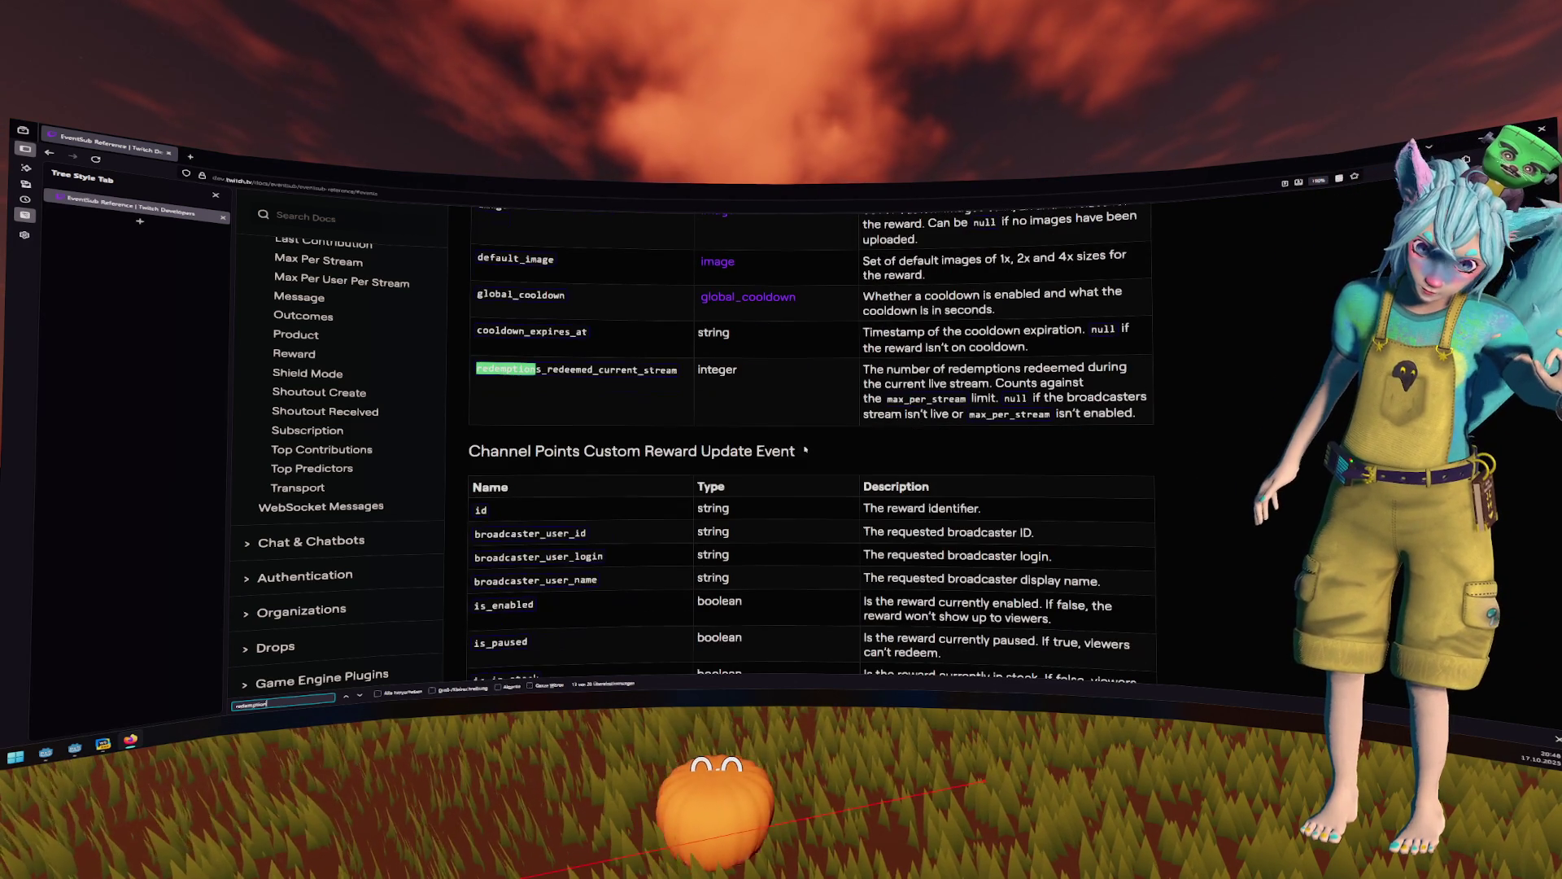
{"action": "scroll", "coordinate": [810, 439], "scroll_direction": "up", "scroll_amount": 9}
{"action": "scroll", "coordinate": [813, 429], "scroll_direction": "up", "scroll_amount": 5}
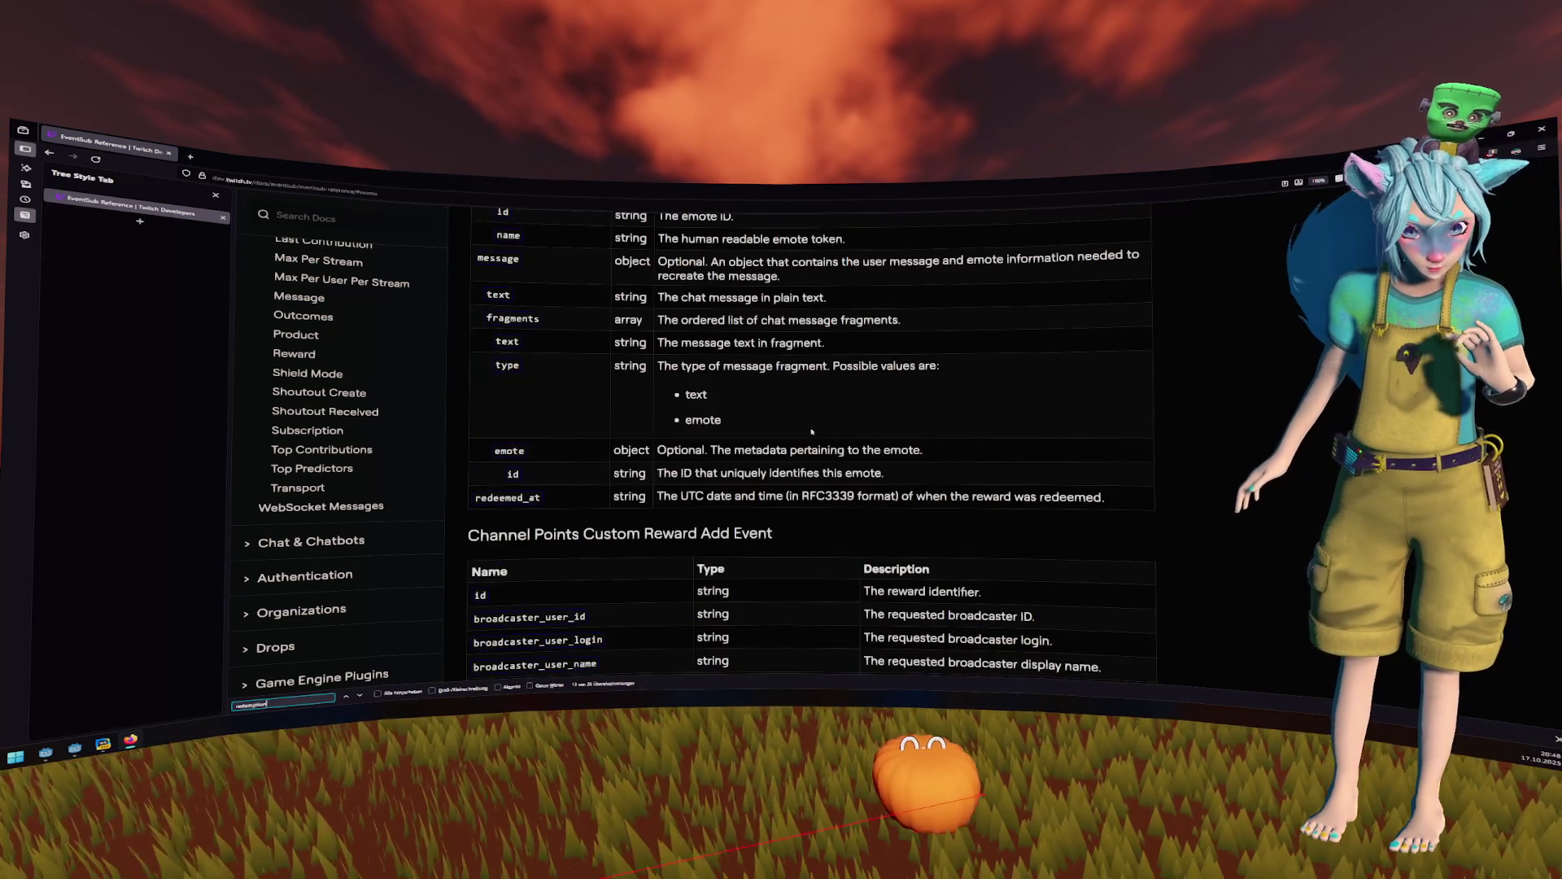
{"action": "scroll", "coordinate": [813, 429], "scroll_direction": "down", "scroll_amount": 3}
{"action": "left_click_drag", "start_coordinate": [481, 388], "coordinate": [723, 389]}
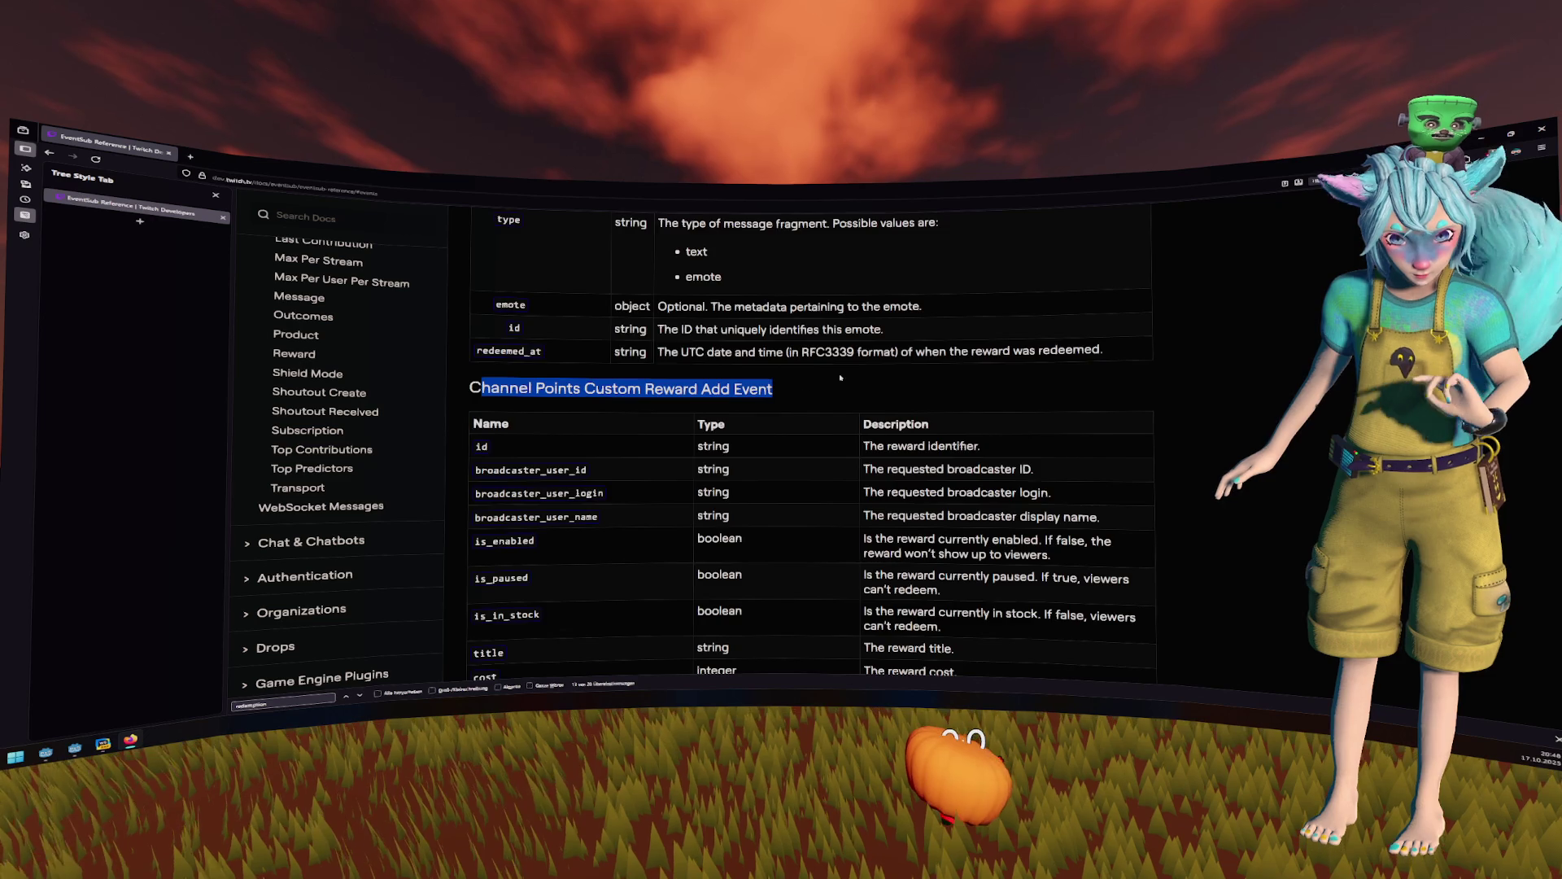
{"action": "scroll", "coordinate": [768, 354], "scroll_direction": "down", "scroll_amount": 3}
{"action": "left_click", "coordinate": [768, 354]}
{"action": "scroll", "coordinate": [768, 354], "scroll_direction": "down", "scroll_amount": 2}
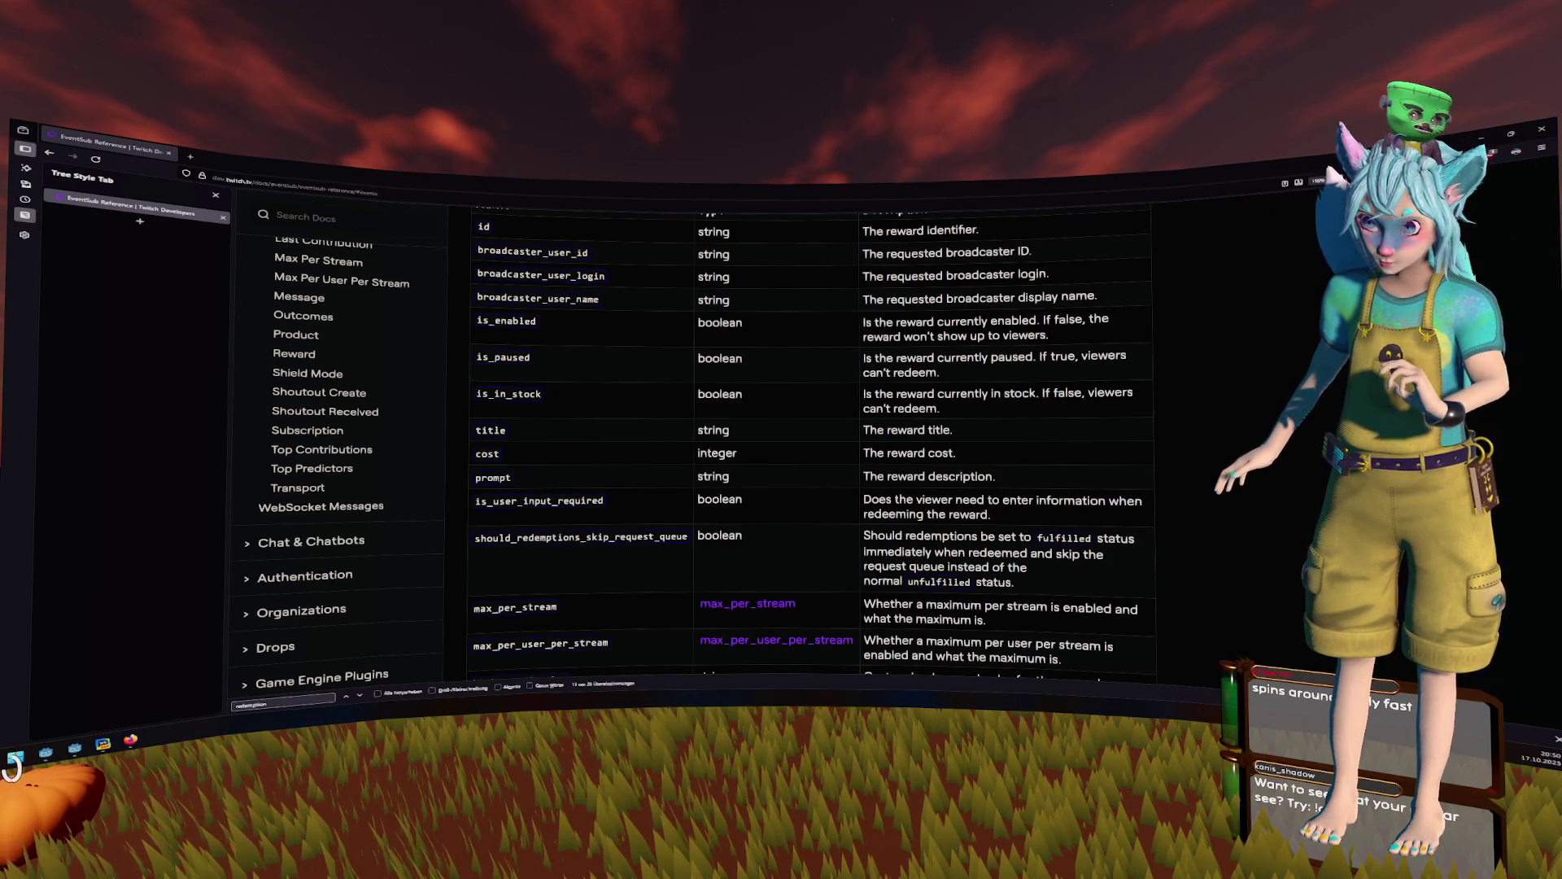
- Read through the Custom Reward Add Event table, highlighting the prompt field description
{"action": "scroll", "coordinate": [844, 483], "scroll_direction": "up", "scroll_amount": 3}
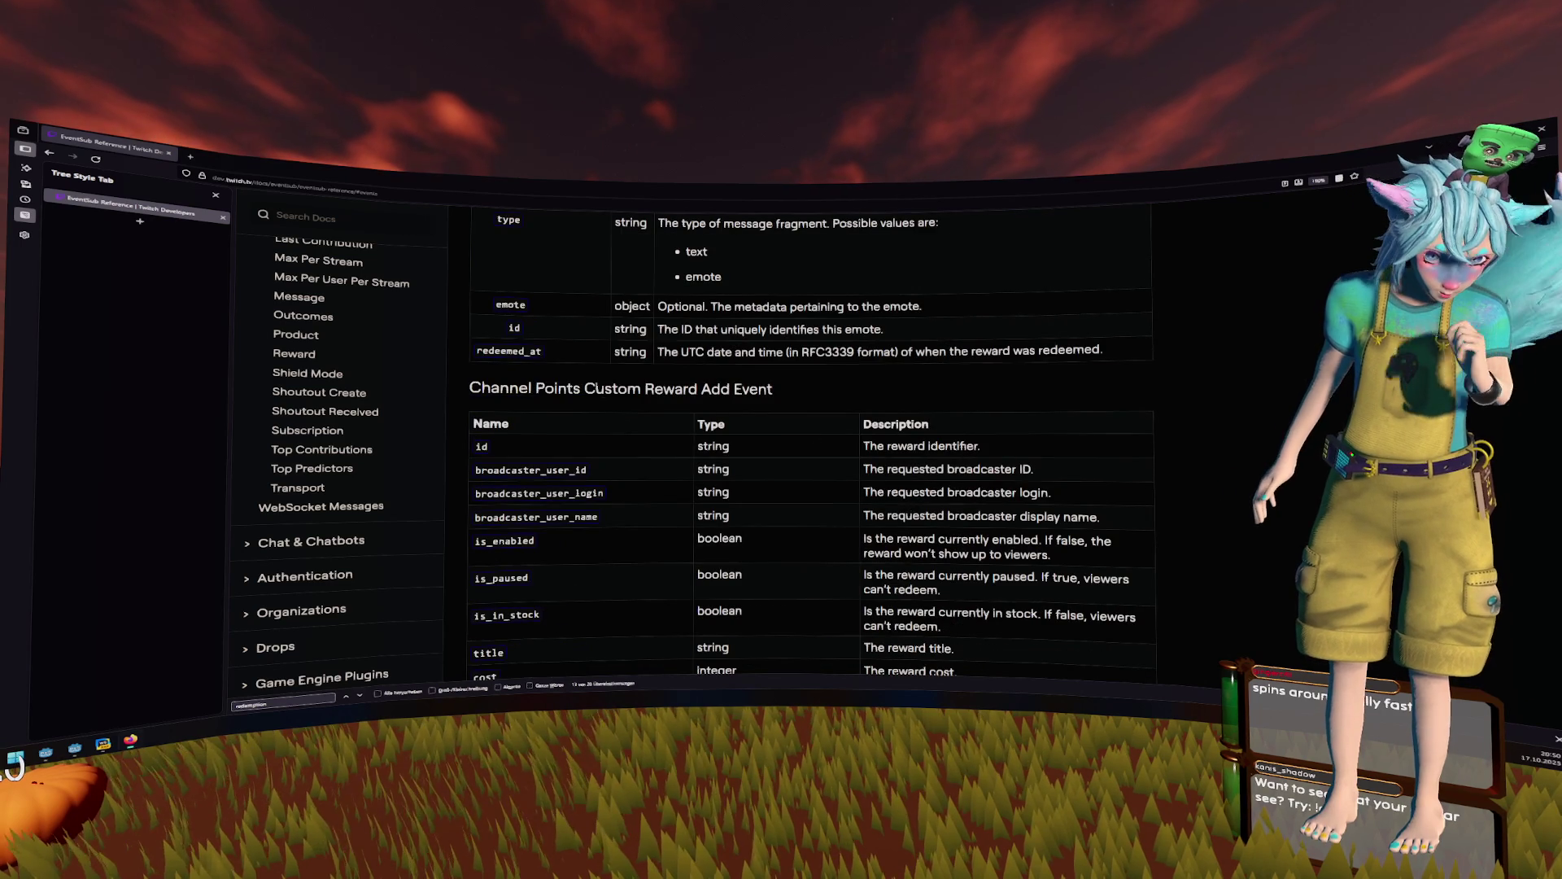
{"action": "left_click_drag", "start_coordinate": [743, 390], "coordinate": [583, 389]}
{"action": "scroll", "coordinate": [577, 417], "scroll_direction": "down", "scroll_amount": 3}
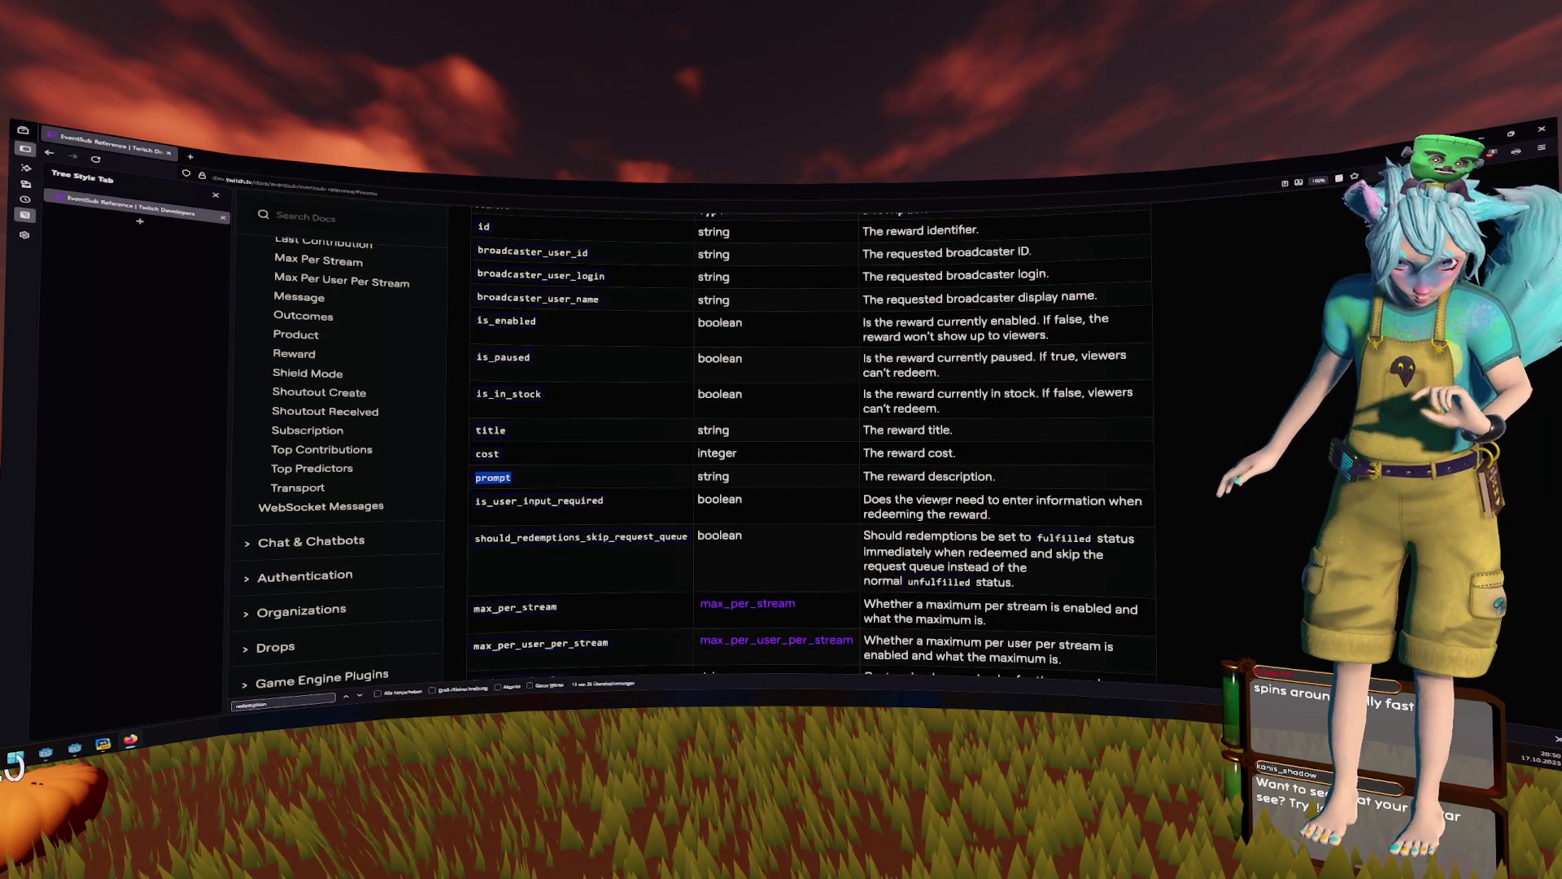
{"action": "left_click_drag", "start_coordinate": [996, 477], "coordinate": [948, 476]}
{"action": "scroll", "coordinate": [902, 467], "scroll_direction": "down", "scroll_amount": 1}
{"action": "scroll", "coordinate": [549, 421], "scroll_direction": "up", "scroll_amount": 5}
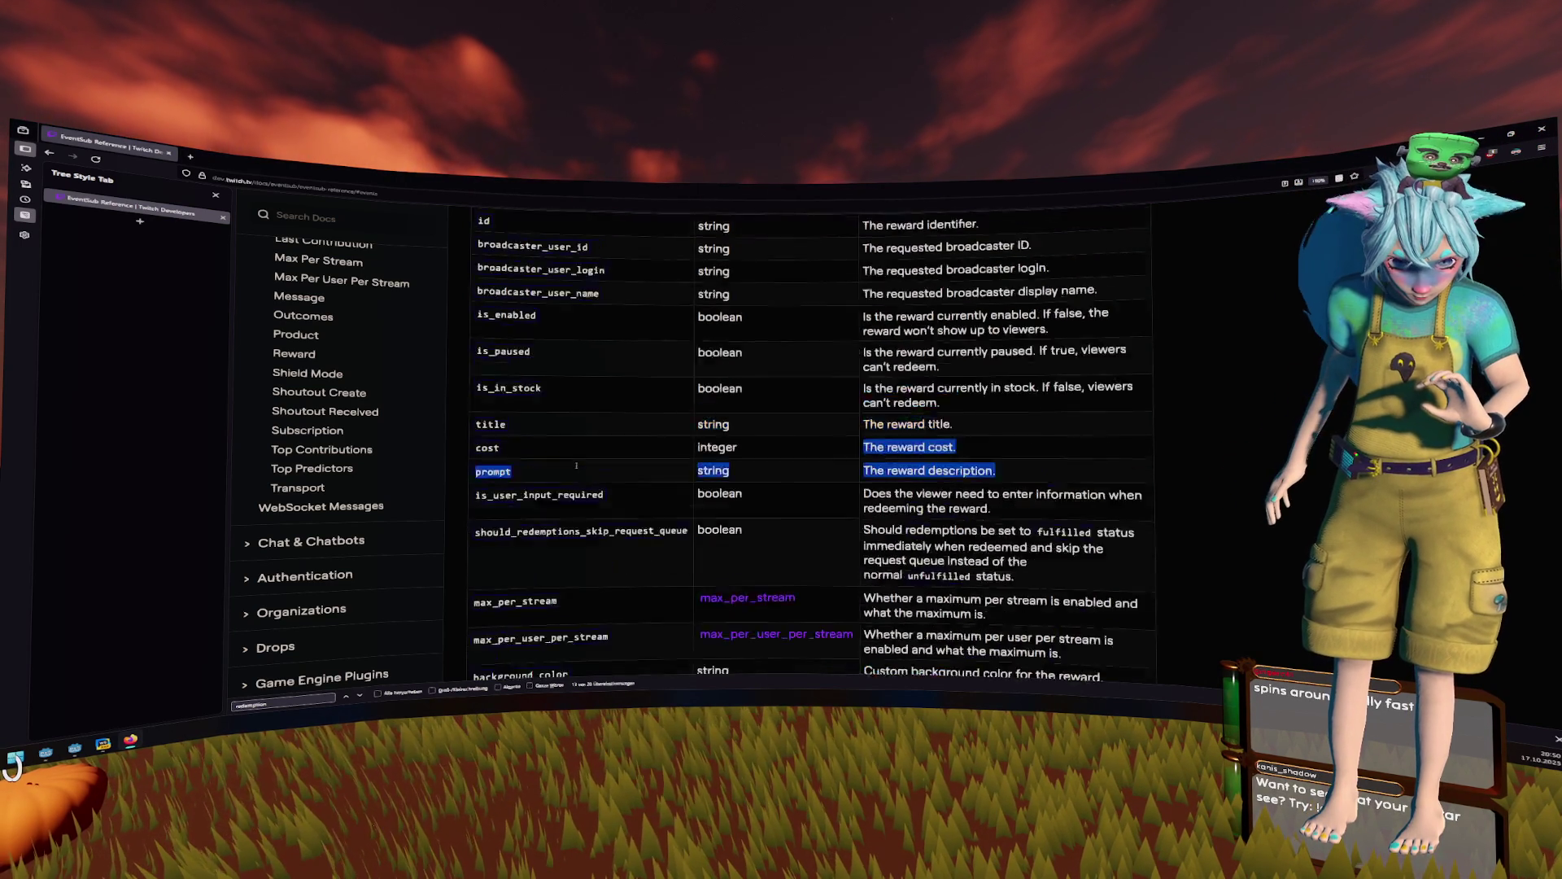
{"action": "left_click_drag", "start_coordinate": [500, 460], "coordinate": [699, 461]}
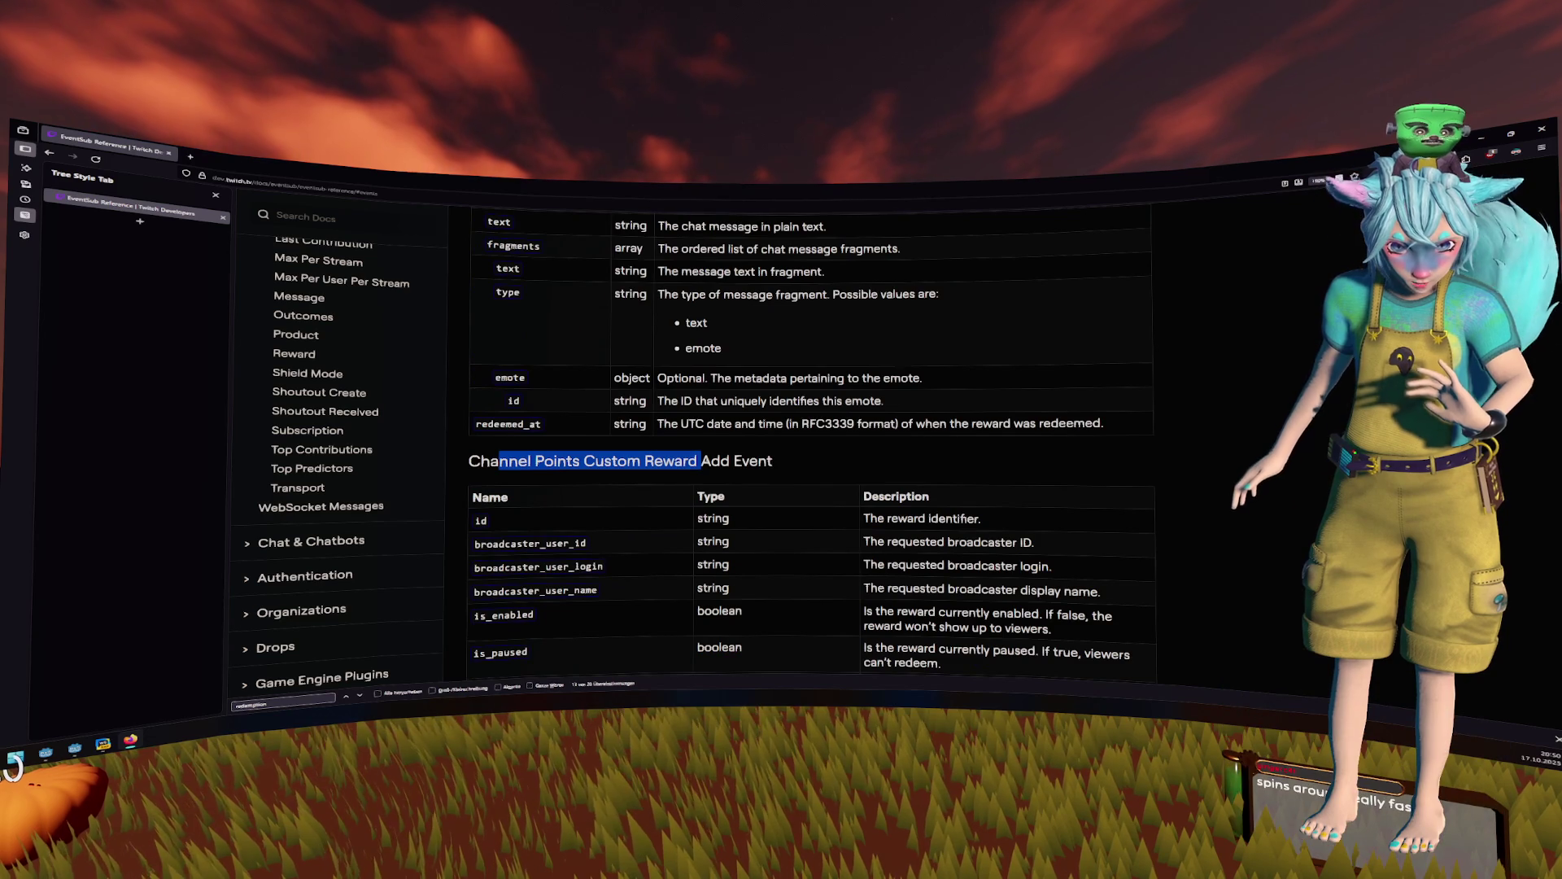
{"action": "scroll", "coordinate": [691, 460], "scroll_direction": "down", "scroll_amount": 1}
{"action": "left_click_drag", "start_coordinate": [772, 389], "coordinate": [499, 389]}
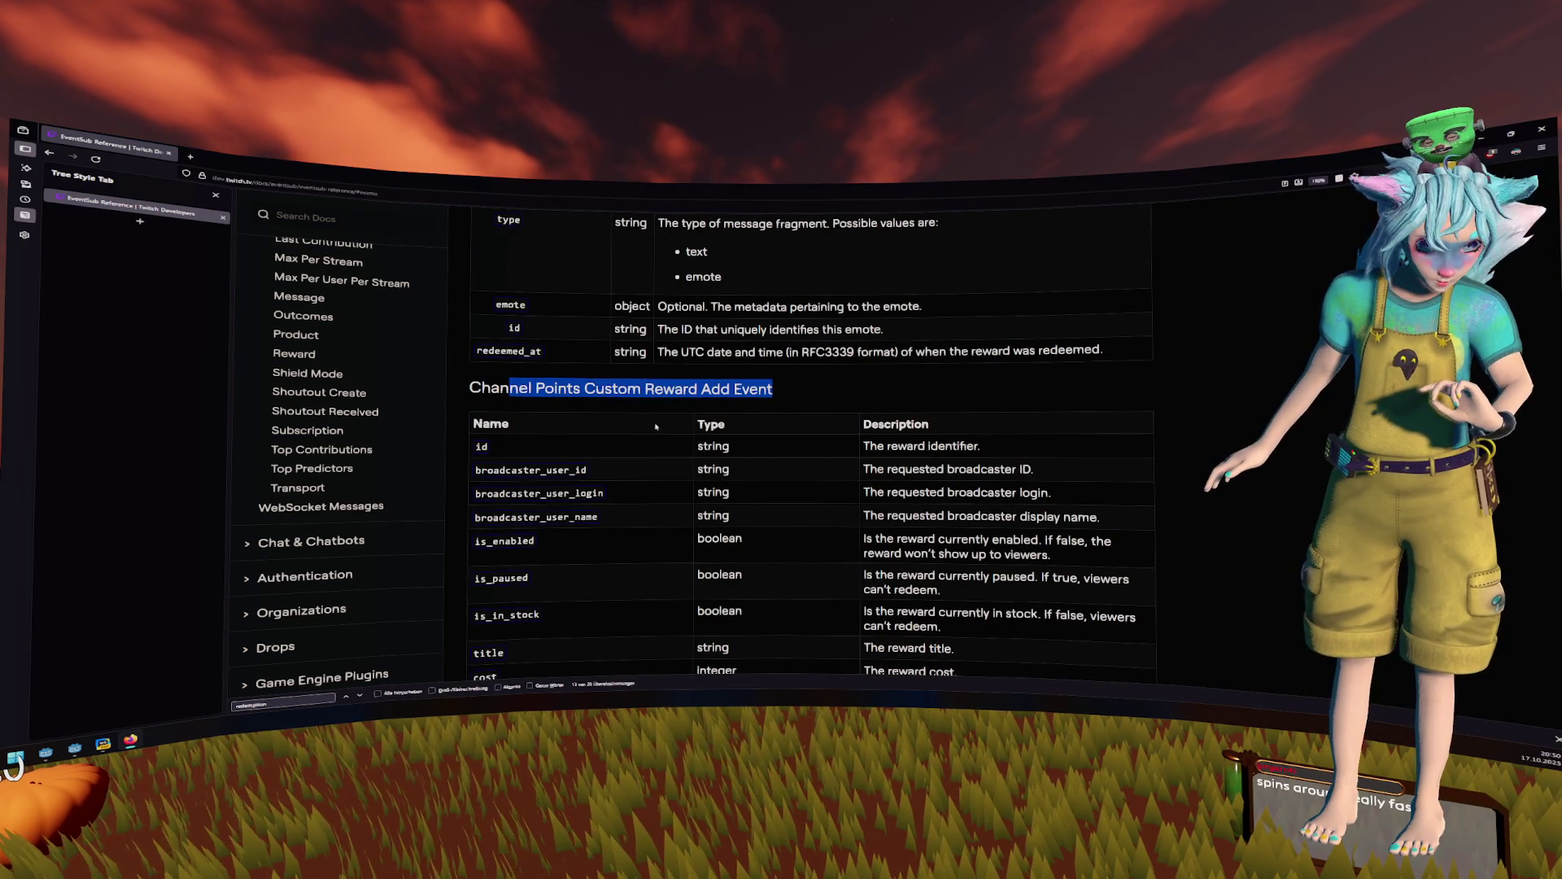
{"action": "left_click", "coordinate": [731, 404]}
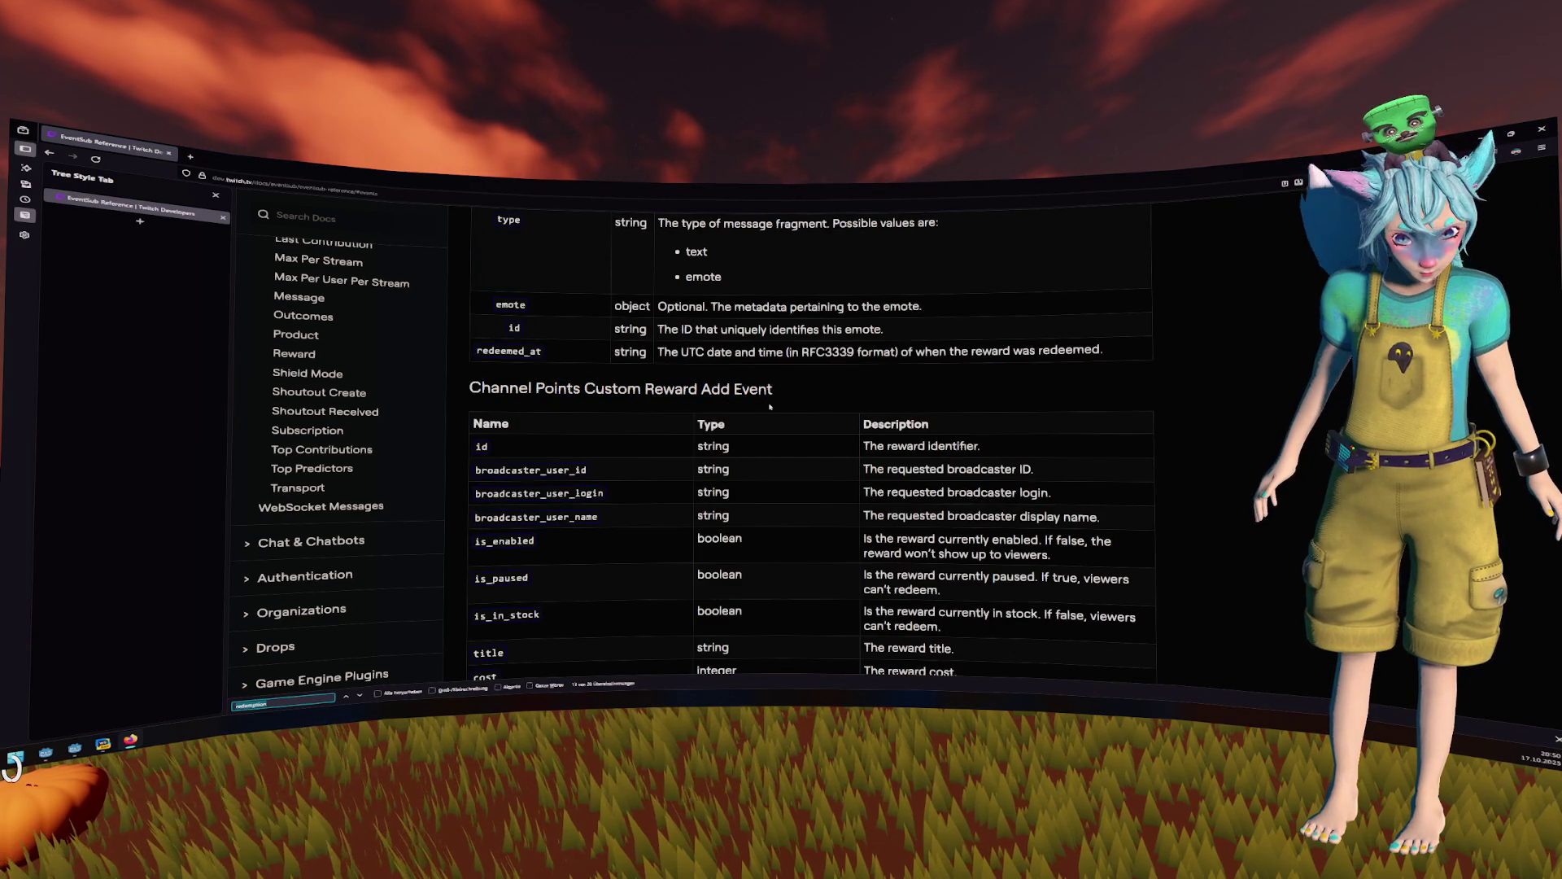
- Search 'redemption' to reach the Redemption Add Event's user_input field, then return to Godot
{"action": "key", "text": "ctrl+f"}
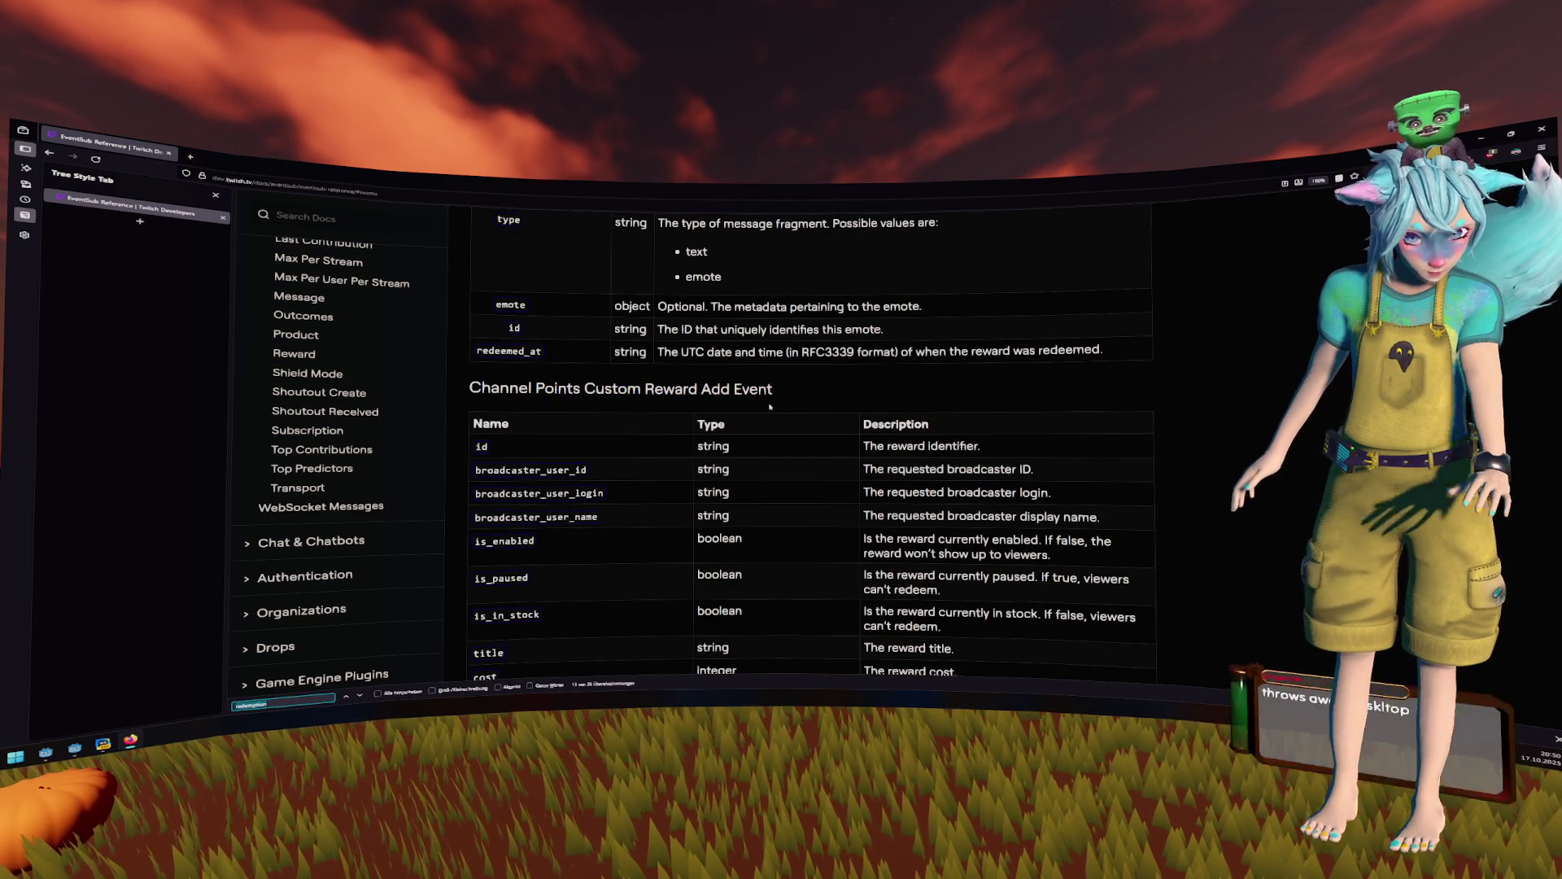
{"action": "key", "text": "Return"}
{"action": "key", "text": "Return"}
{"action": "key", "text": "Return"}
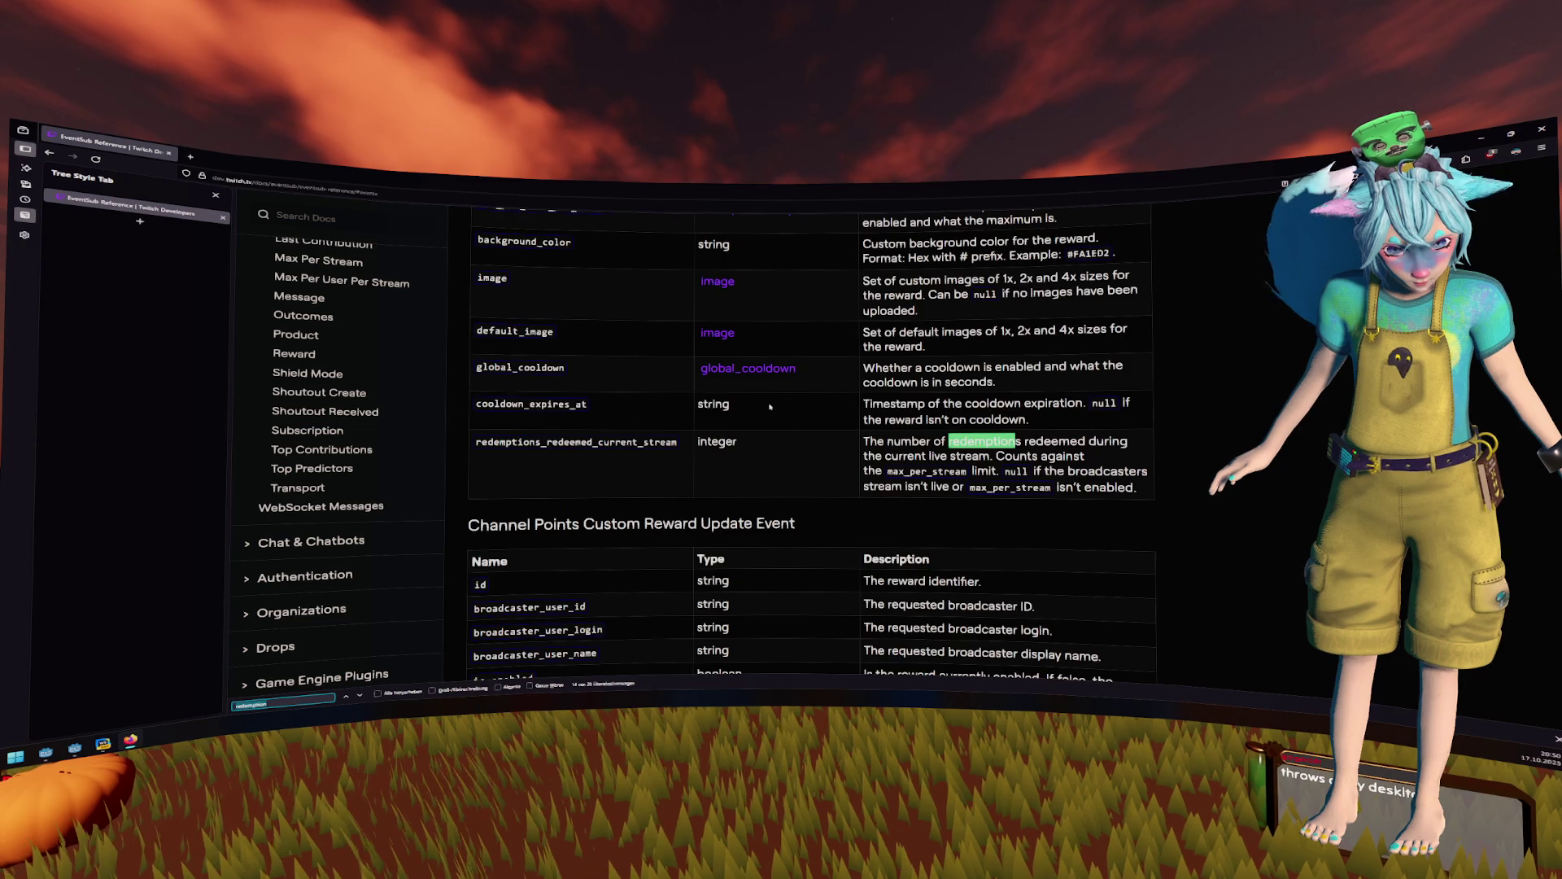
{"action": "key", "text": "shift+Return"}
{"action": "key", "text": "shift+Return"}
{"action": "key", "text": "Return"}
{"action": "key", "text": "Return"}
{"action": "key", "text": "shift+Return"}
{"action": "key", "text": "shift+Return"}
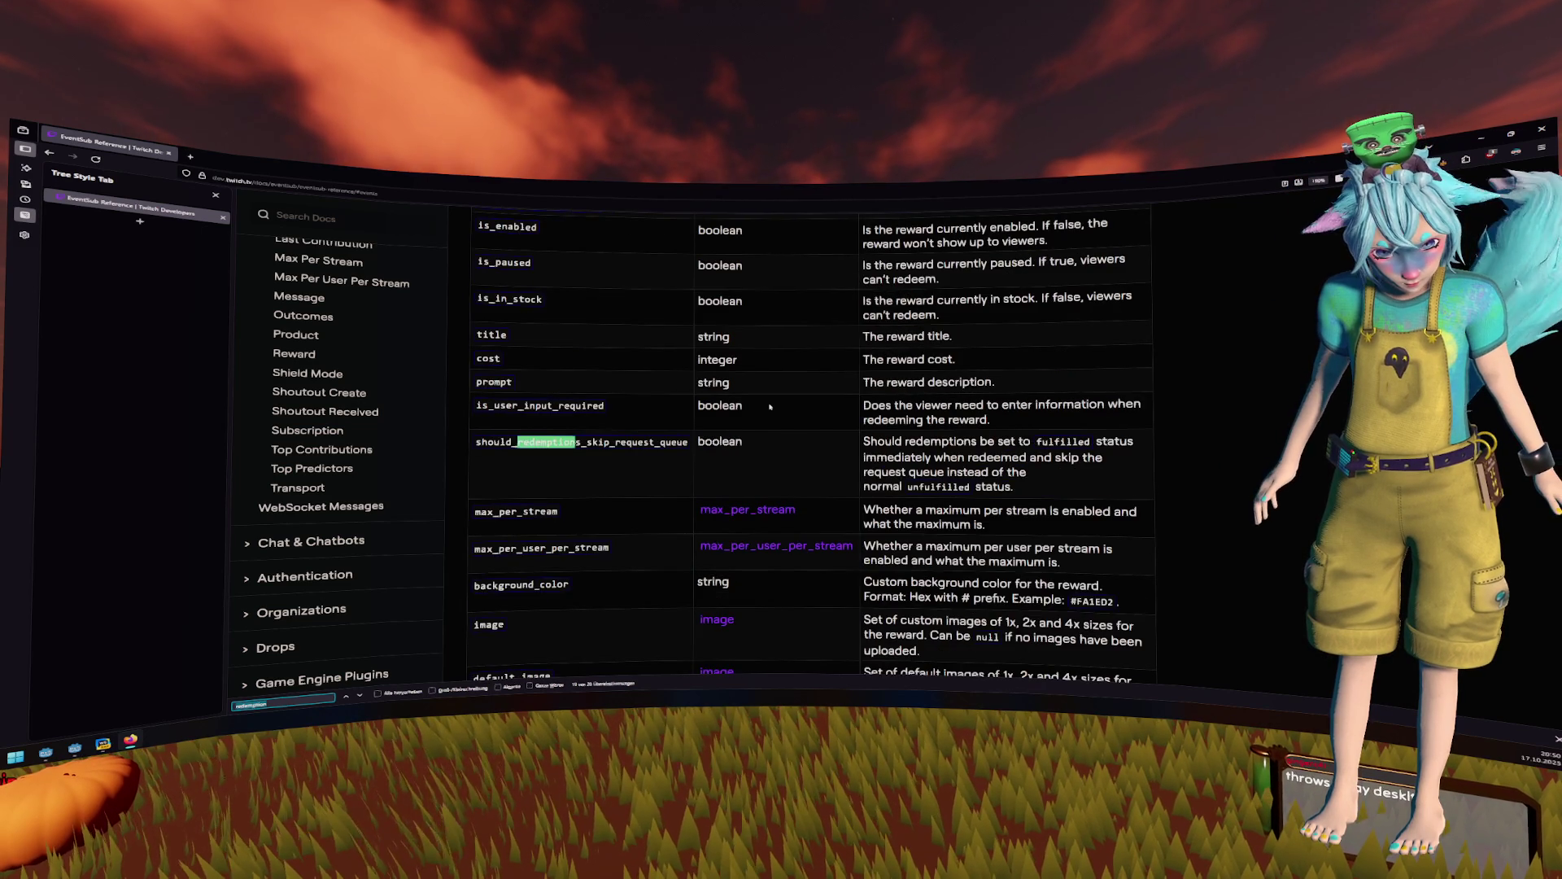
{"action": "key", "text": "Return"}
{"action": "key", "text": "Return"}
{"action": "key", "text": "Return"}
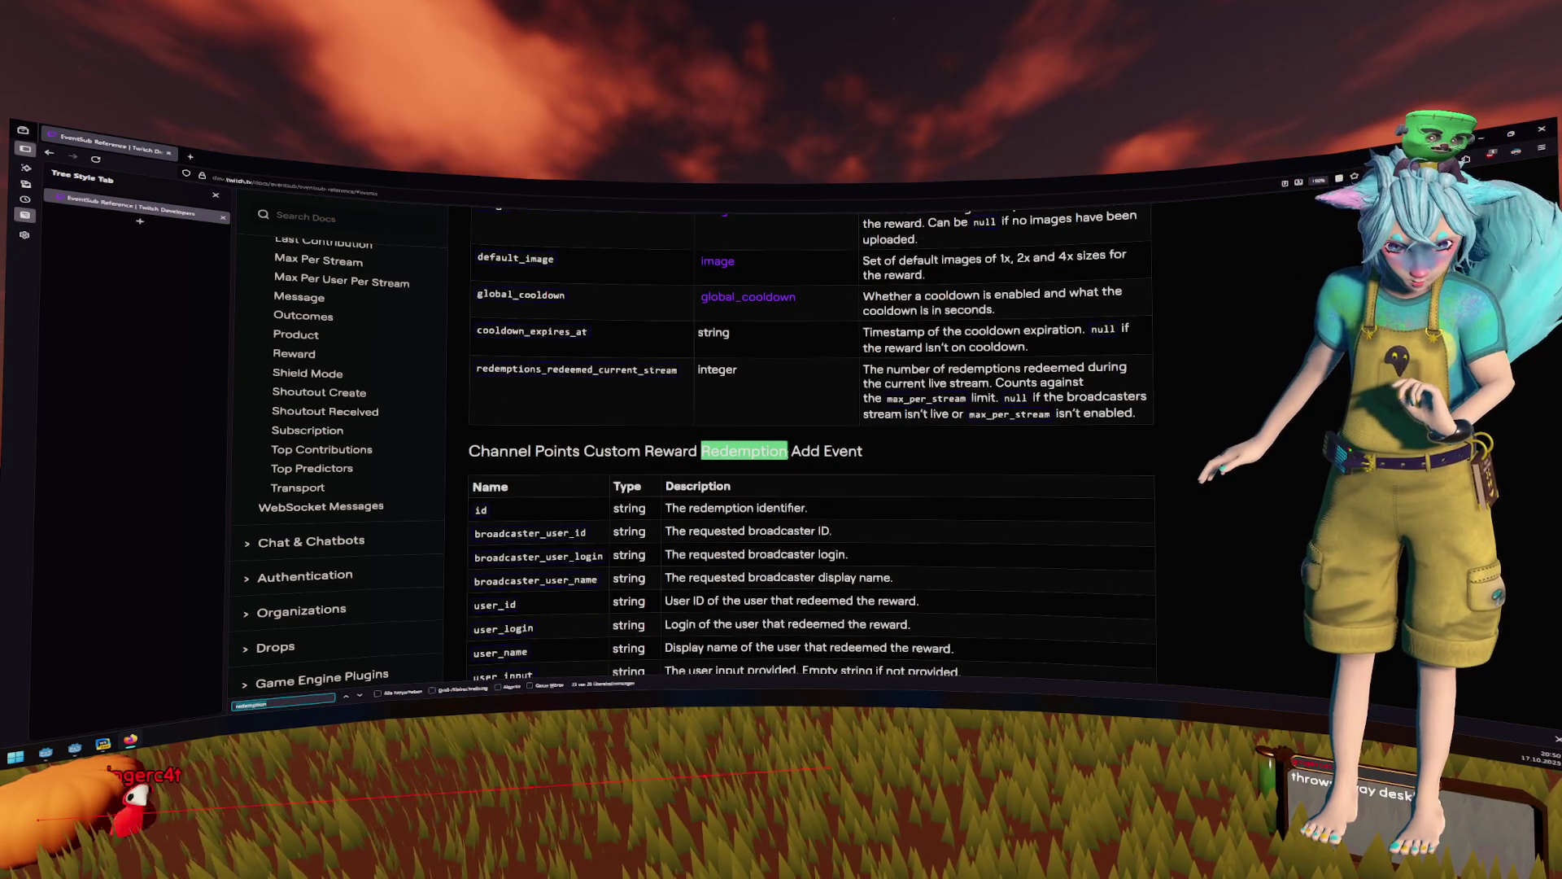
{"action": "scroll", "coordinate": [682, 416], "scroll_direction": "down", "scroll_amount": 3}
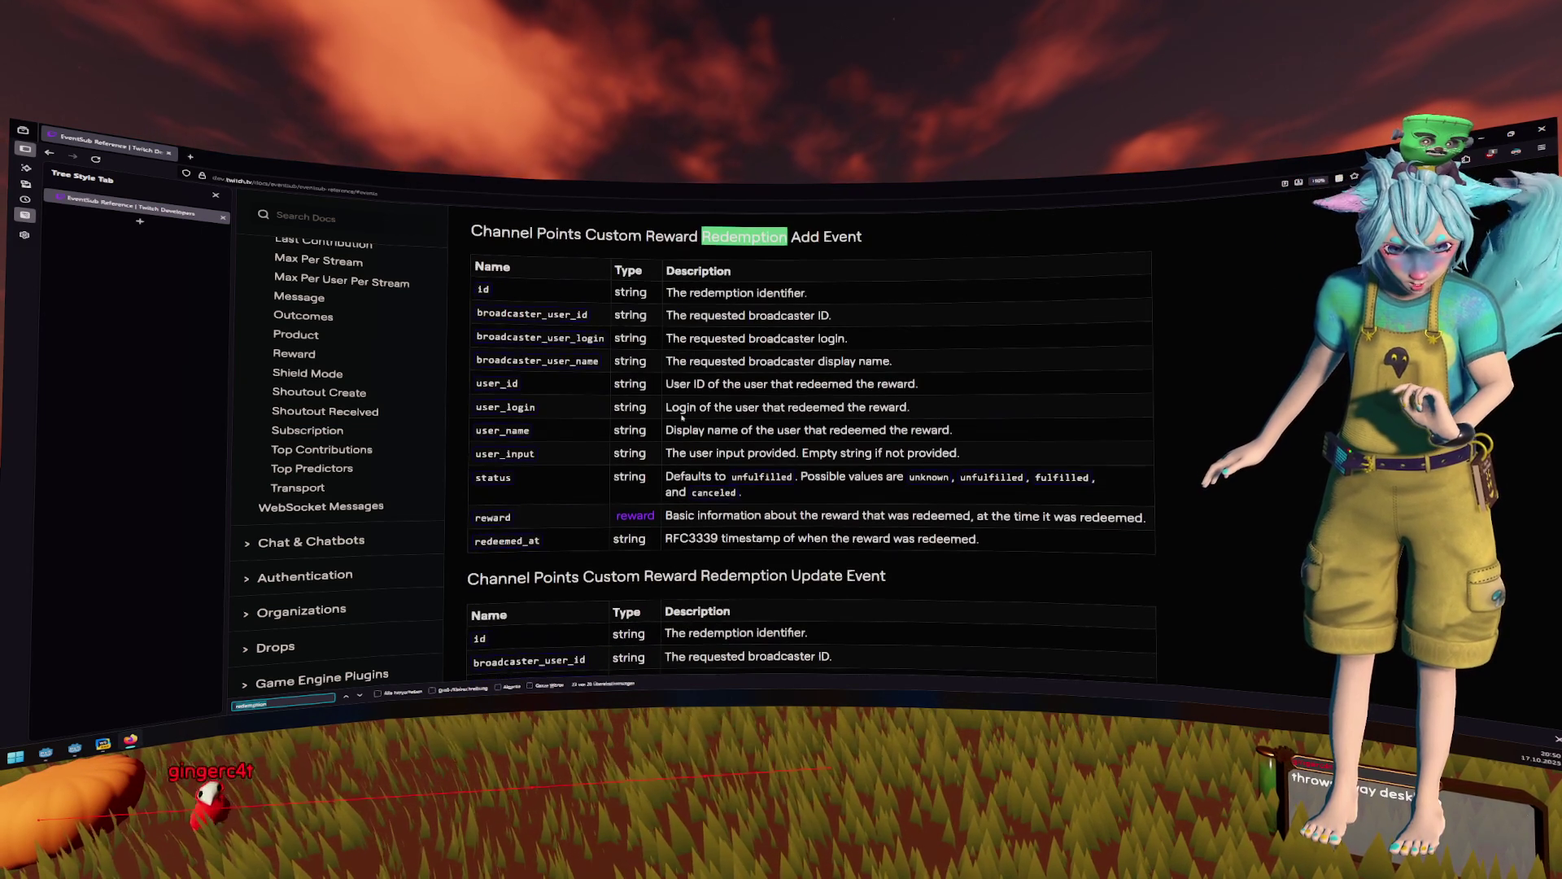
{"action": "double_click", "coordinate": [497, 478]}
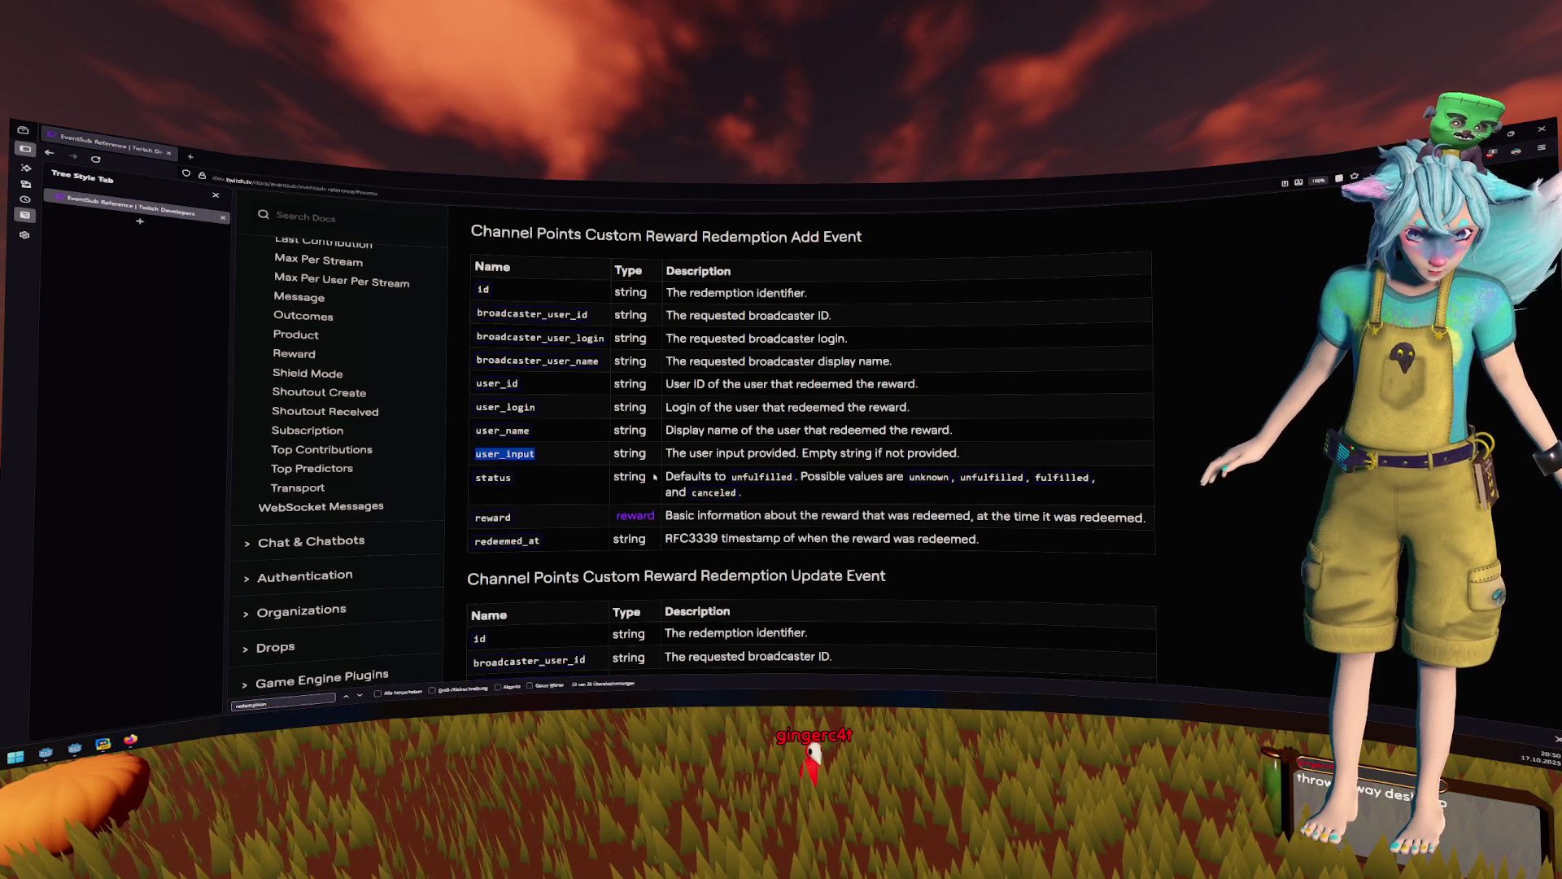
{"action": "key", "text": "alt+Tab"}
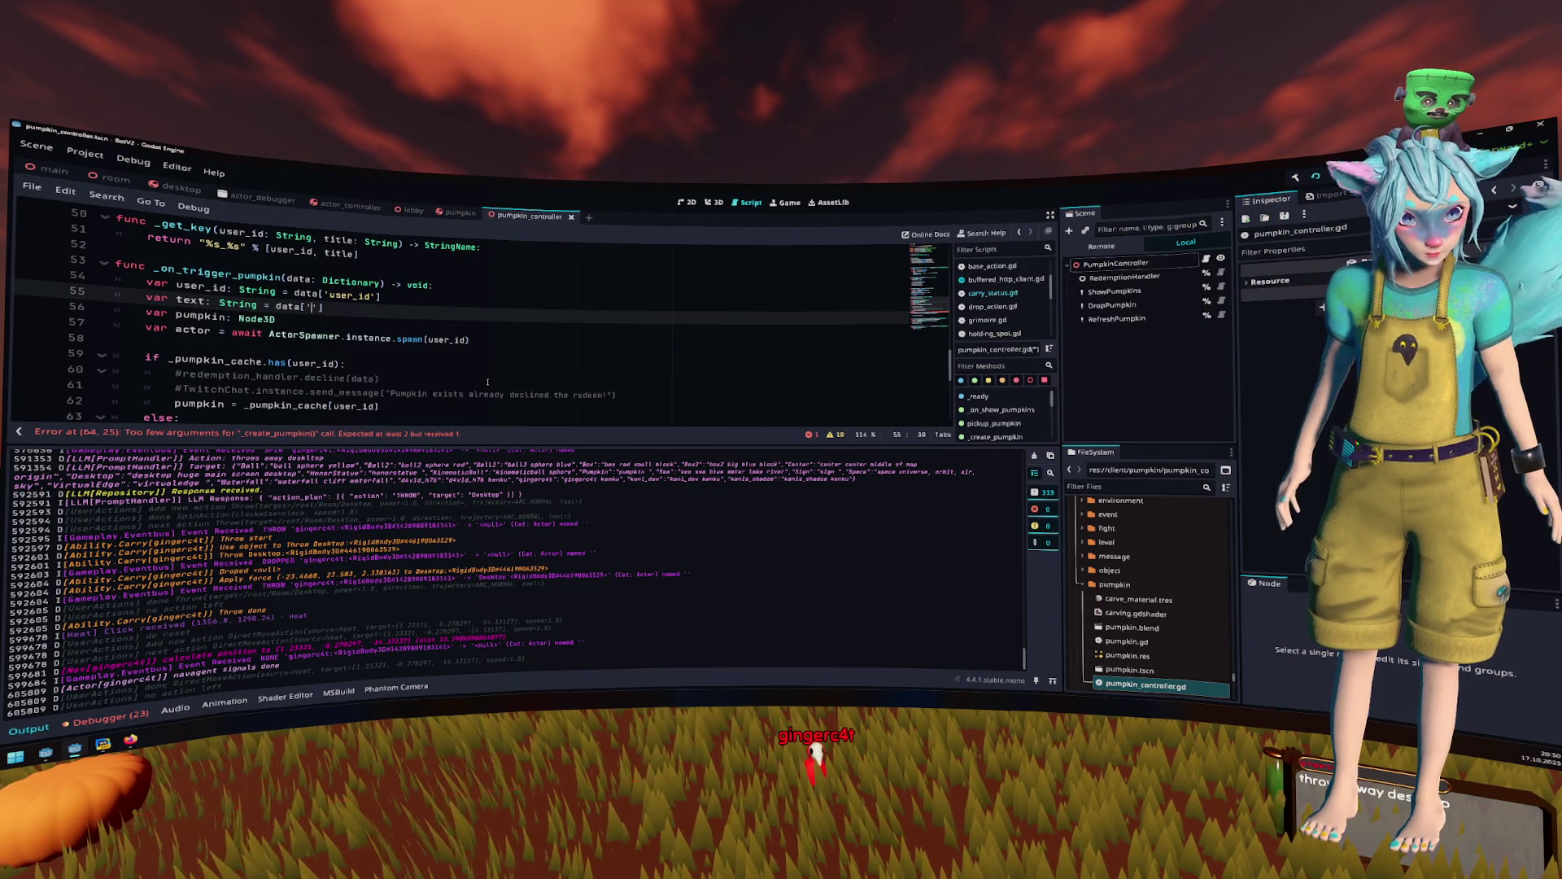
- Fill the empty key so line 55 reads var text: String = data['user_input']
{"action": "type", "text": "user_input"}
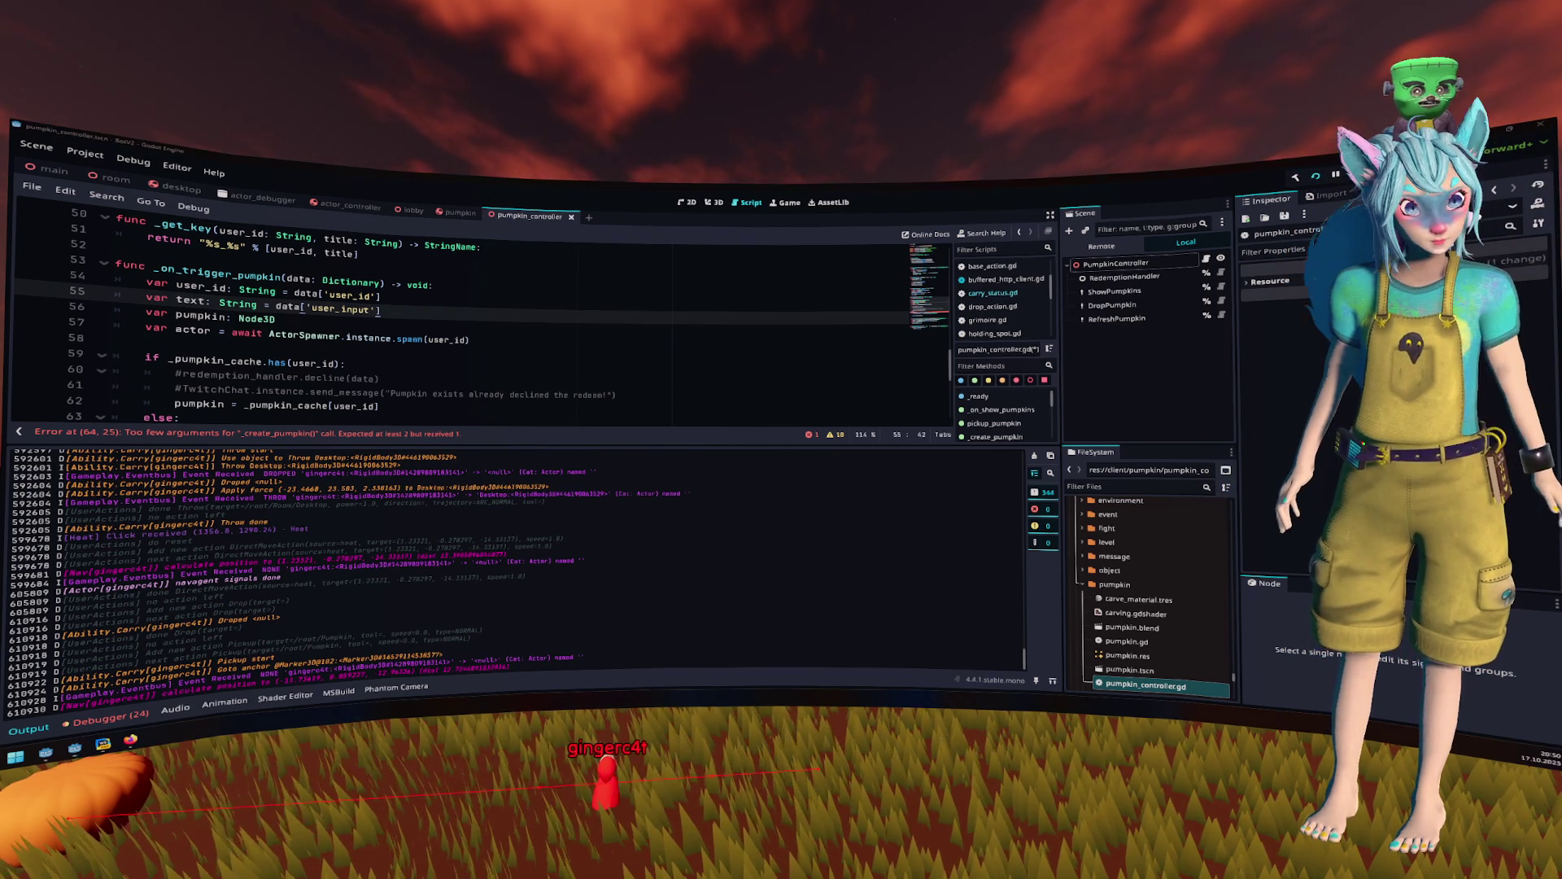
{"action": "left_click", "coordinate": [345, 311]}
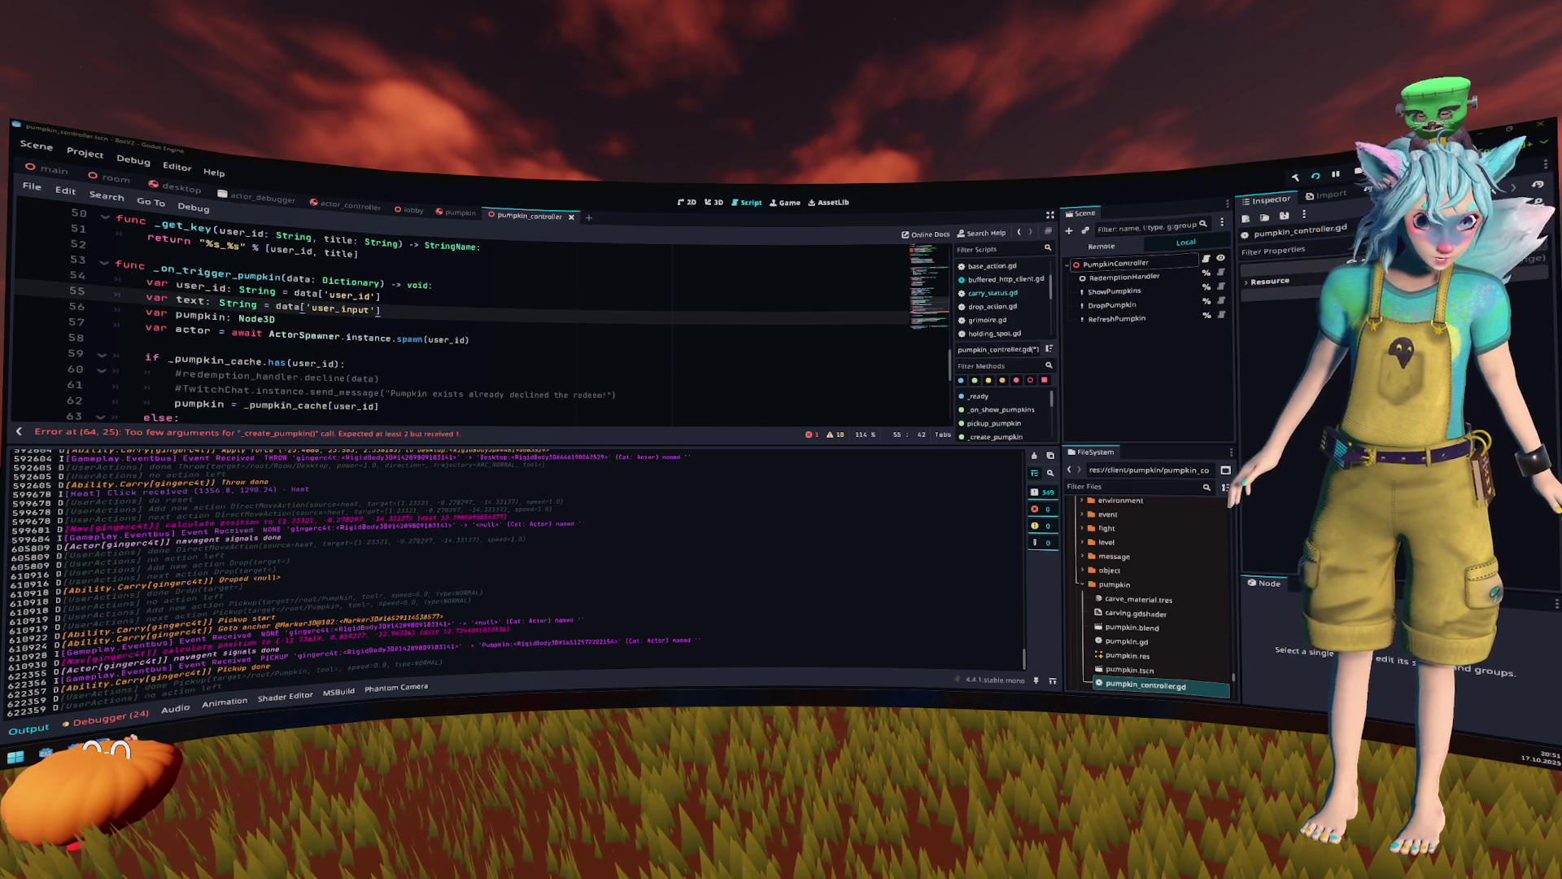
{"action": "left_click", "coordinate": [539, 367]}
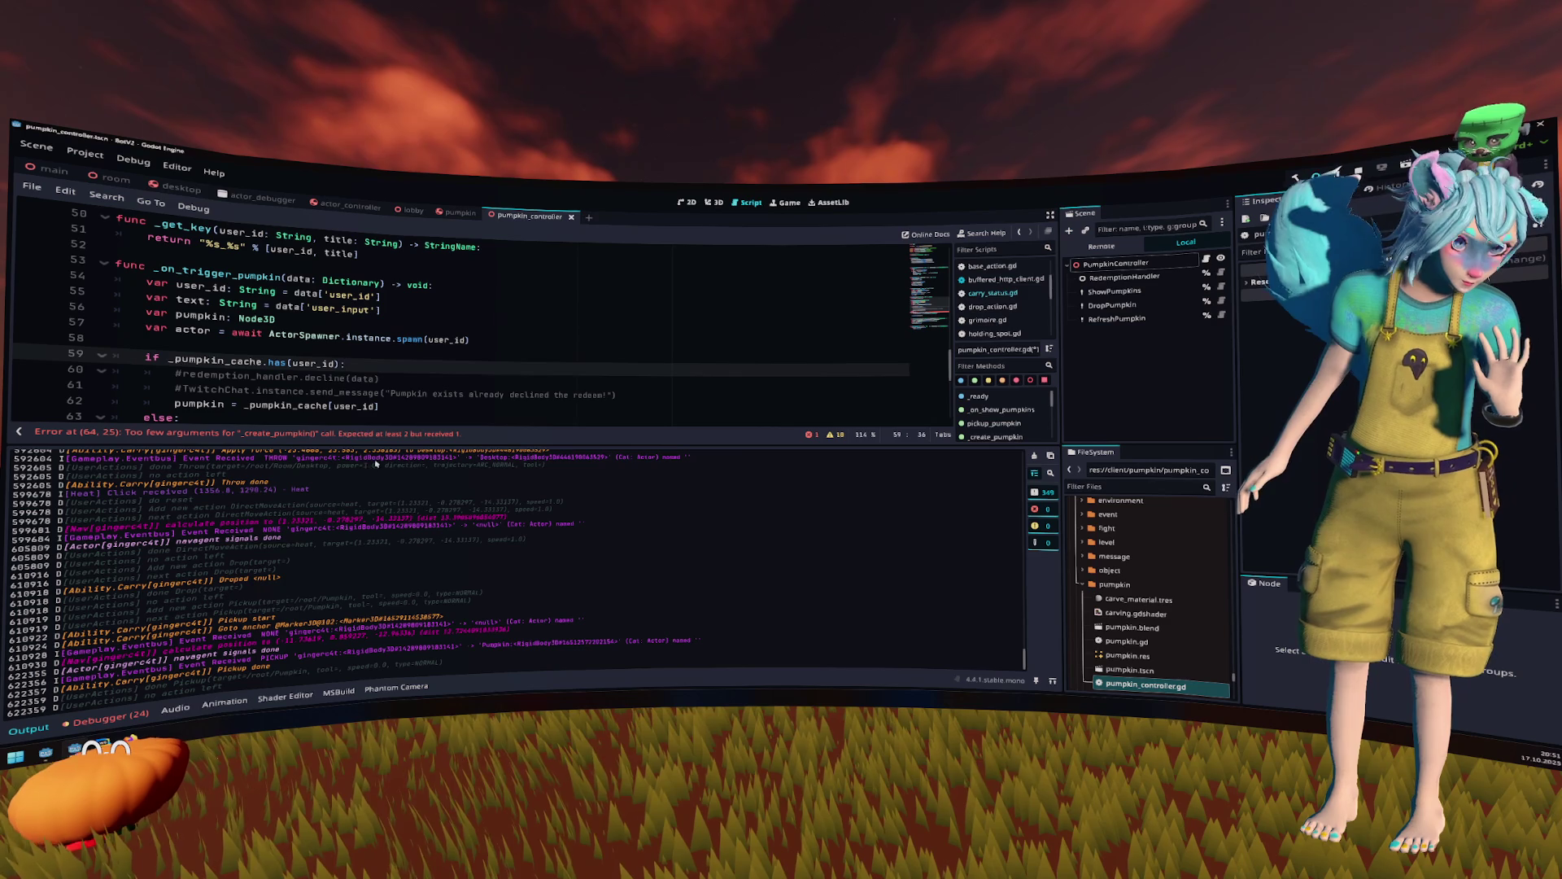
- Add text as the second argument so line 64 reads await _create_pumpkin(user_id, text)
{"action": "left_click", "coordinate": [351, 436]}
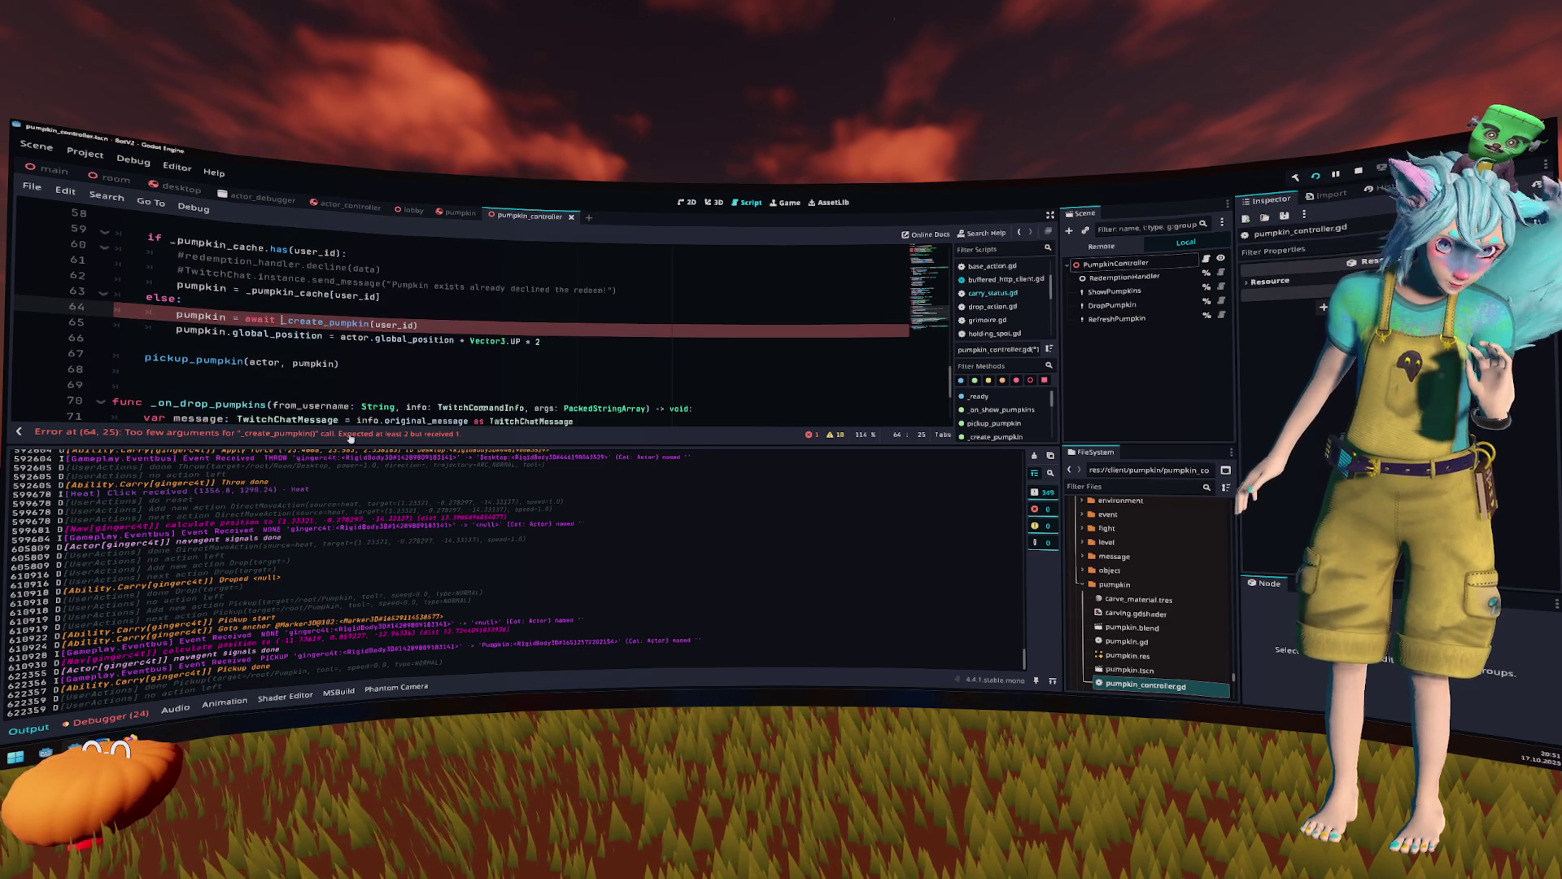
{"action": "scroll", "coordinate": [362, 370], "scroll_direction": "up", "scroll_amount": 2}
{"action": "left_click", "coordinate": [401, 406]}
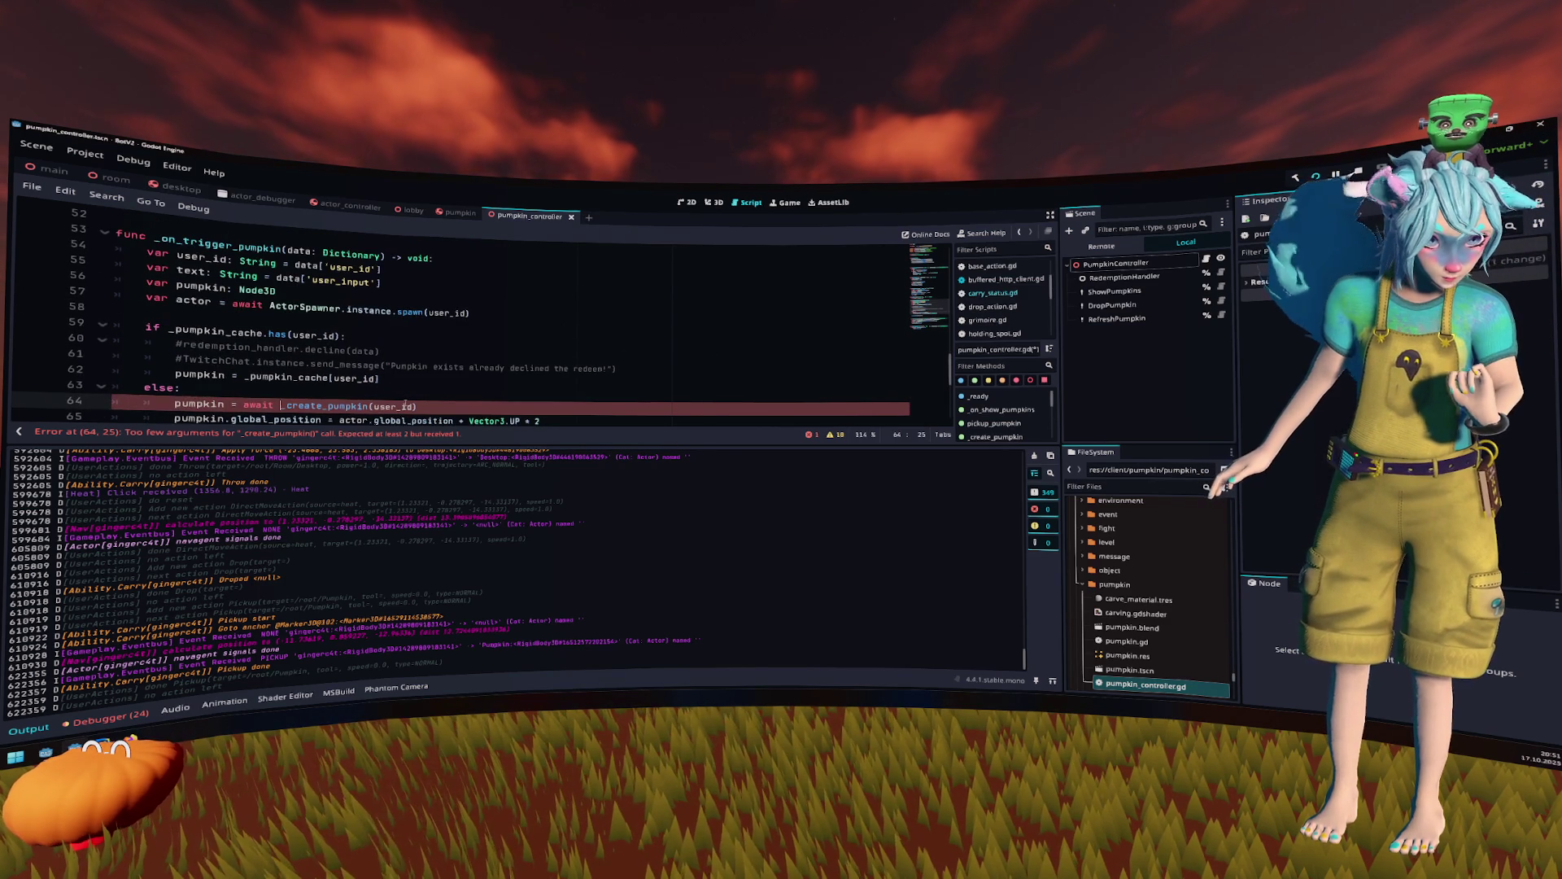
{"action": "double_click", "coordinate": [396, 406]}
{"action": "key", "text": "ctrl+j"}
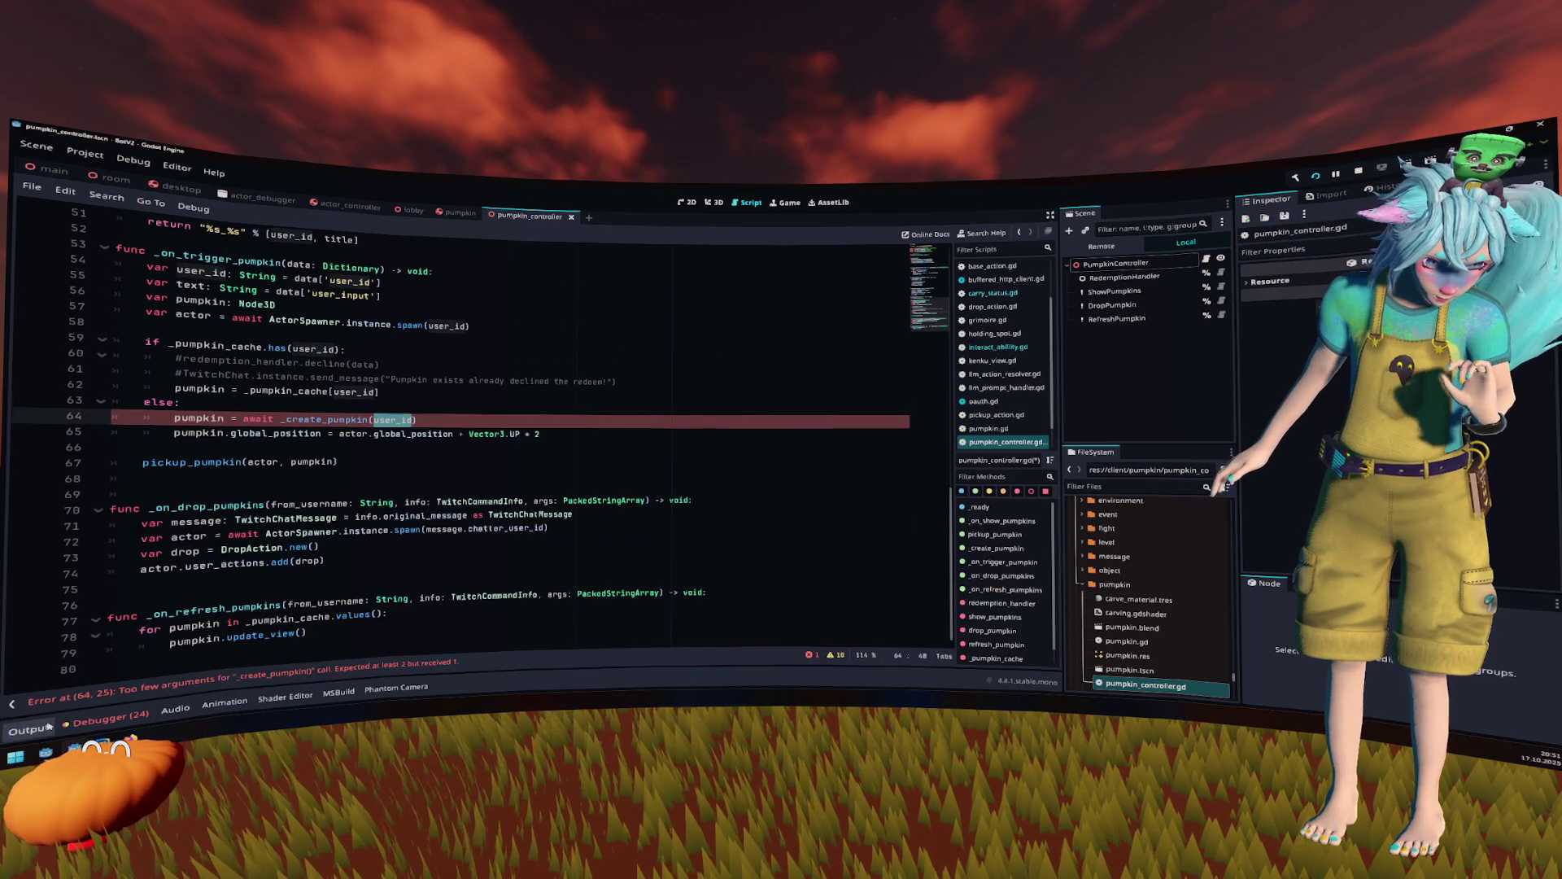
{"action": "scroll", "coordinate": [456, 472], "scroll_direction": "up", "scroll_amount": 3}
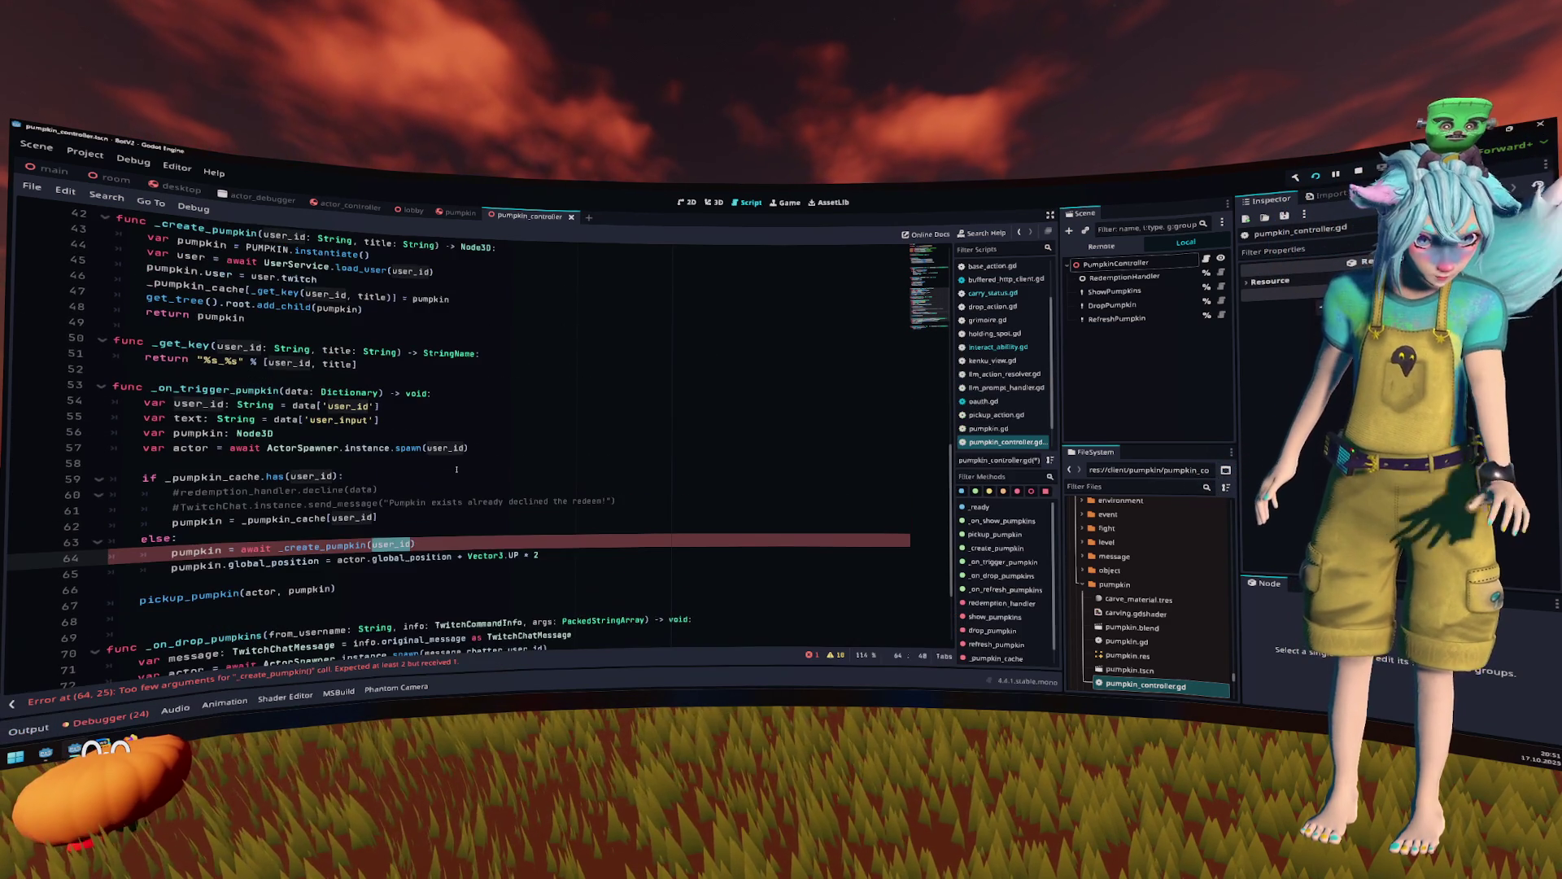
{"action": "double_click", "coordinate": [190, 417]}
{"action": "left_click", "coordinate": [509, 551]}
{"action": "type", "text": ", text"}
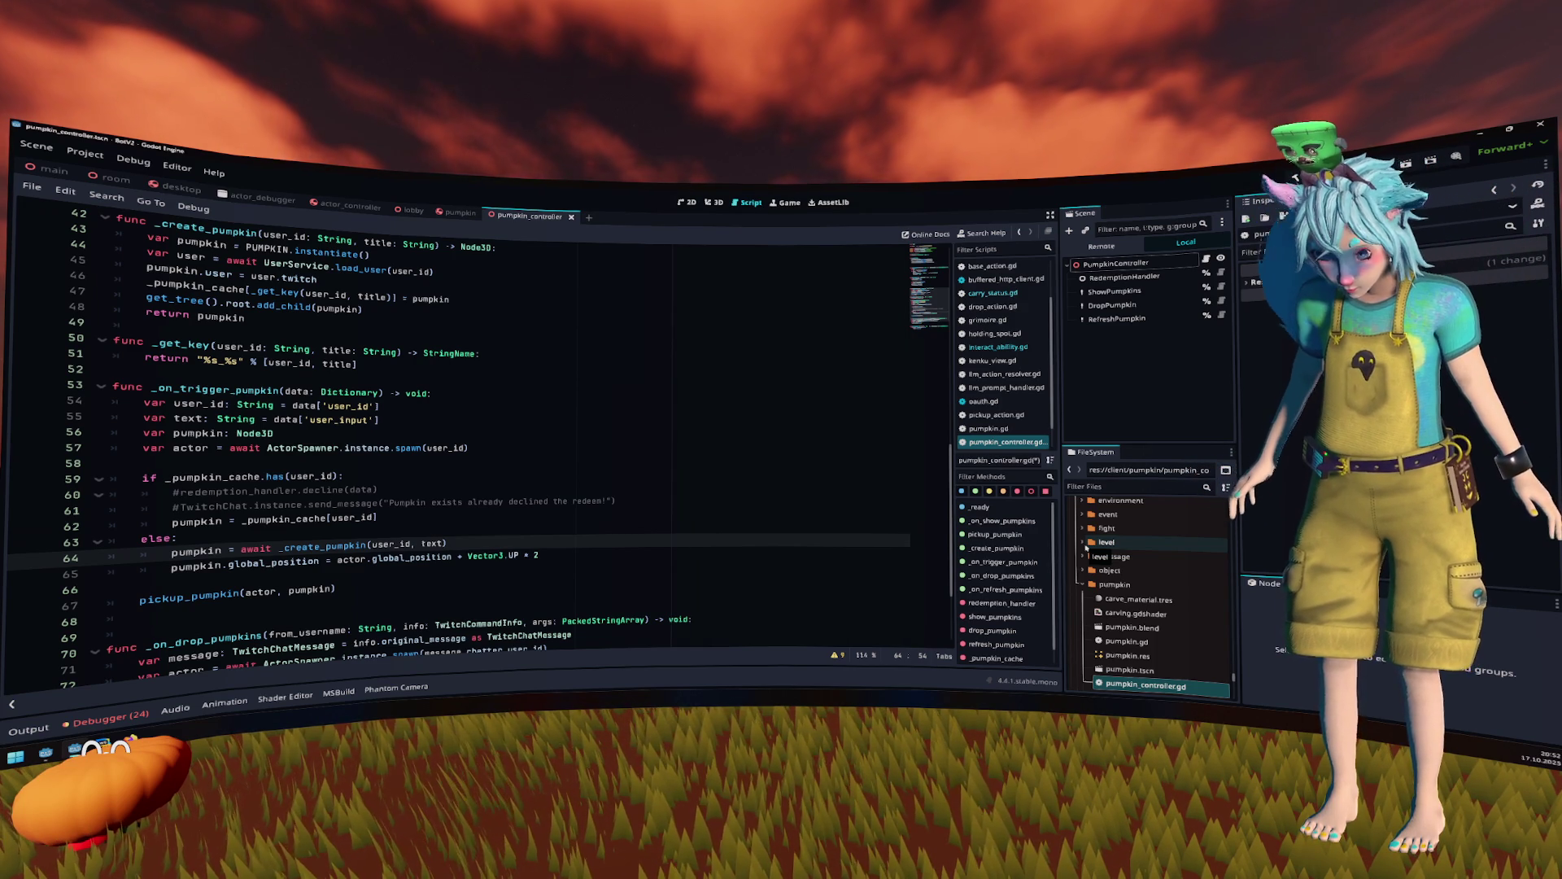
{"action": "left_click", "coordinate": [572, 583]}
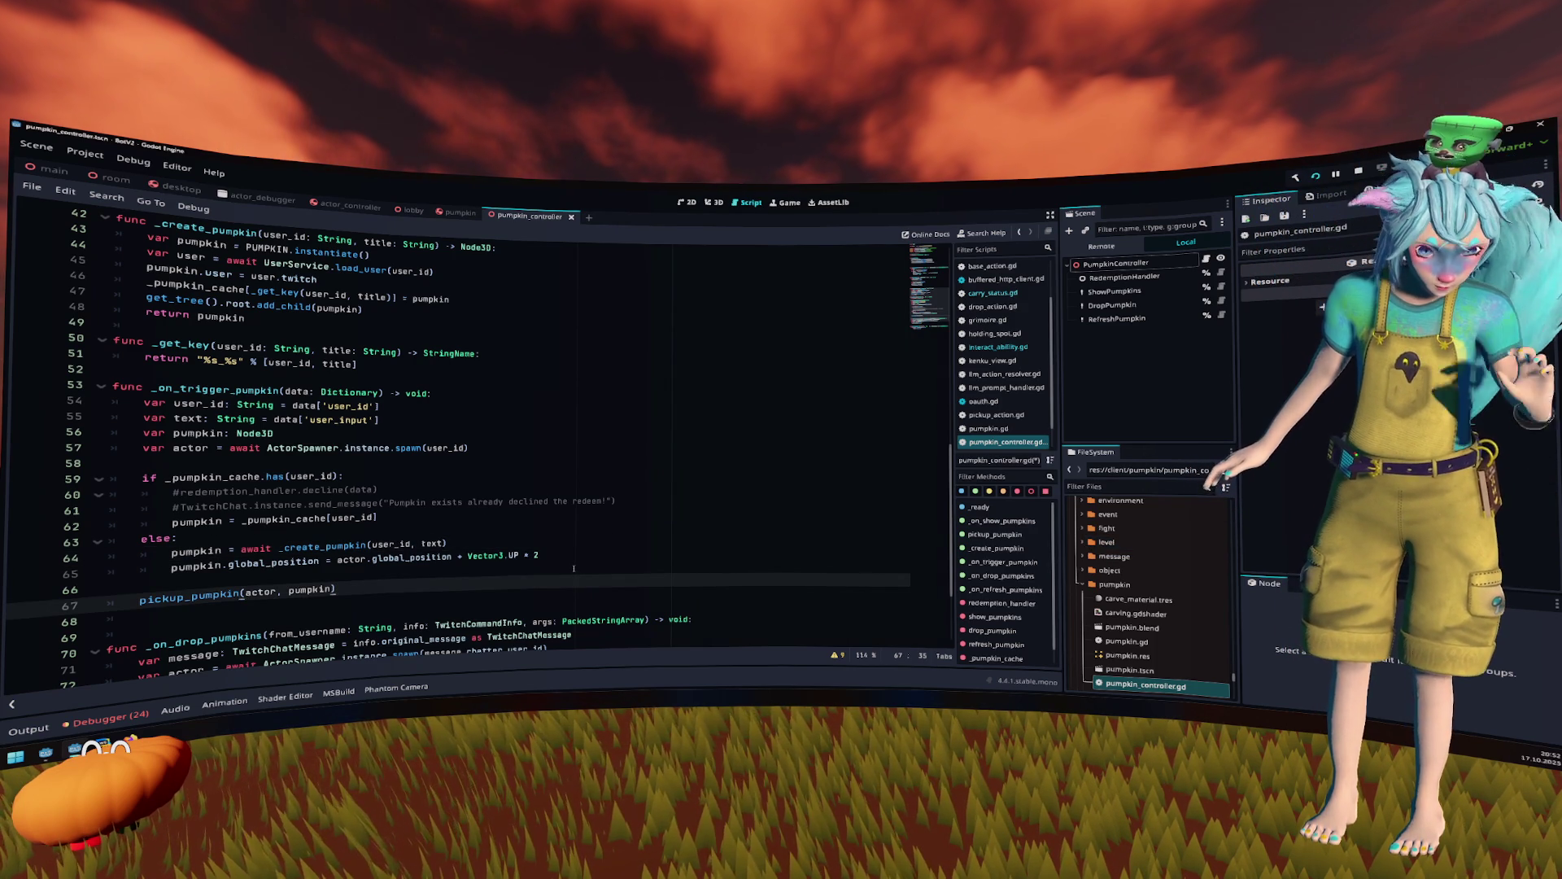
{"action": "left_click", "coordinate": [557, 541]}
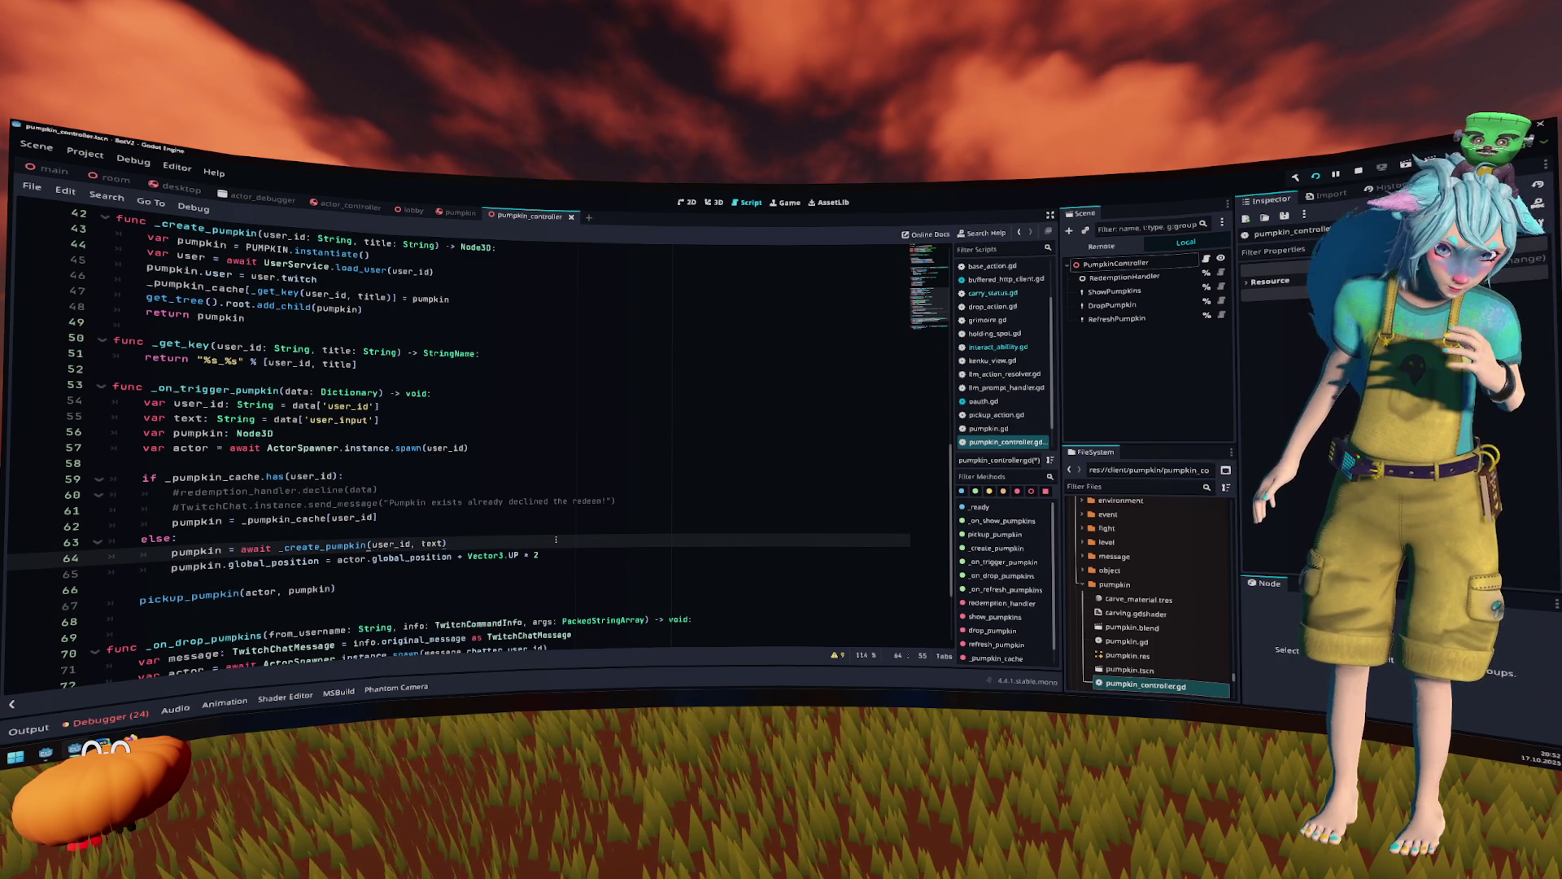